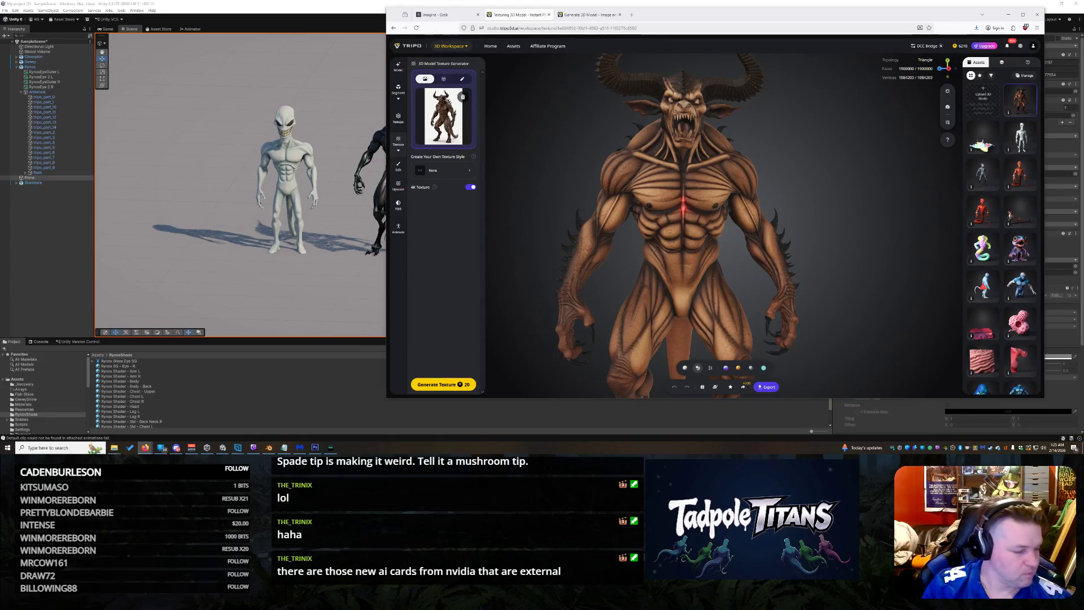
Step: Orbit the textured demon to inspect its legs, back, torso and head from several angles
mouse_move(745, 386)
left_mouse_down()
mouse_move(767, 227)
mouse_move(757, 249)
mouse_move(746, 245)
mouse_move(778, 246)
mouse_move(818, 212)
mouse_move(757, 249)
left_mouse_up()
scroll(737, 243, "up", 5)
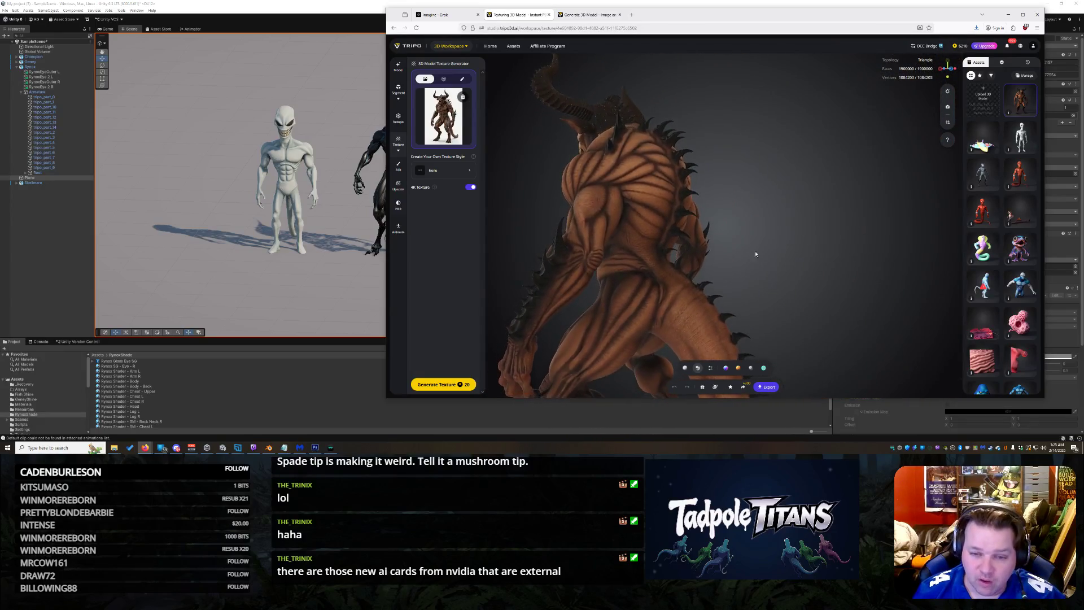
scroll(763, 254, "up", 3)
mouse_move(635, 263)
left_mouse_down()
mouse_move(650, 227)
mouse_move(652, 274)
mouse_move(845, 232)
left_mouse_up()
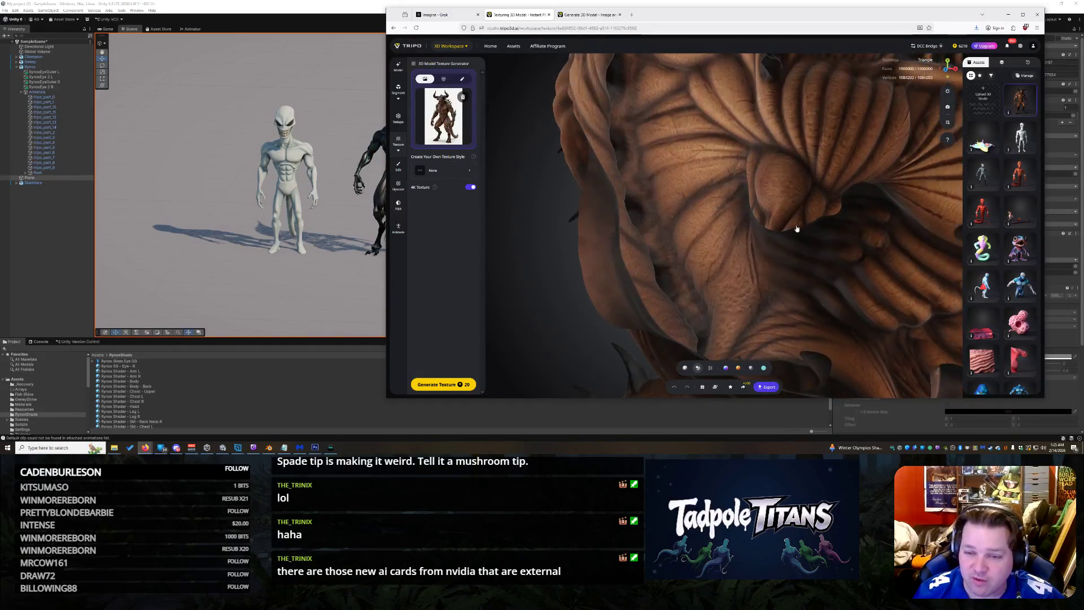
mouse_move(845, 231)
left_mouse_down()
mouse_move(721, 236)
mouse_move(730, 230)
mouse_move(649, 219)
left_mouse_up()
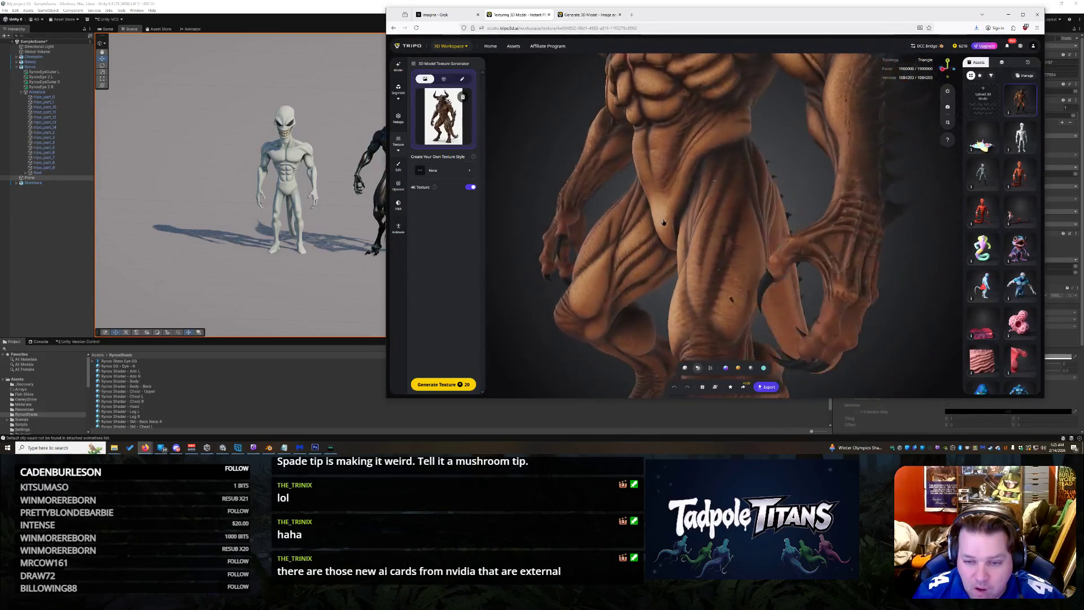
mouse_move(643, 218)
left_mouse_down()
mouse_move(695, 188)
mouse_move(707, 162)
left_mouse_up()
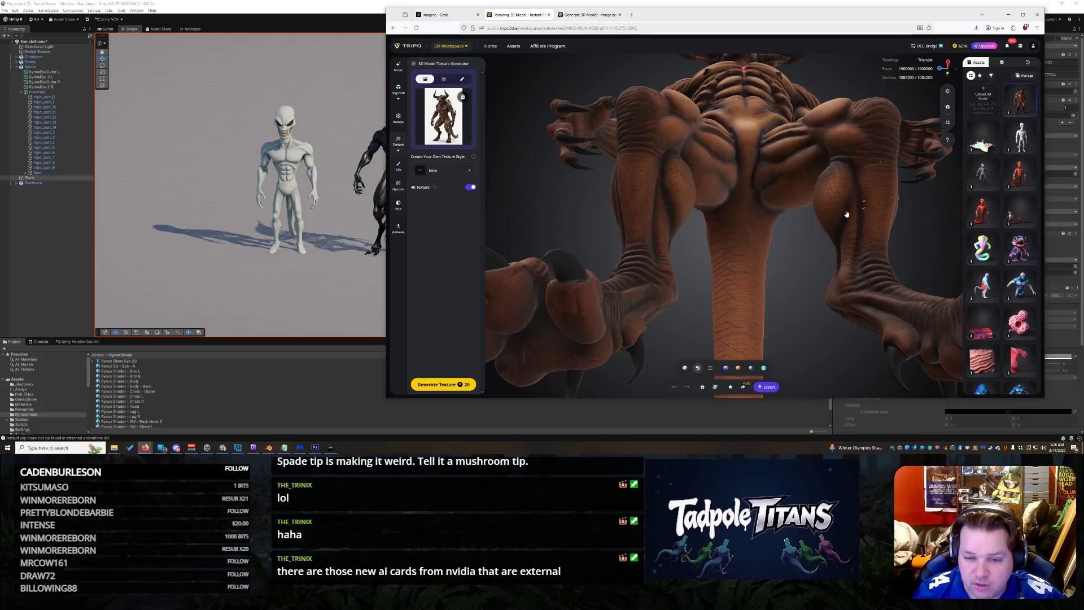
scroll(850, 209, "down", 5)
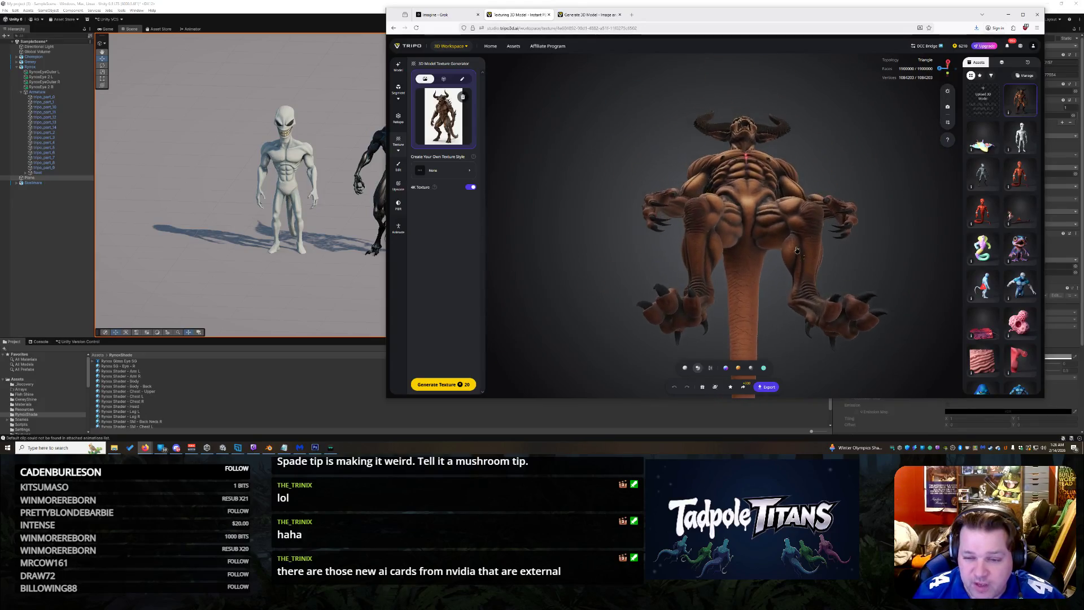
left_click_drag(776, 254, 775, 222)
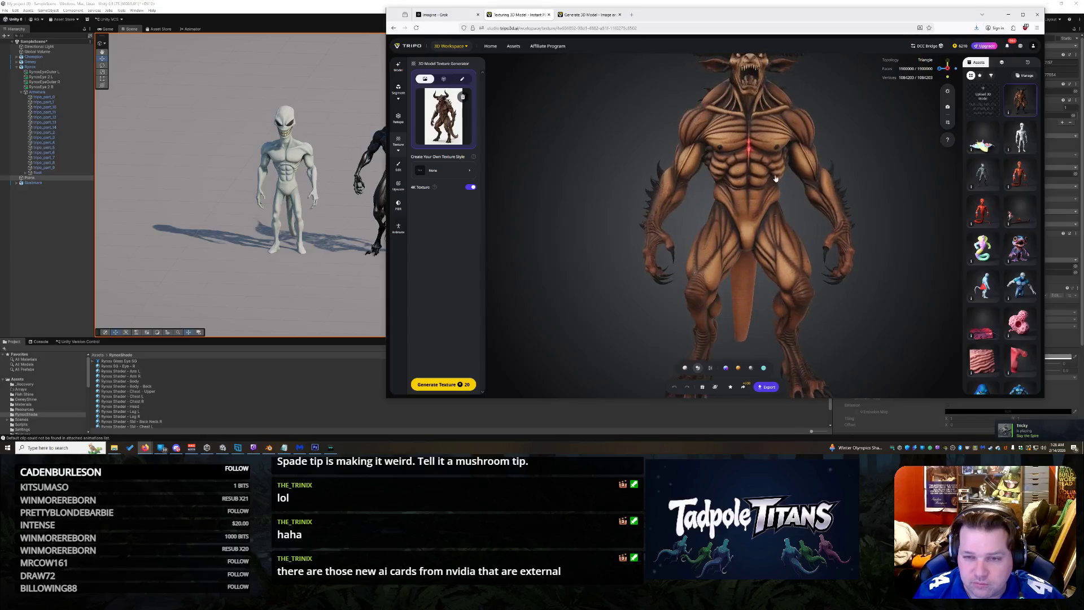
scroll(776, 222, "up", 3)
scroll(775, 221, "up", 2)
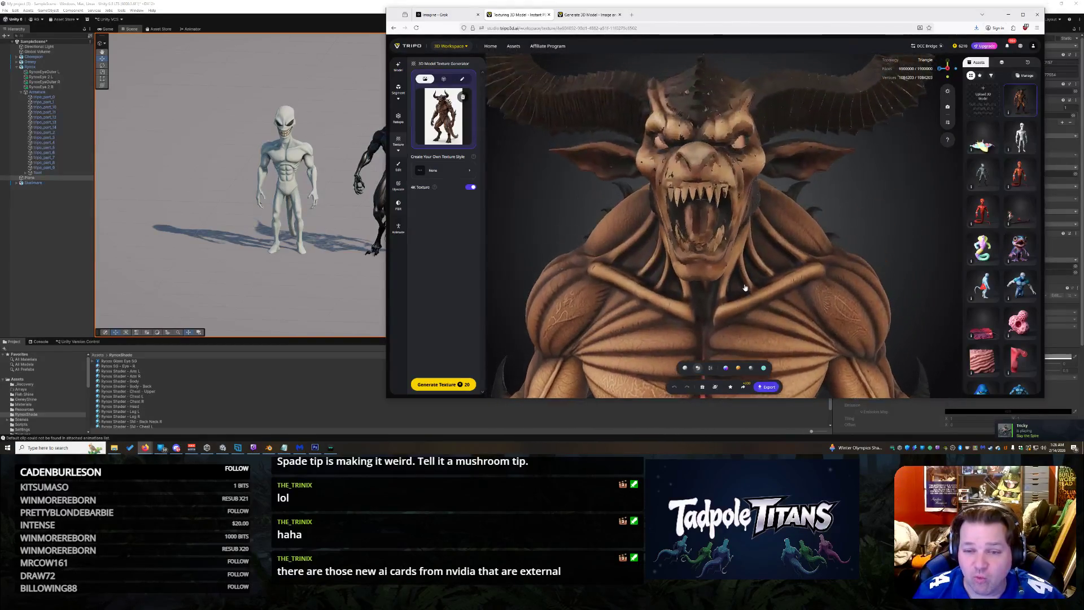
mouse_move(775, 221)
left_mouse_down()
mouse_move(786, 291)
mouse_move(719, 290)
mouse_move(892, 333)
left_mouse_up()
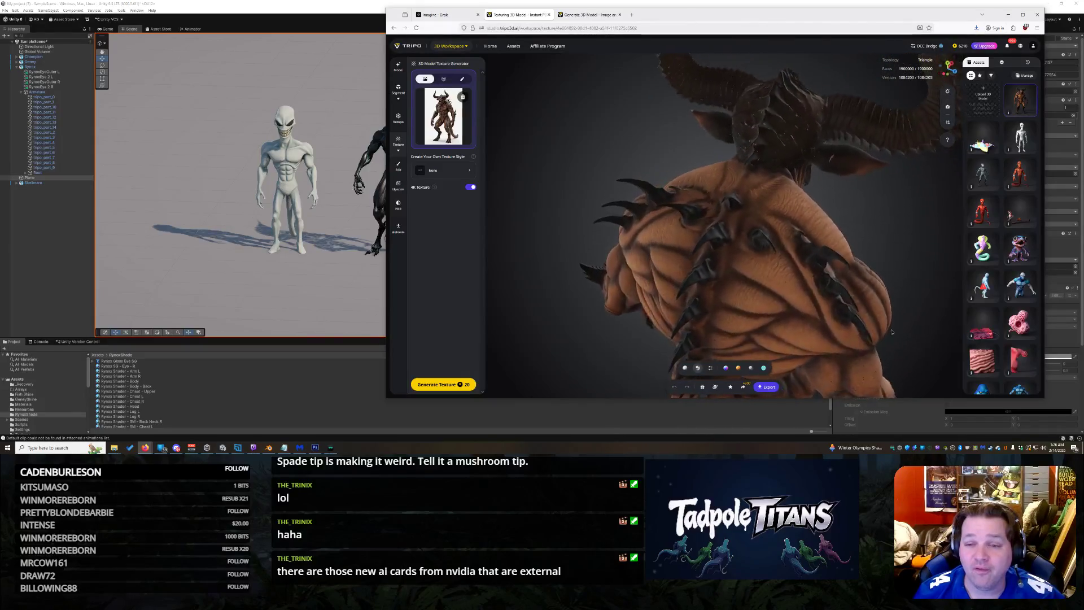
left_click_drag(892, 332, 820, 297)
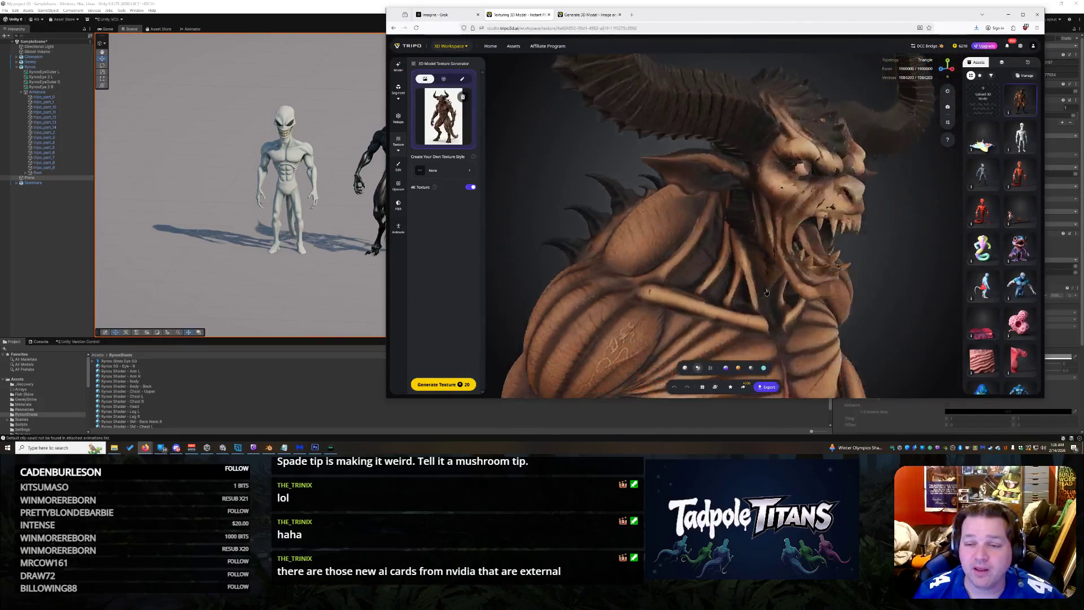
mouse_move(806, 363)
left_mouse_down()
mouse_move(826, 170)
mouse_move(703, 136)
mouse_move(911, 4)
mouse_move(800, 392)
left_mouse_up()
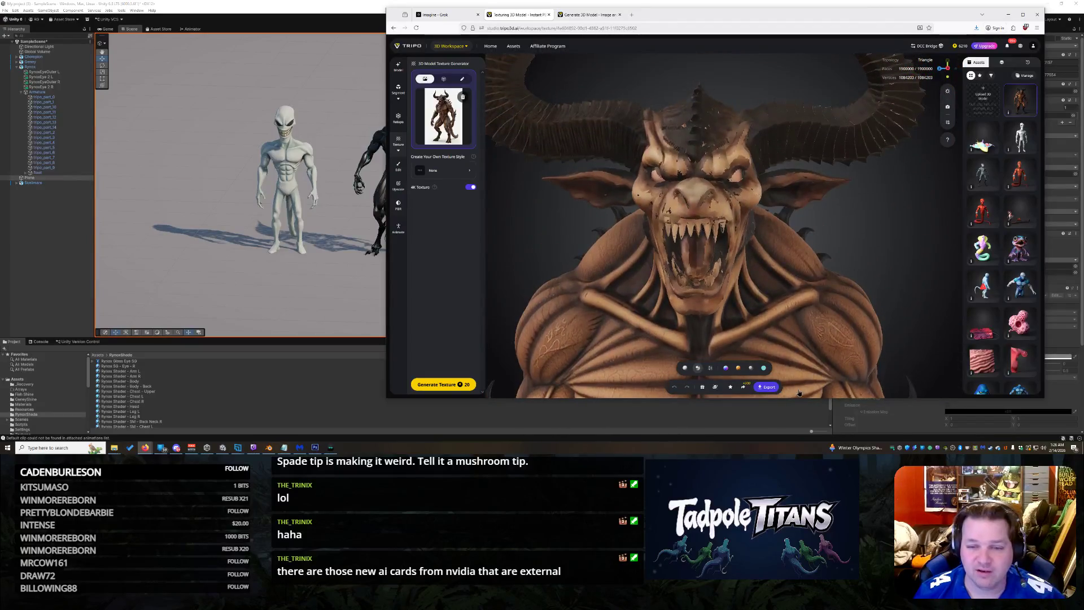
left_click_drag(782, 305, 813, 302)
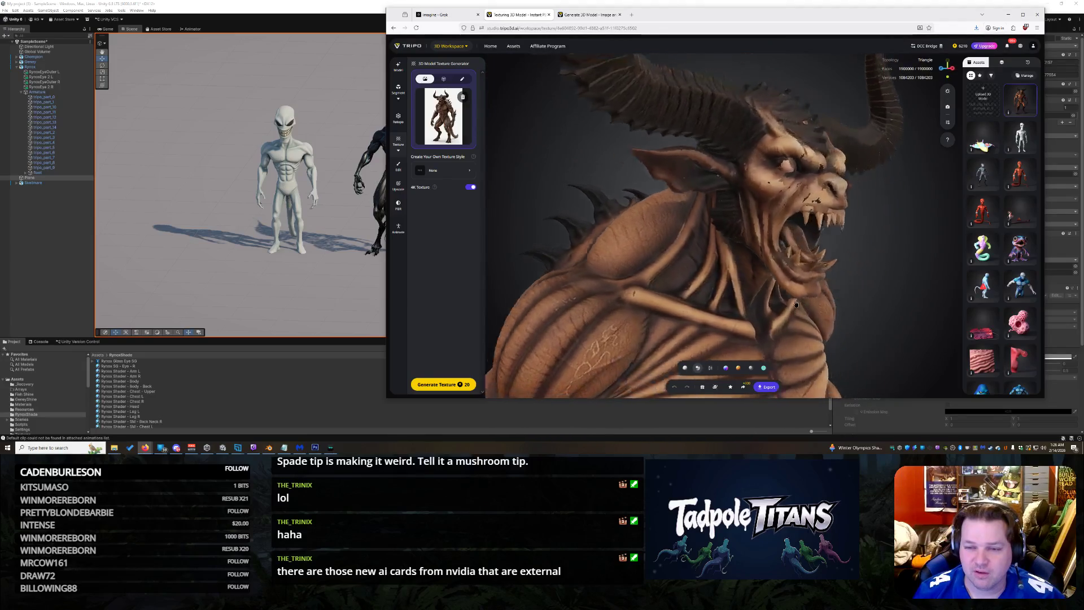
mouse_move(760, 306)
left_mouse_down()
mouse_move(812, 298)
mouse_move(777, 303)
mouse_move(766, 329)
mouse_move(834, 321)
mouse_move(828, 299)
mouse_move(768, 291)
left_mouse_up()
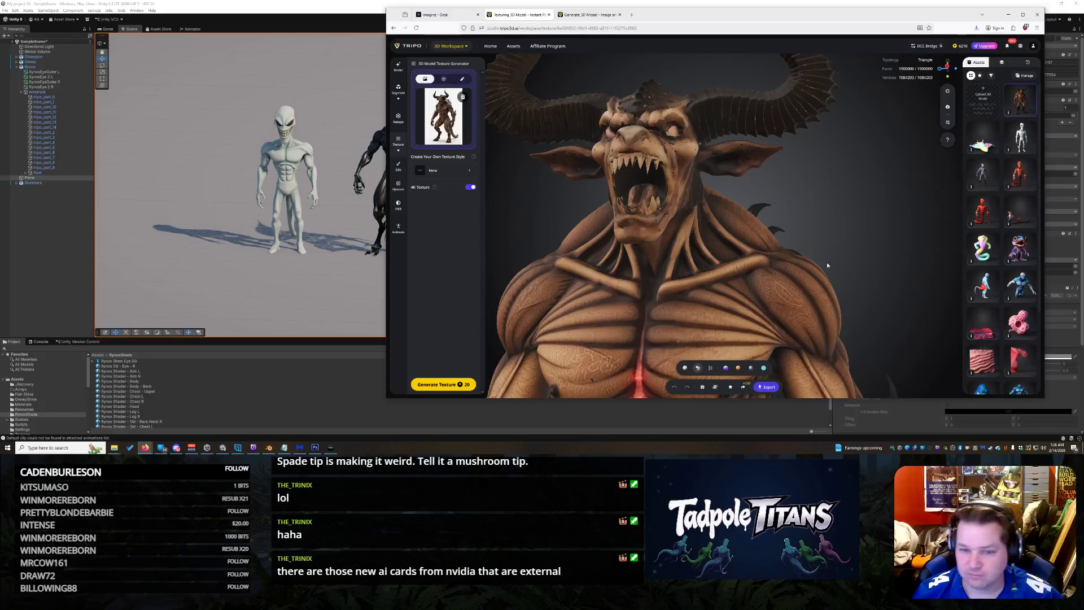
Step: Orbit further to check the side profile, lower body, claws, back and horns from above
mouse_move(689, 203)
left_mouse_down()
mouse_move(798, 198)
mouse_move(881, 173)
mouse_move(783, 226)
mouse_move(917, 235)
left_mouse_up()
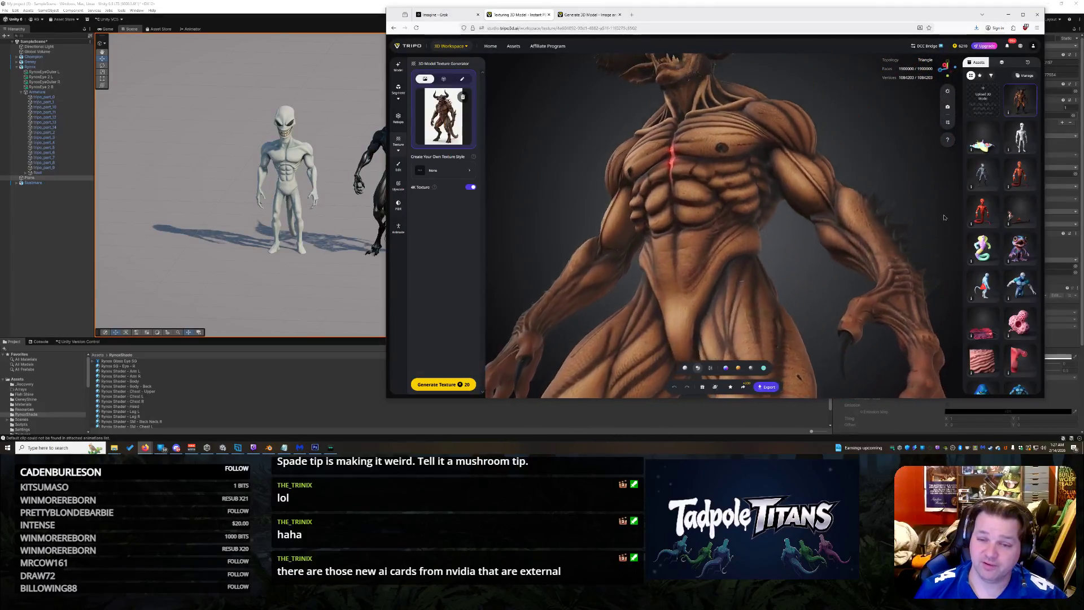
mouse_move(917, 235)
left_mouse_down()
mouse_move(757, 246)
mouse_move(843, 214)
mouse_move(767, 173)
left_mouse_up()
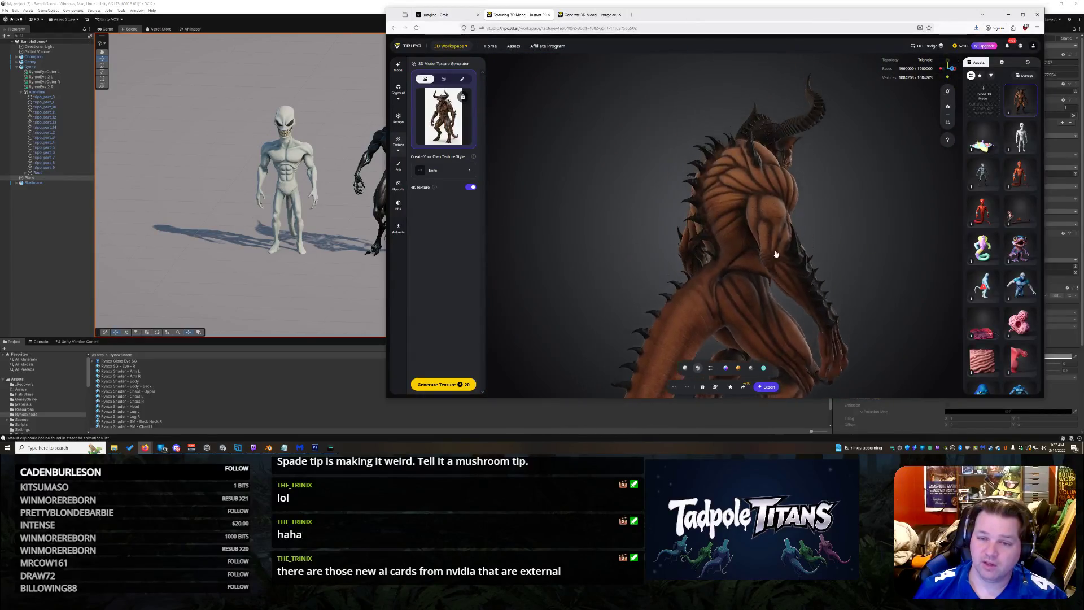
mouse_move(864, 263)
left_mouse_down()
mouse_move(819, 271)
mouse_move(897, 244)
mouse_move(664, 251)
mouse_move(746, 212)
left_mouse_up()
scroll(717, 234, "up", 5)
scroll(749, 215, "down", 4)
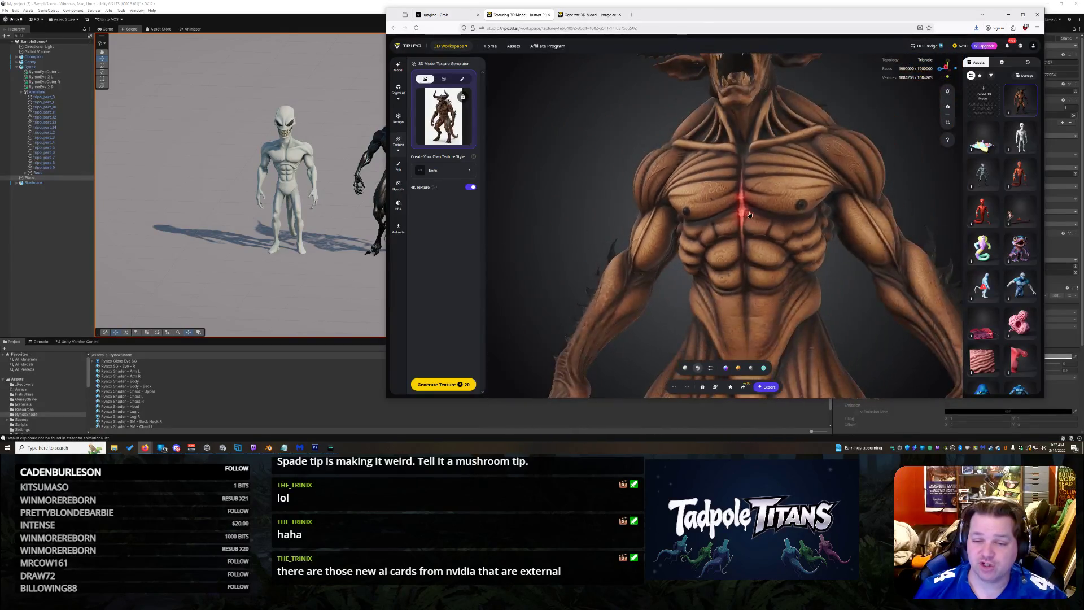
mouse_move(749, 215)
left_mouse_down()
mouse_move(793, 238)
mouse_move(709, 230)
left_mouse_up()
scroll(811, 250, "down", 4)
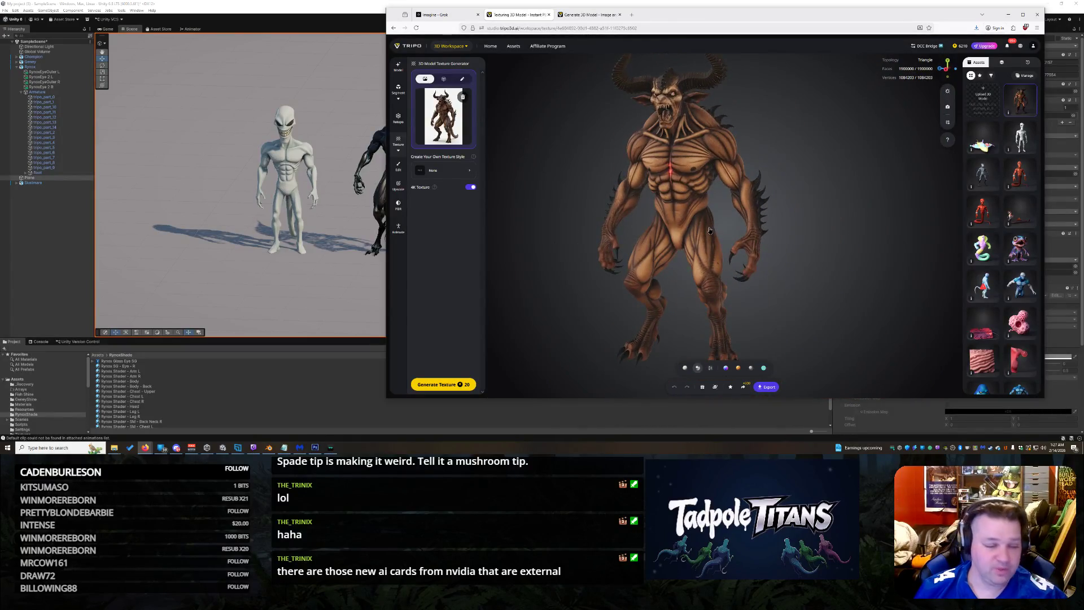
left_click_drag(677, 204, 724, 223)
scroll(723, 223, "up", 3)
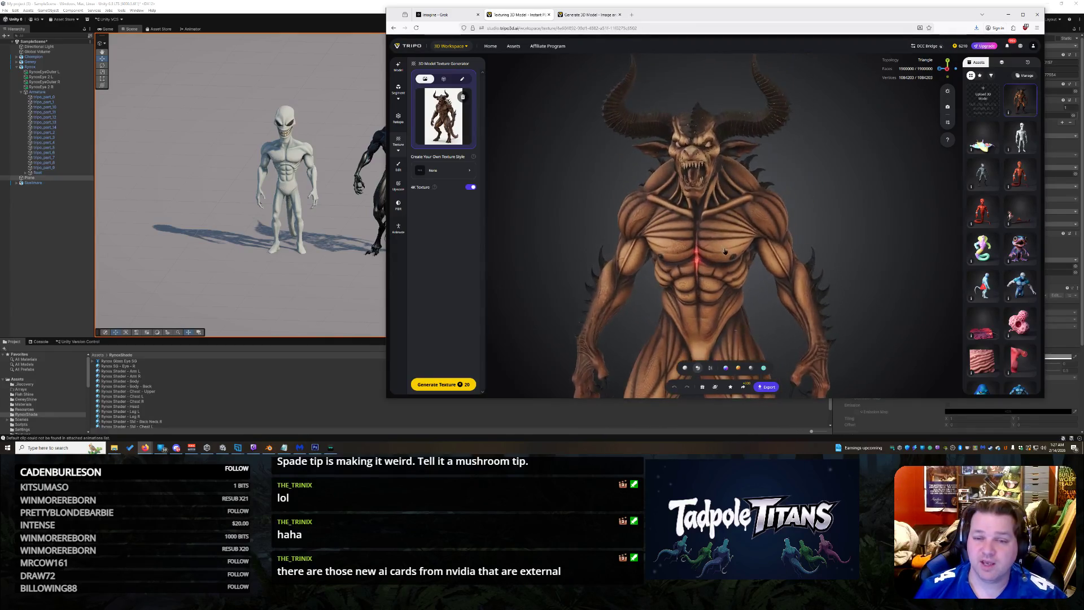
scroll(723, 222, "up", 3)
left_click_drag(723, 222, 752, 303)
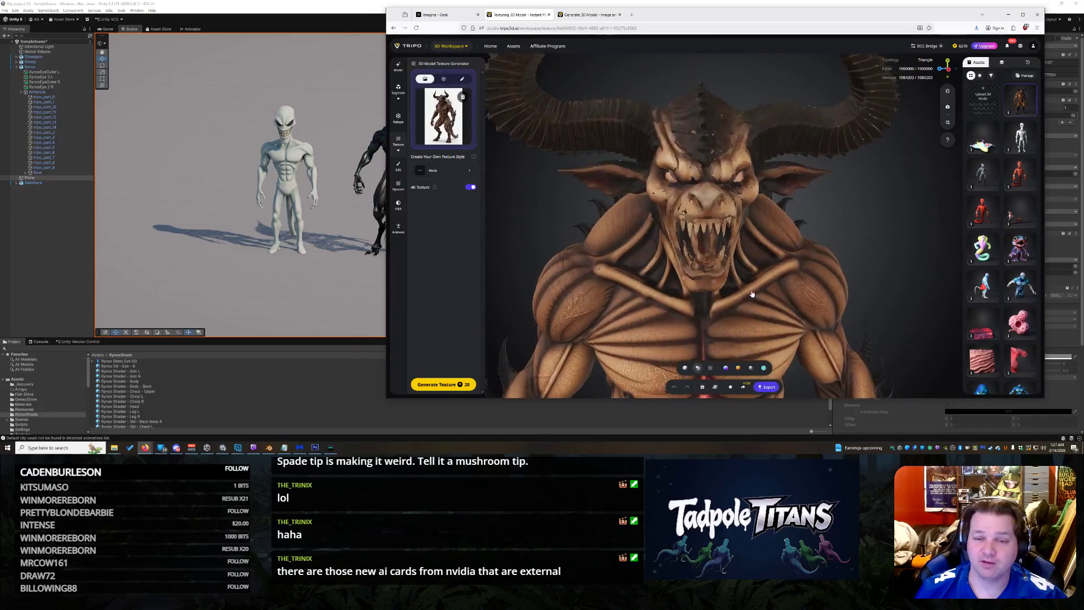
mouse_move(750, 155)
left_mouse_down()
mouse_move(821, 251)
mouse_move(765, 252)
mouse_move(760, 286)
mouse_move(753, 198)
left_mouse_up()
scroll(765, 252, "down", 3)
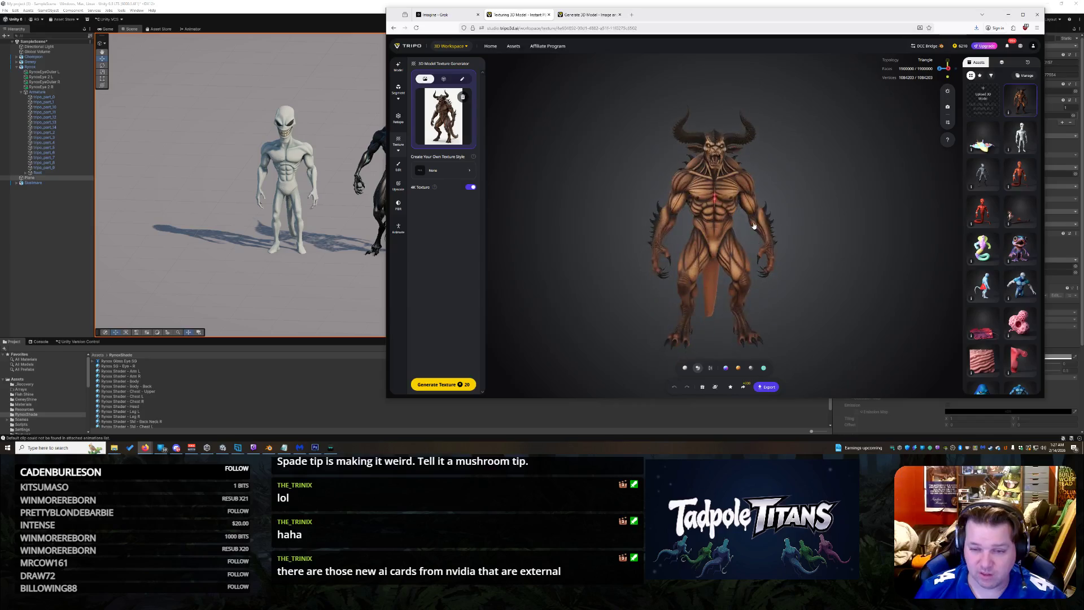
scroll(723, 219, "up", 3)
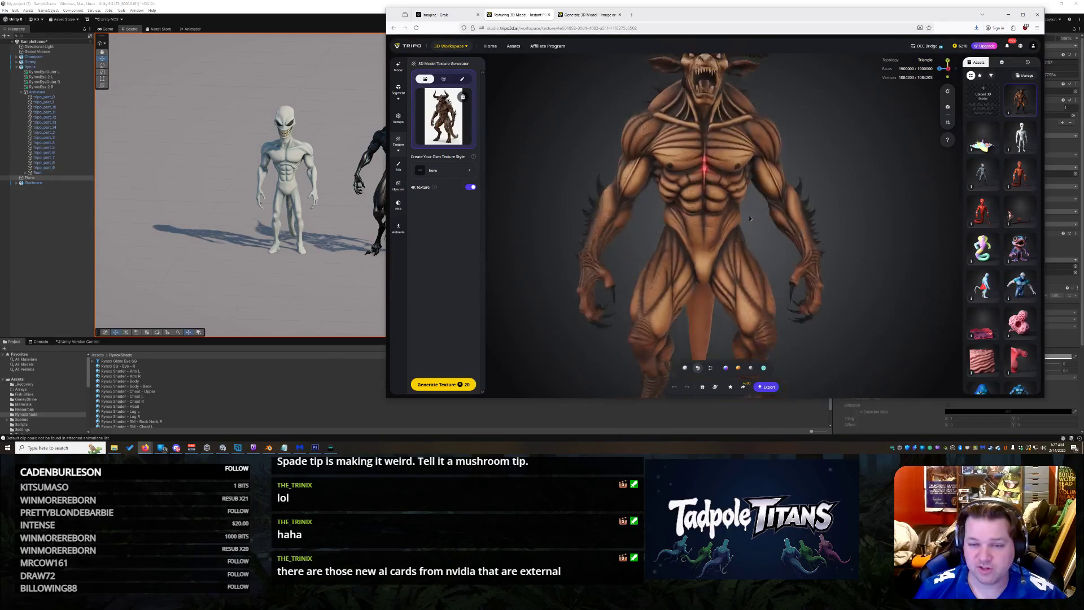
scroll(722, 219, "up", 2)
scroll(725, 227, "up", 1)
scroll(729, 238, "up", 2)
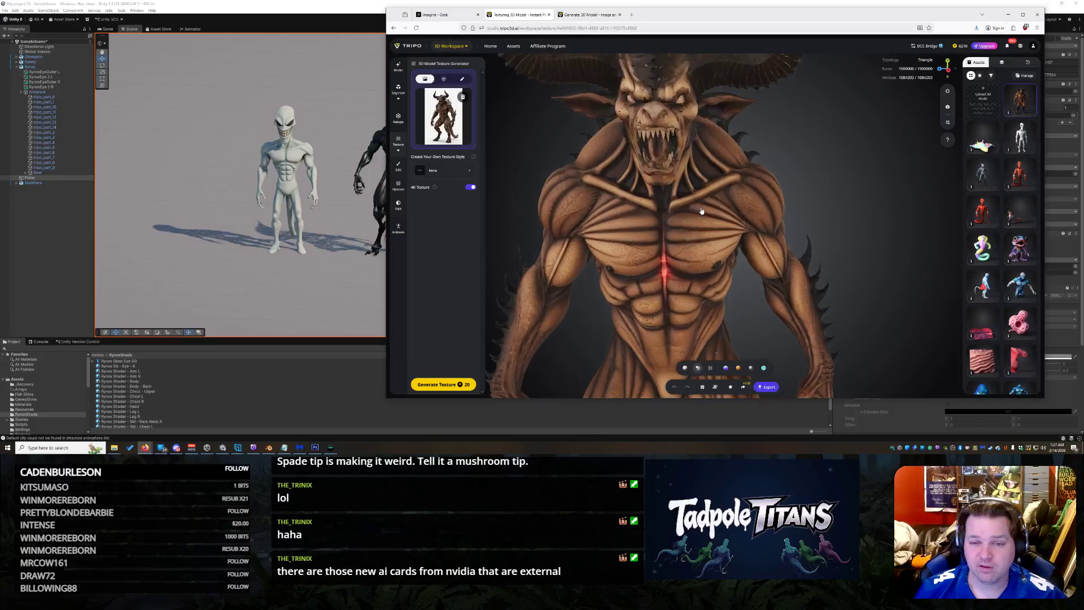
left_click_drag(729, 242, 729, 190)
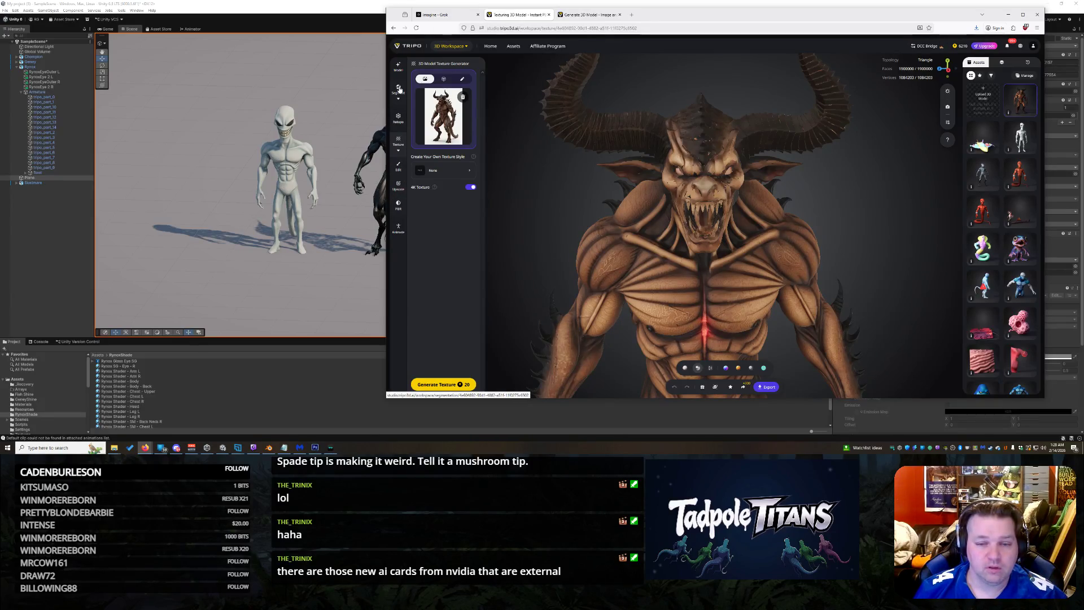
Step: Show the demon split into coloured segmented parts and orbit to check them, then move on to rigging
left_click(399, 90)
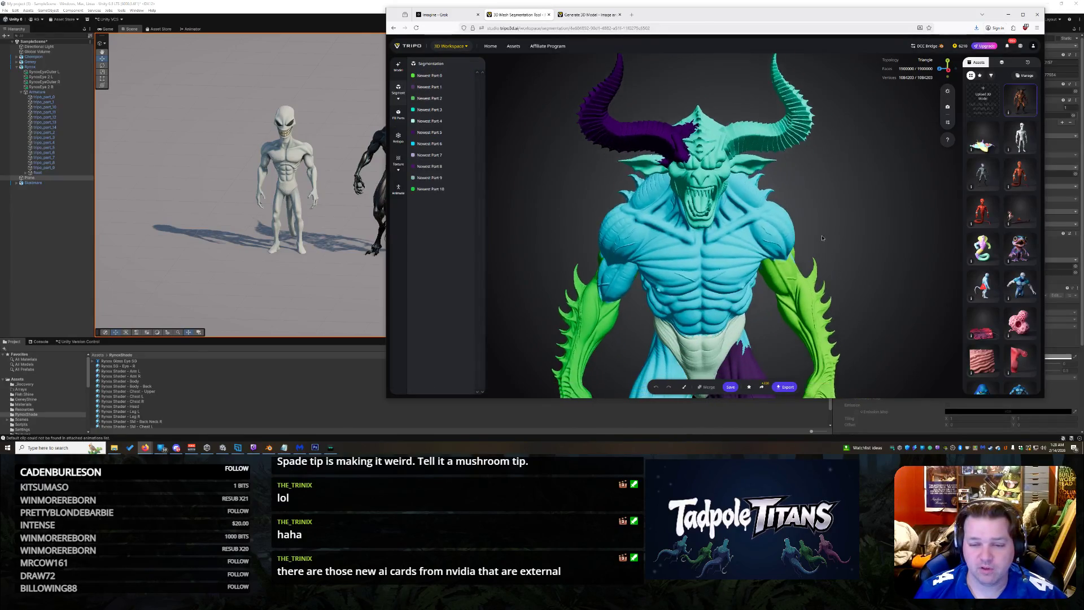
mouse_move(834, 106)
left_mouse_down()
mouse_move(670, 206)
mouse_move(558, 199)
mouse_move(508, 212)
mouse_move(790, 181)
mouse_move(753, 216)
mouse_move(709, 200)
mouse_move(767, 216)
left_mouse_up()
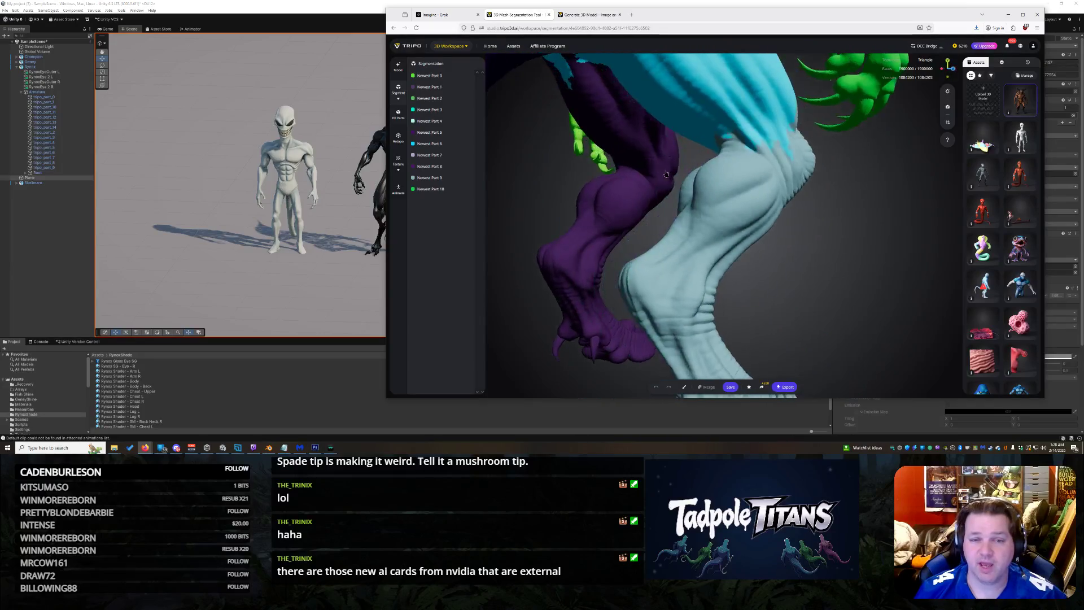
scroll(767, 216, "down", 5)
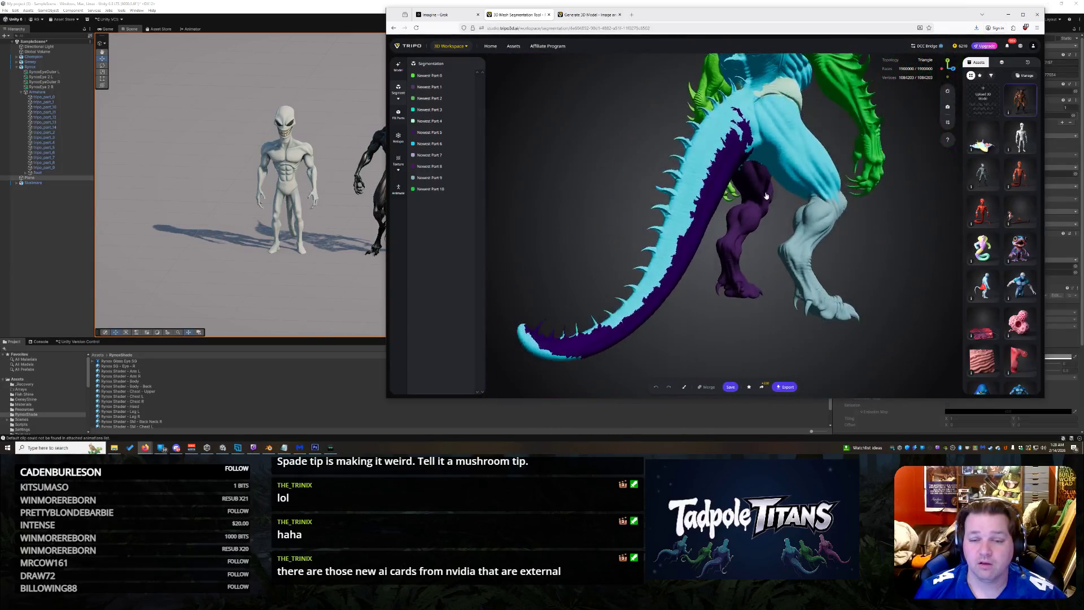
scroll(765, 208, "up", 2)
mouse_move(764, 207)
left_mouse_down()
mouse_move(668, 197)
mouse_move(702, 247)
mouse_move(736, 223)
mouse_move(699, 227)
left_mouse_up()
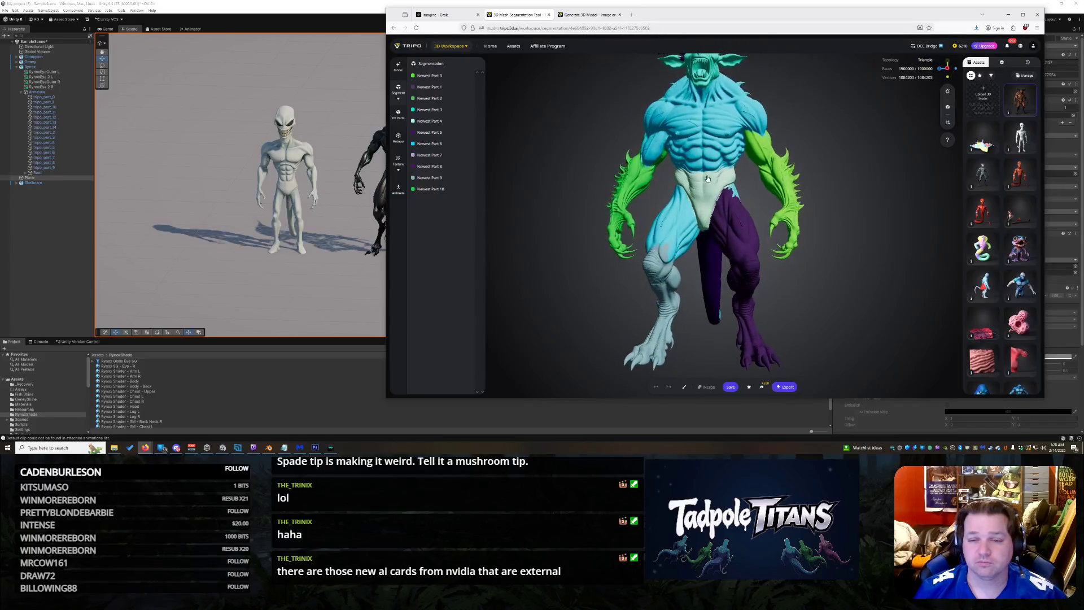
scroll(699, 226, "up", 2)
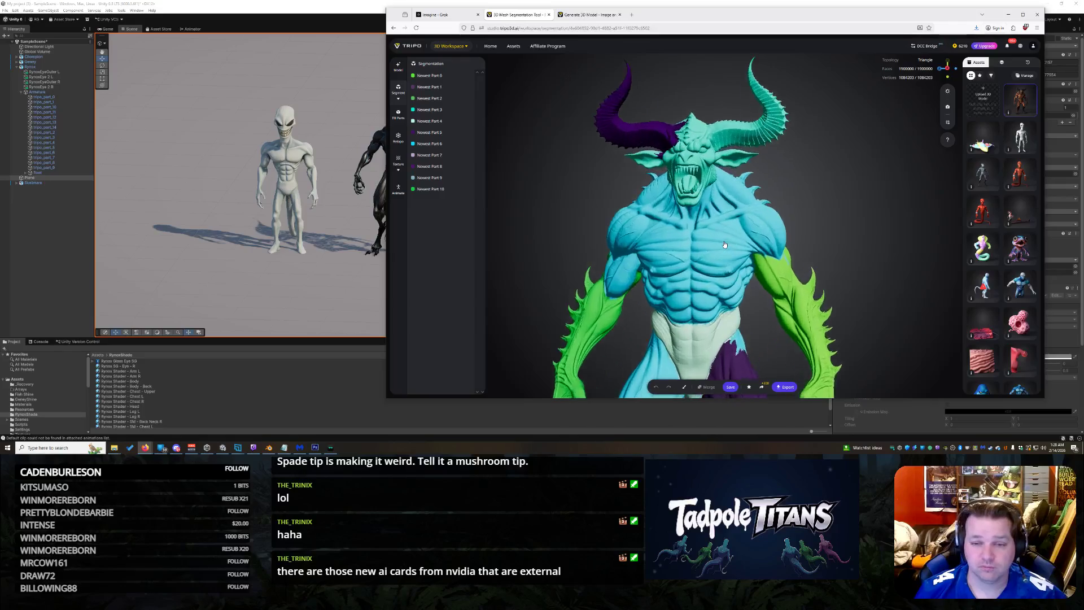
scroll(712, 238, "up", 2)
scroll(728, 251, "up", 2)
left_click_drag(728, 251, 728, 257)
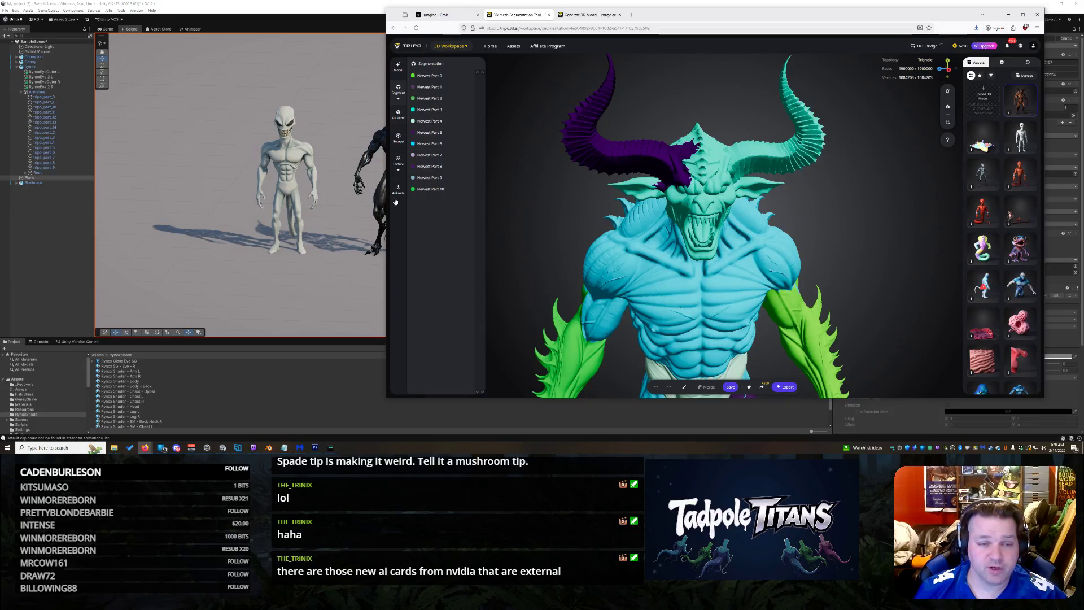
left_click(398, 189)
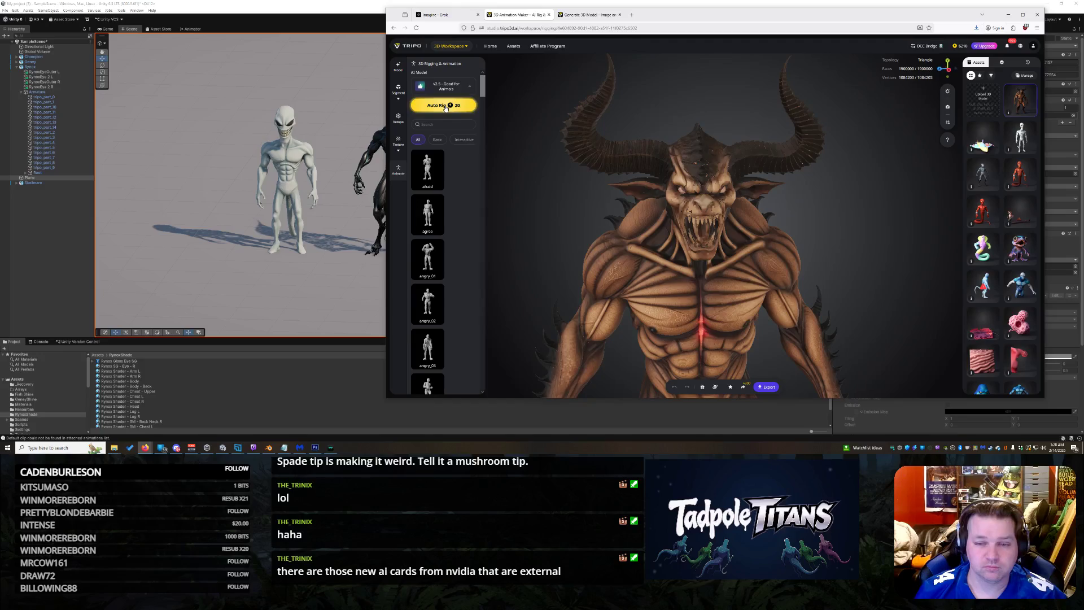
scroll(718, 300, "down", 3)
scroll(737, 271, "down", 3)
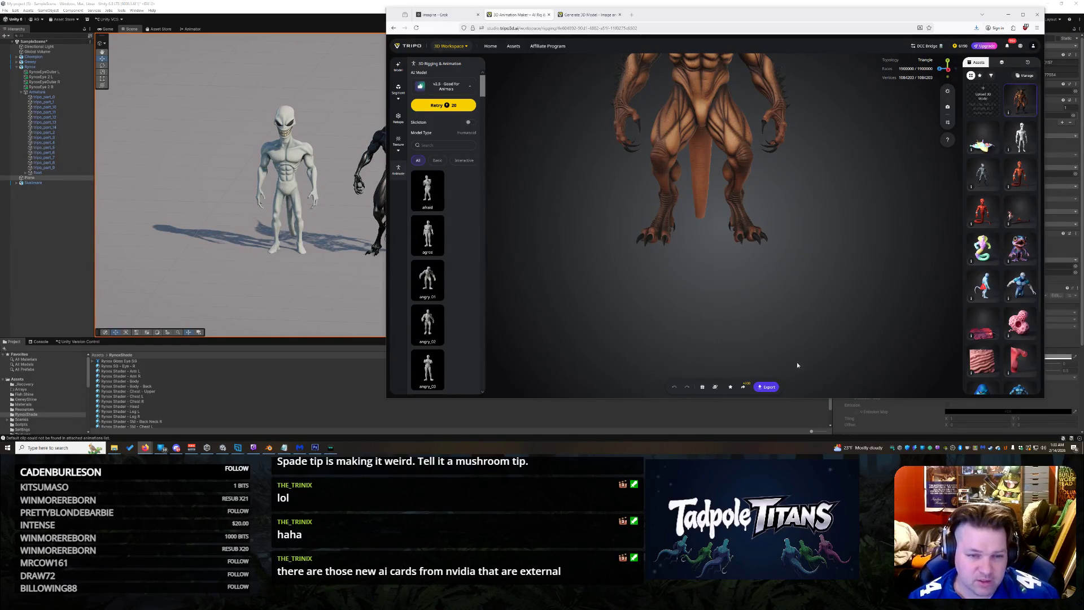
scroll(461, 292, "down", 5)
scroll(460, 292, "down", 5)
scroll(457, 305, "down", 5)
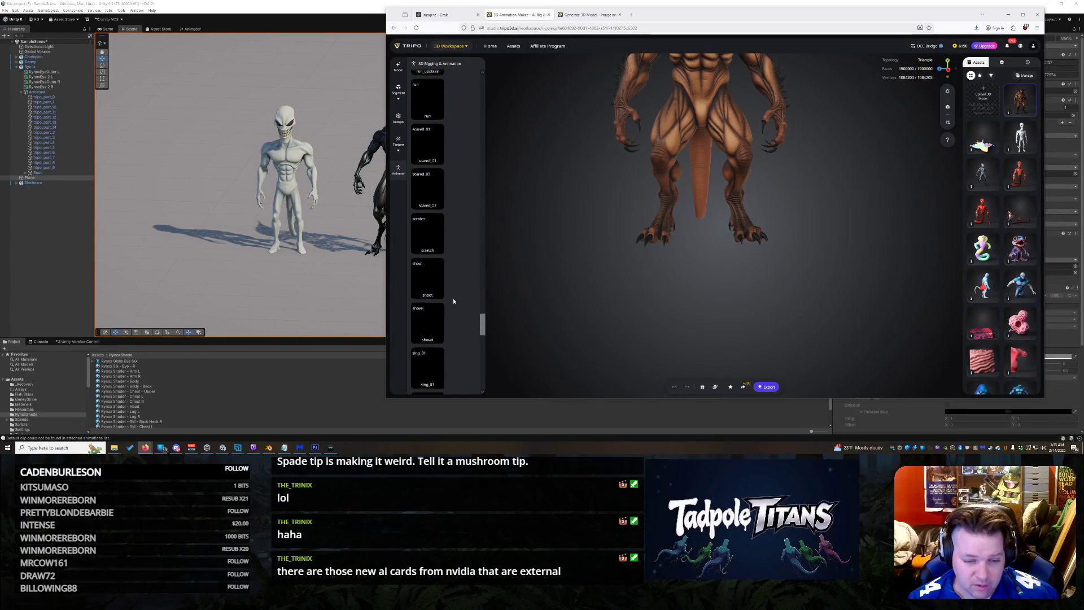
scroll(457, 324, "down", 5)
Step: Retarget the walk animation preset onto the rigged demon
left_click(446, 240)
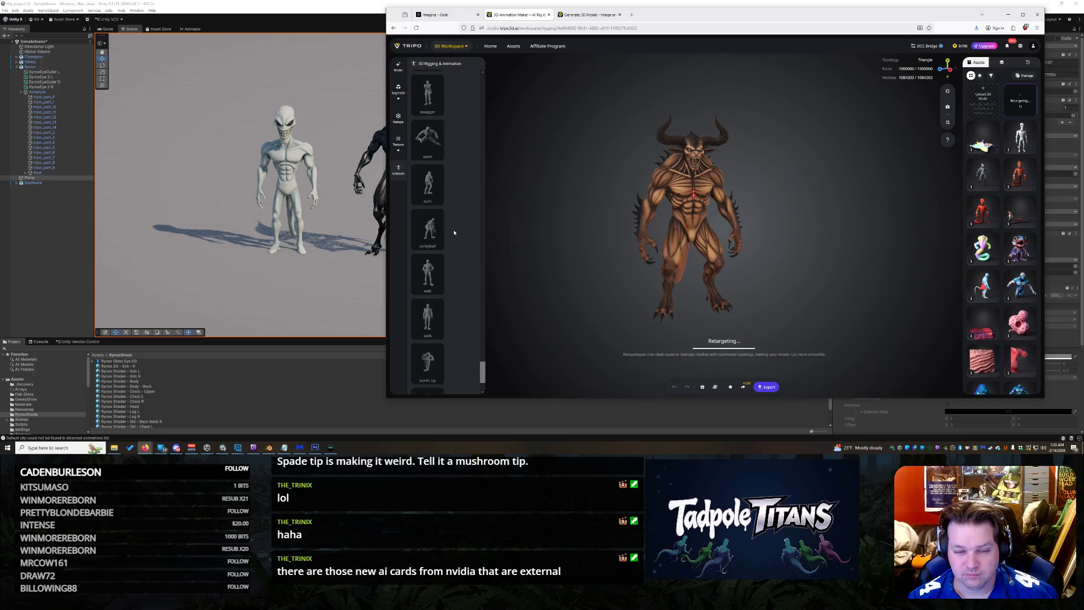
scroll(454, 233, "up", 3)
scroll(454, 234, "up", 3)
scroll(453, 235, "up", 3)
scroll(454, 236, "up", 3)
scroll(452, 235, "up", 5)
scroll(463, 204, "up", 5)
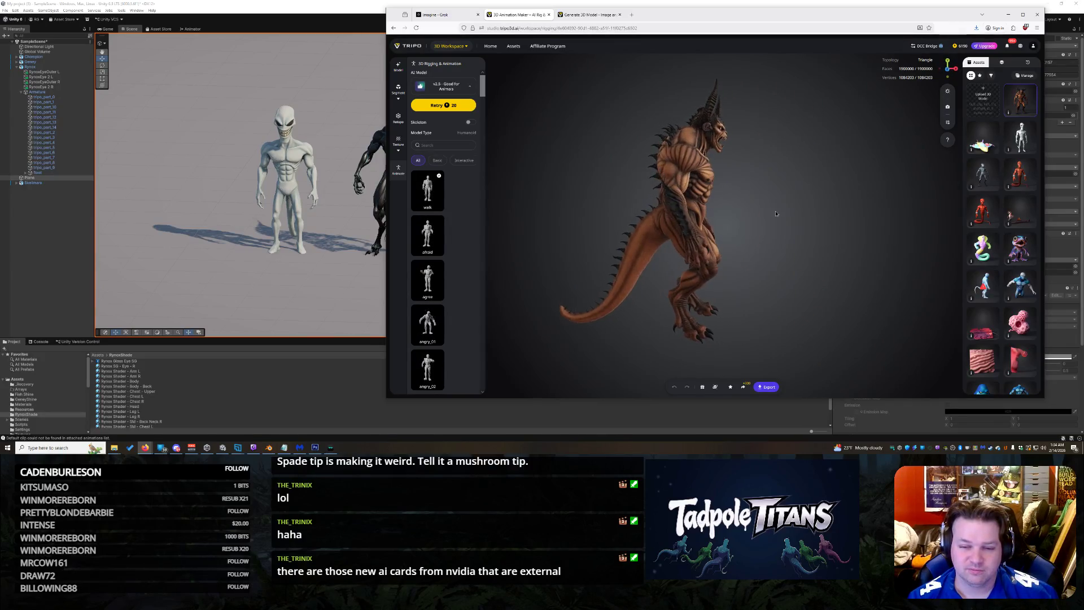
Step: Play back the walk animation on the demon in the viewport
left_click(427, 194)
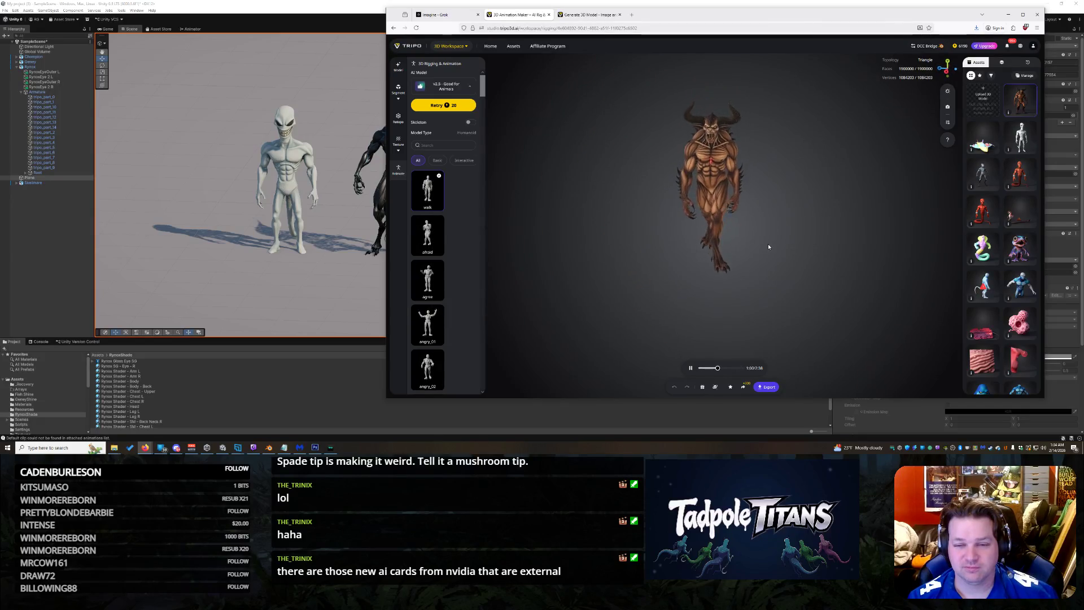
scroll(455, 279, "down", 2)
scroll(455, 279, "down", 3)
scroll(449, 277, "down", 3)
scroll(447, 276, "down", 3)
scroll(446, 276, "down", 3)
scroll(446, 277, "down", 3)
scroll(446, 276, "down", 3)
scroll(446, 277, "down", 3)
scroll(446, 276, "down", 3)
scroll(445, 276, "up", 2)
scroll(446, 276, "up", 3)
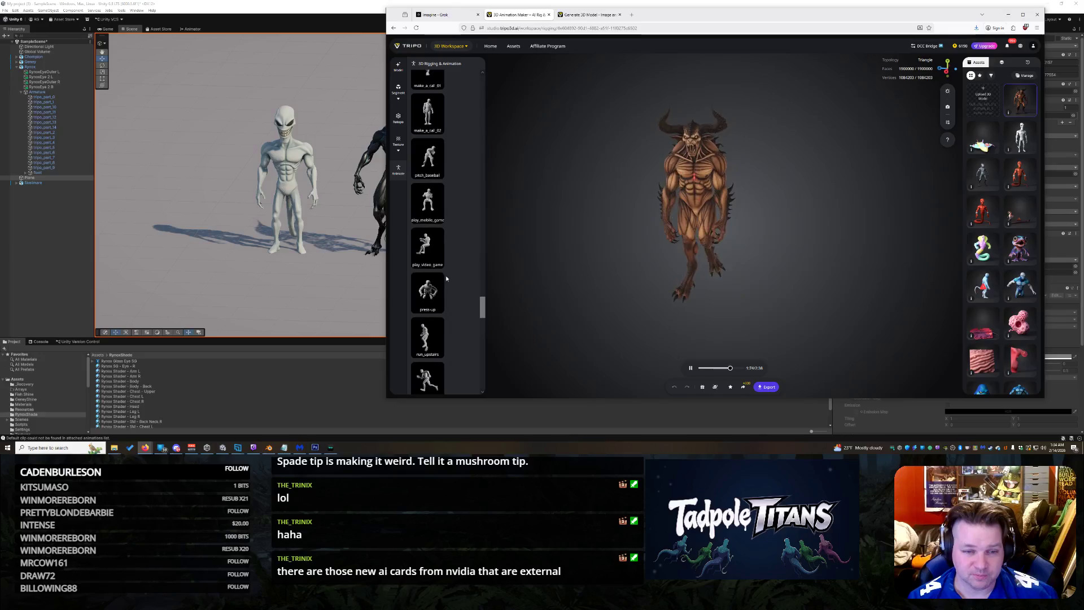
scroll(428, 252, "up", 2)
Step: Retarget two further preset animations from the library onto the rigged demon
left_click(428, 252)
scroll(430, 252, "down", 1)
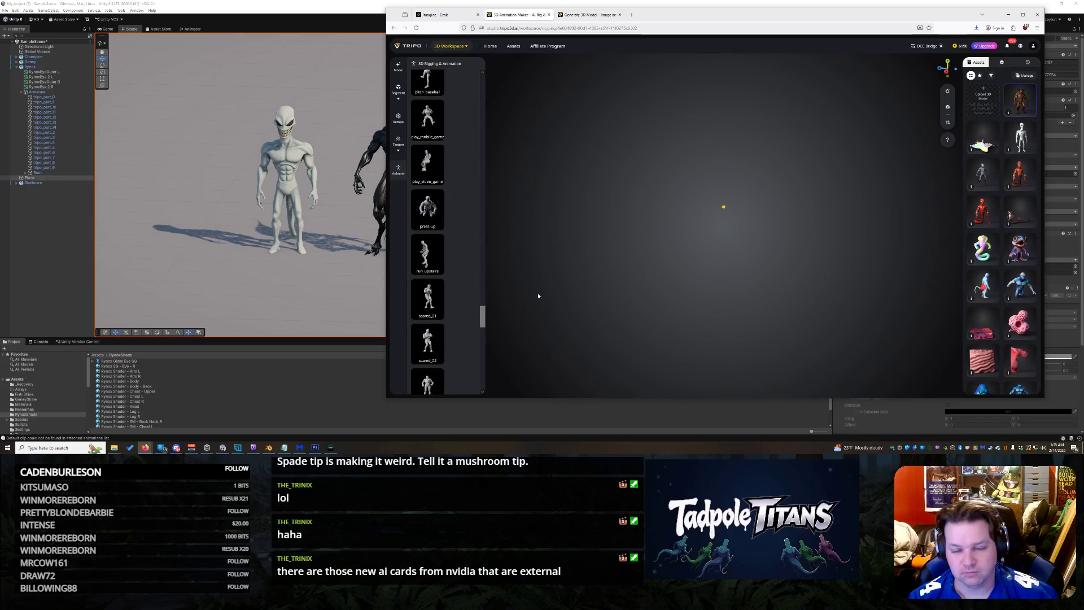
scroll(458, 175, "up", 3)
scroll(449, 173, "up", 5)
scroll(441, 172, "up", 2)
scroll(434, 172, "up", 3)
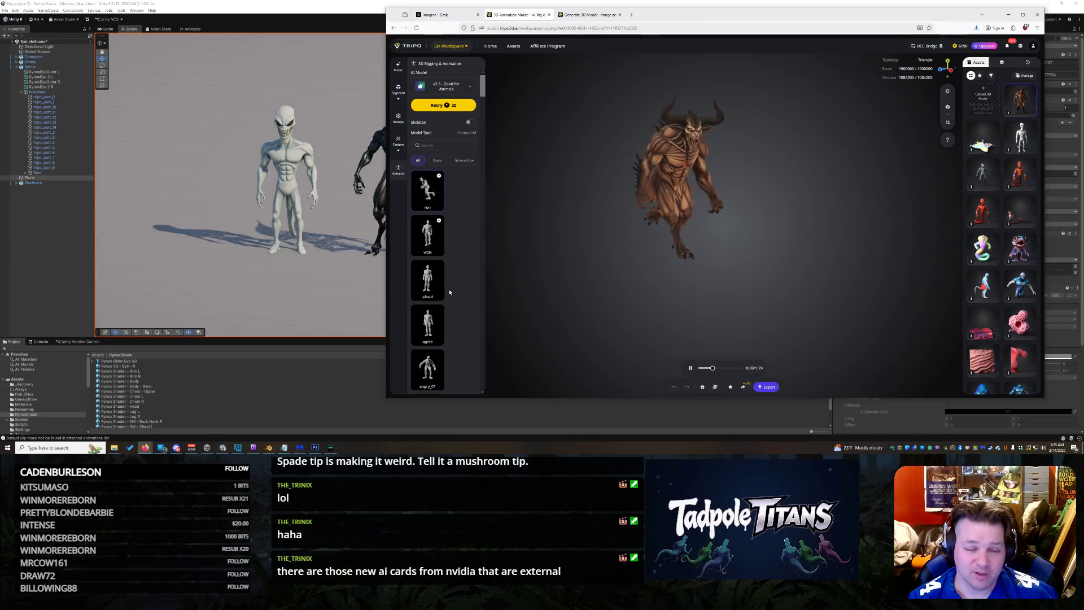
scroll(428, 254, "down", 5)
scroll(442, 284, "down", 5)
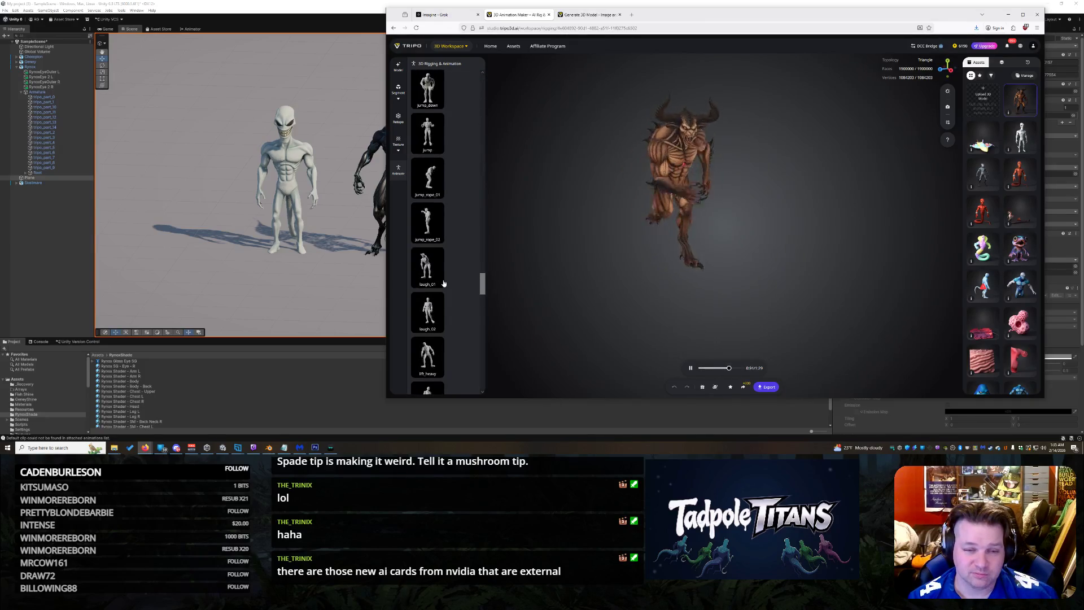
left_click(430, 141)
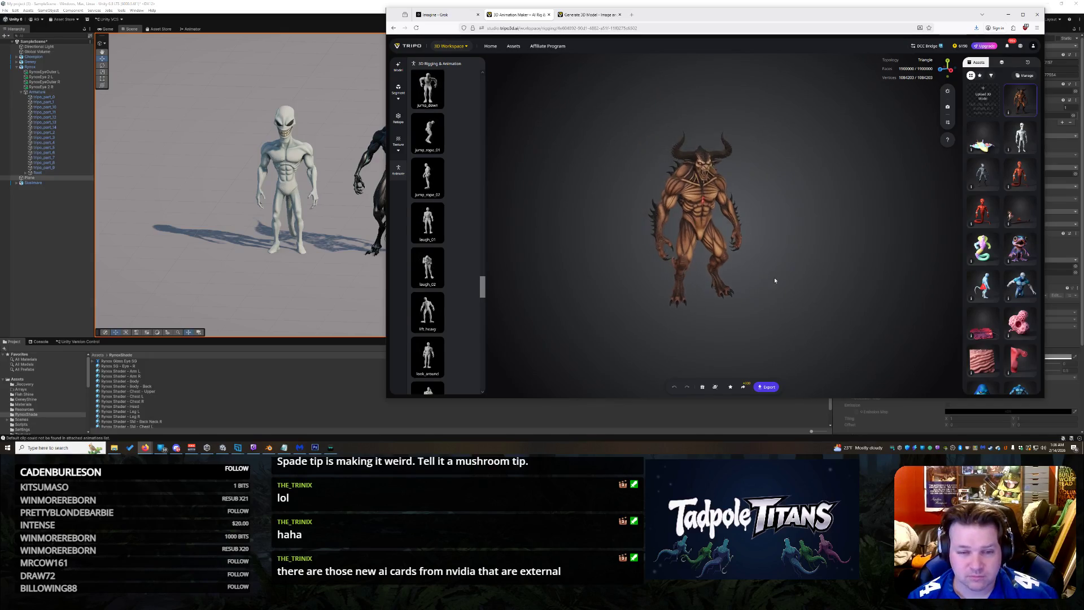
scroll(433, 197, "up", 8)
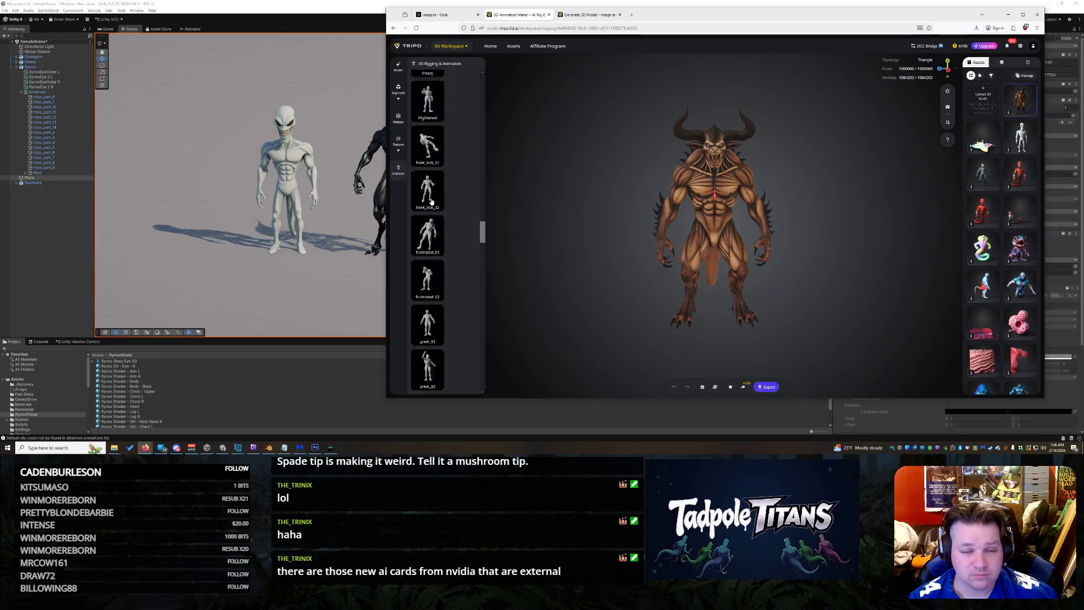
scroll(432, 197, "up", 5)
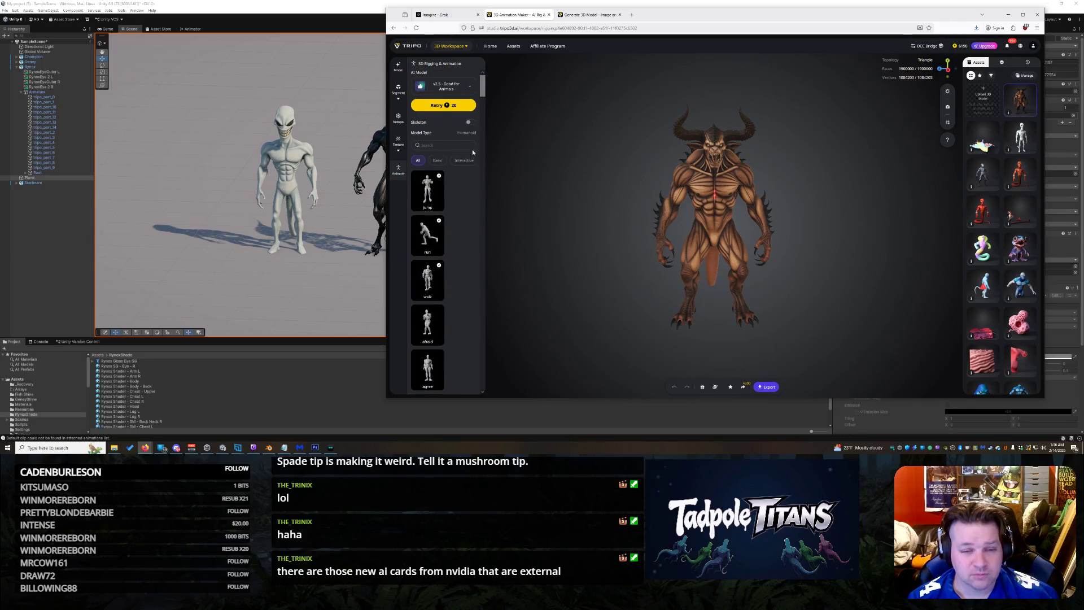
left_click_drag(482, 85, 487, 224)
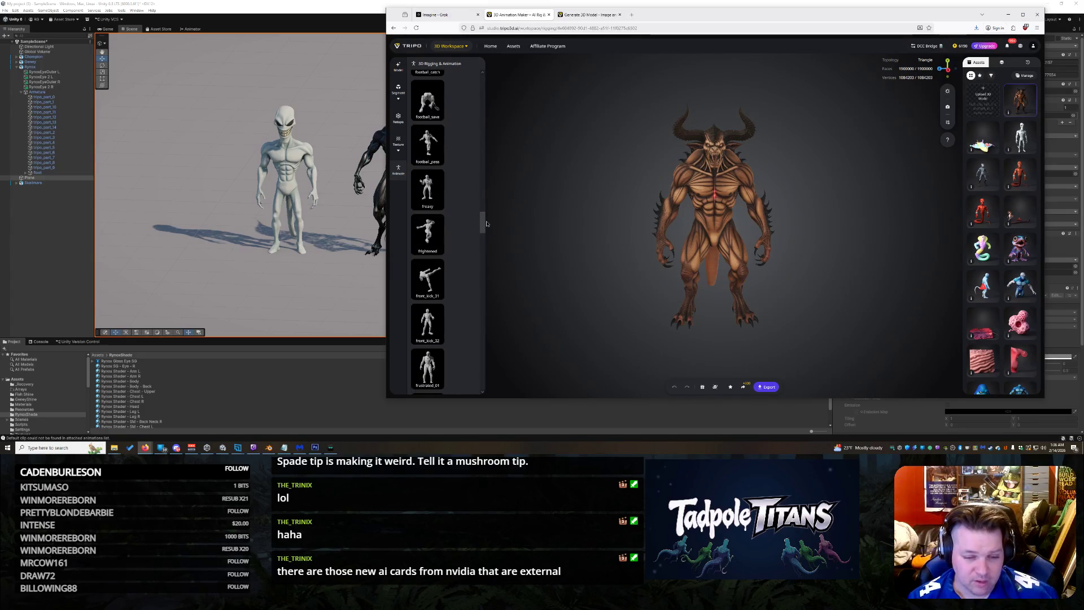
left_click_drag(487, 224, 486, 274)
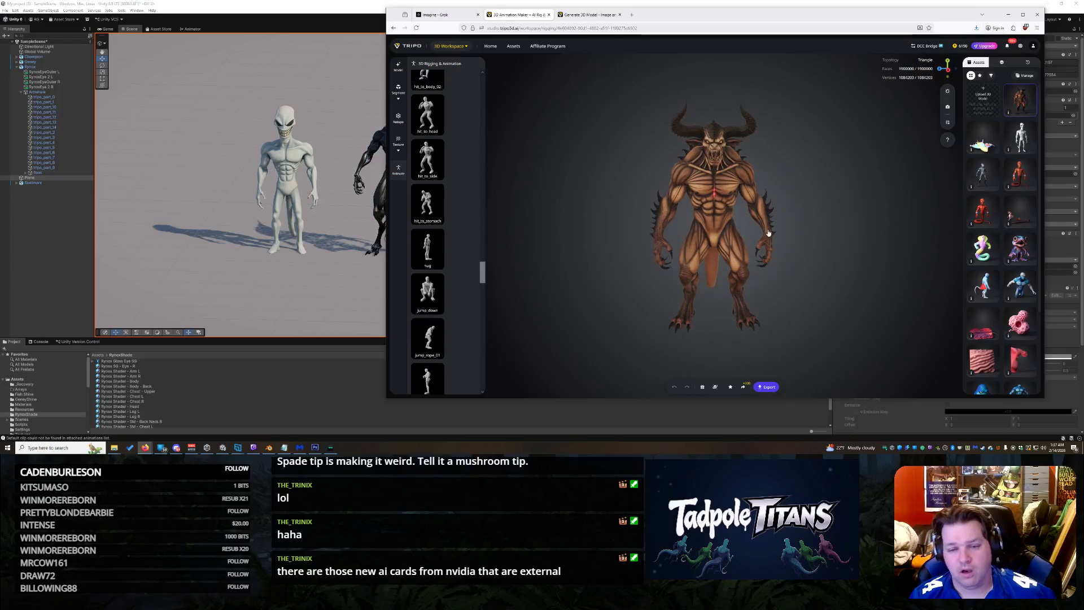
scroll(752, 245, "up", 3)
Step: Orbit the demon to a three-quarter view and switch to the Grok Imagine browser tab
mouse_move(753, 246)
left_mouse_down()
mouse_move(824, 272)
mouse_move(758, 243)
left_mouse_up()
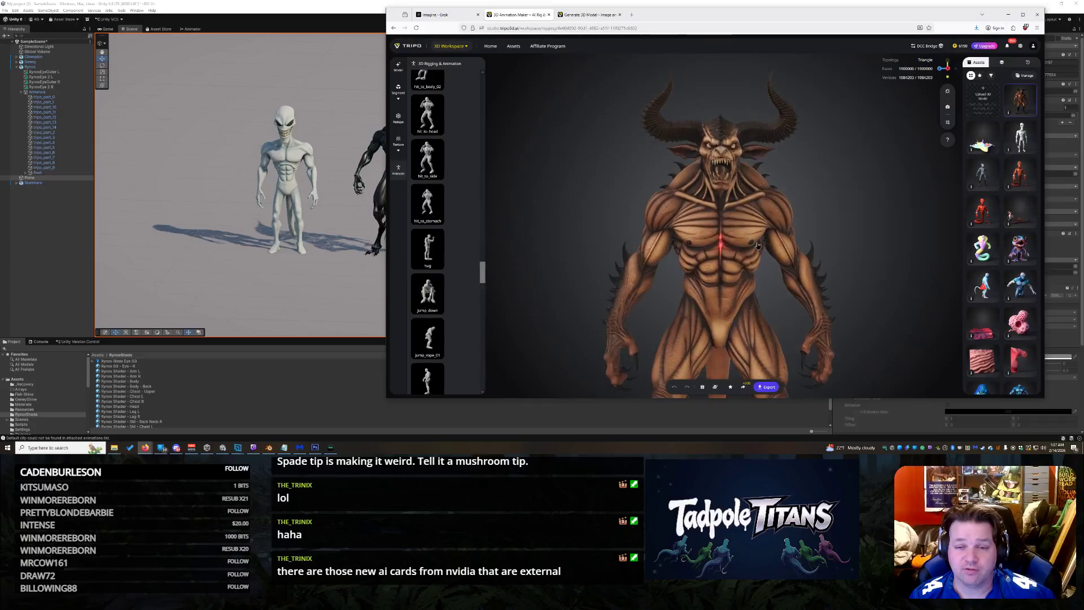
key("ctrl+shift+Tab")
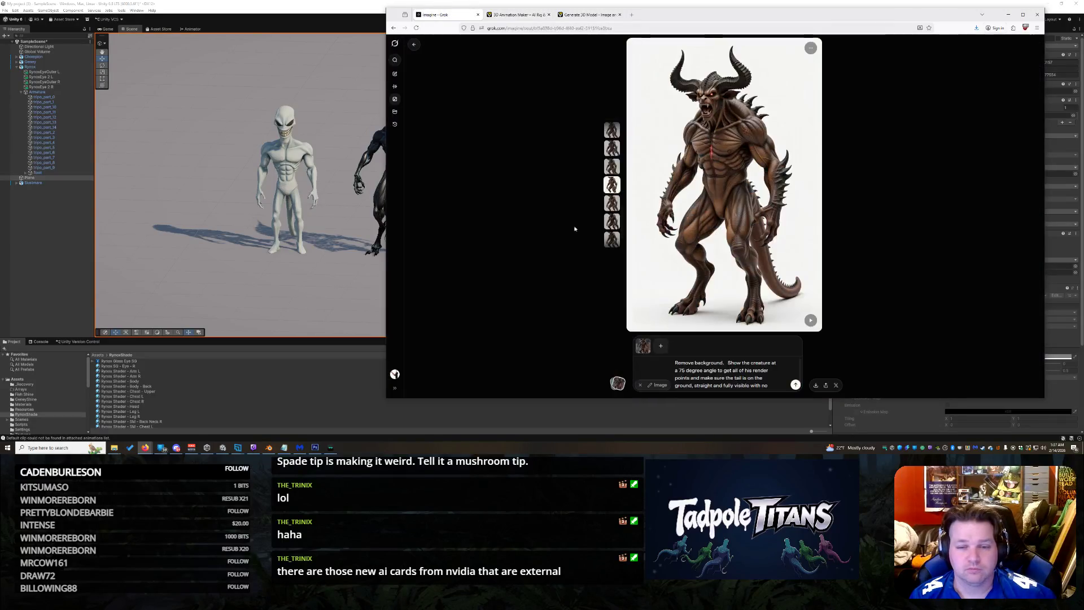
scroll(721, 374, "down", 1)
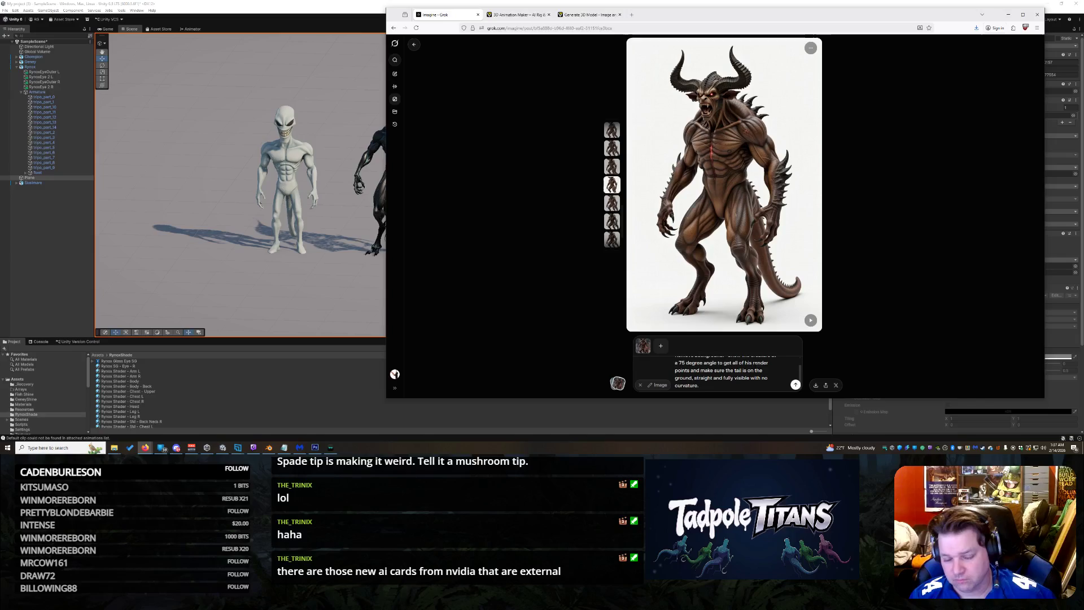
Step: Replace the prompt's ending with a head-only request, generate it, and return to the Tripo tab
mouse_move(733, 385)
left_mouse_down()
mouse_move(747, 360)
mouse_move(726, 343)
mouse_move(741, 355)
left_mouse_up()
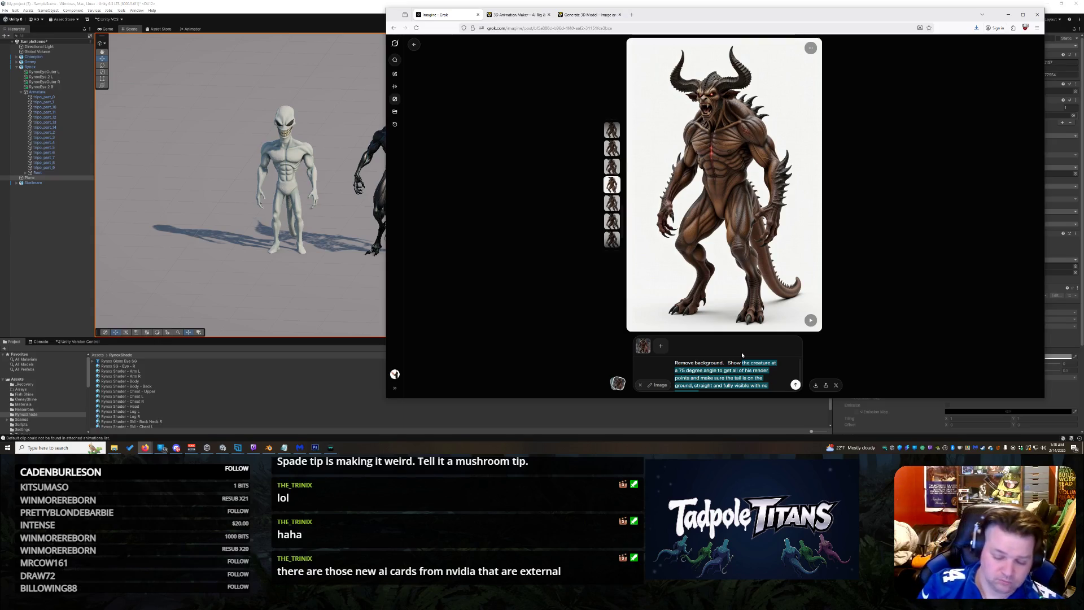
type("JUST THE HEAD")
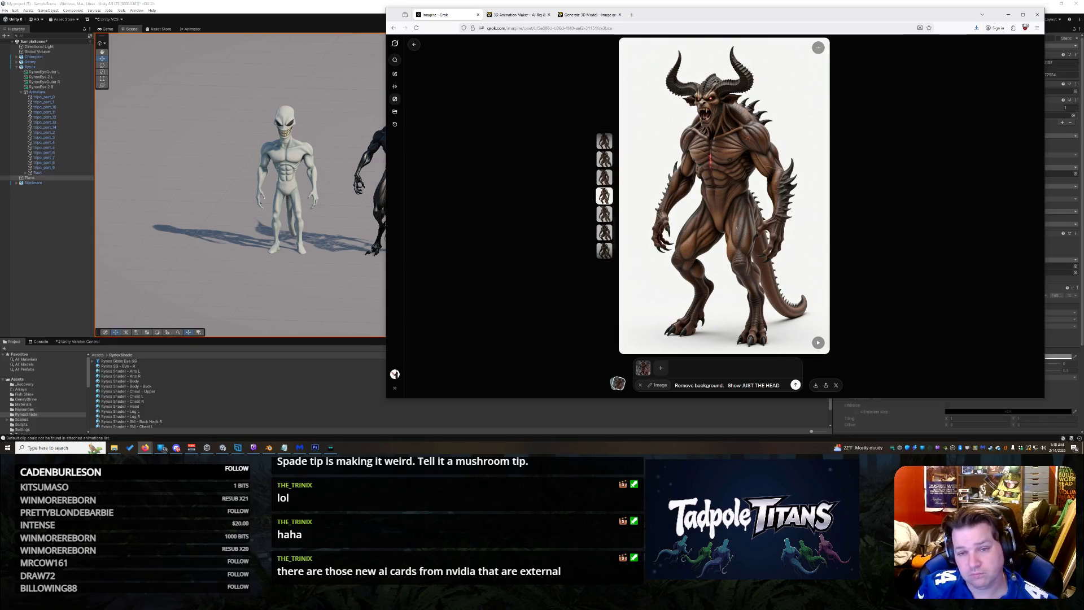
type(" to get a")
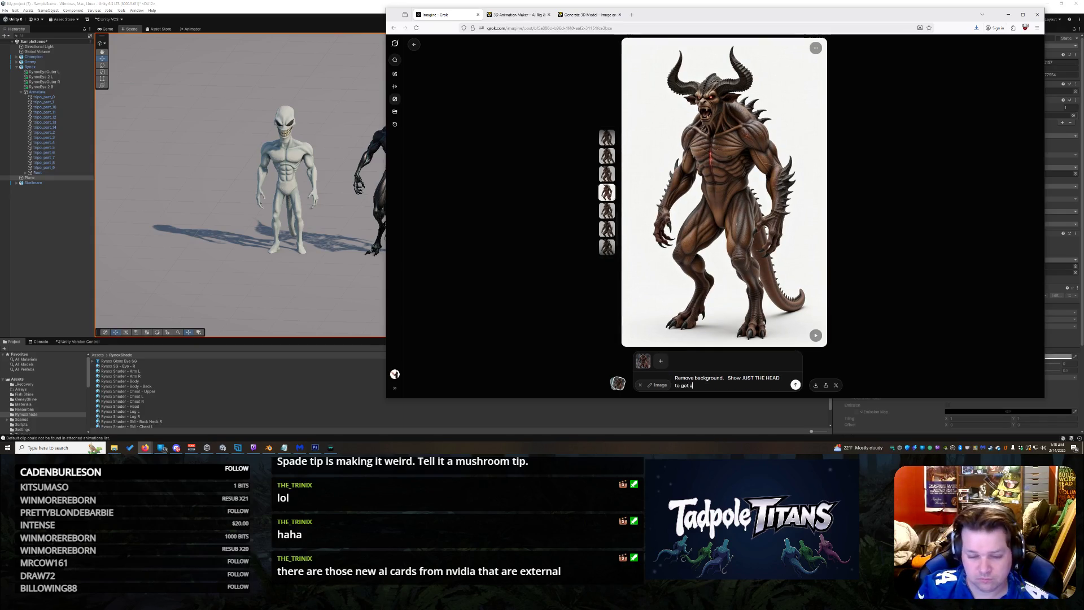
type(" really good ful")
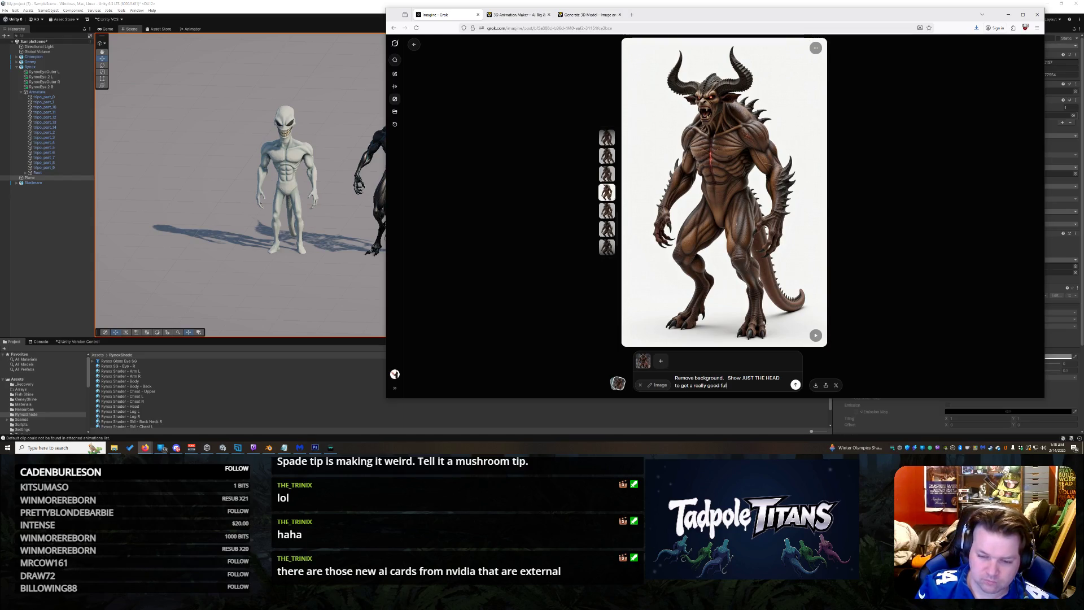
type("l featured")
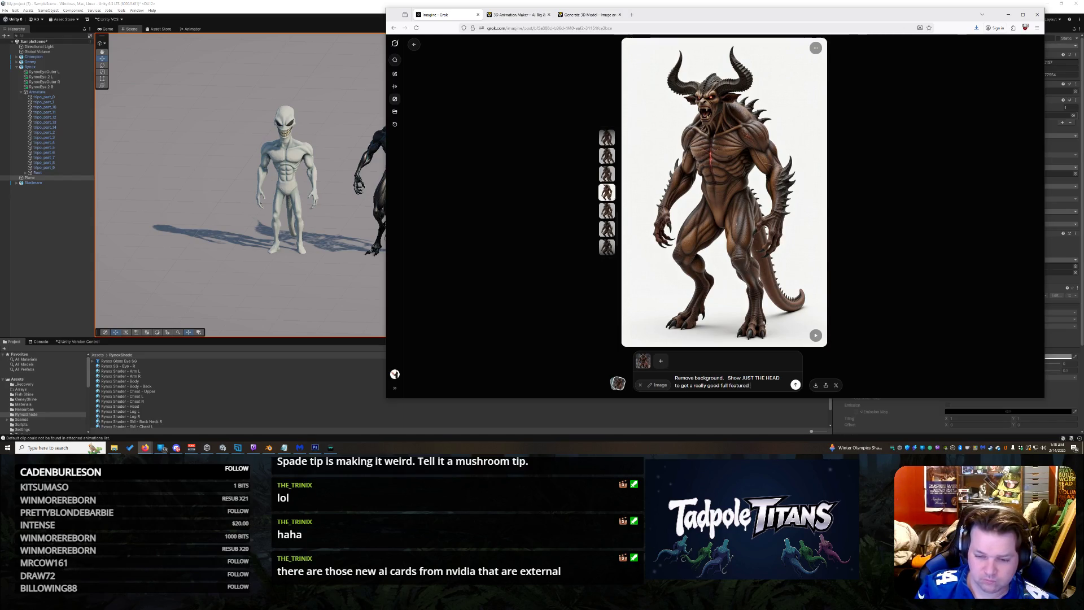
type(" render of the head")
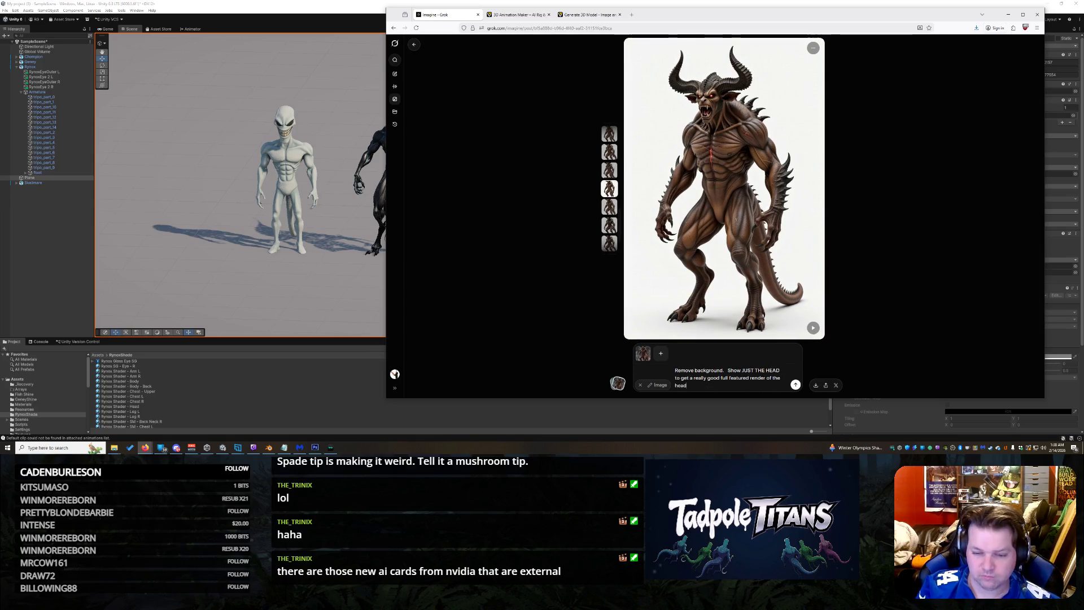
key("Return")
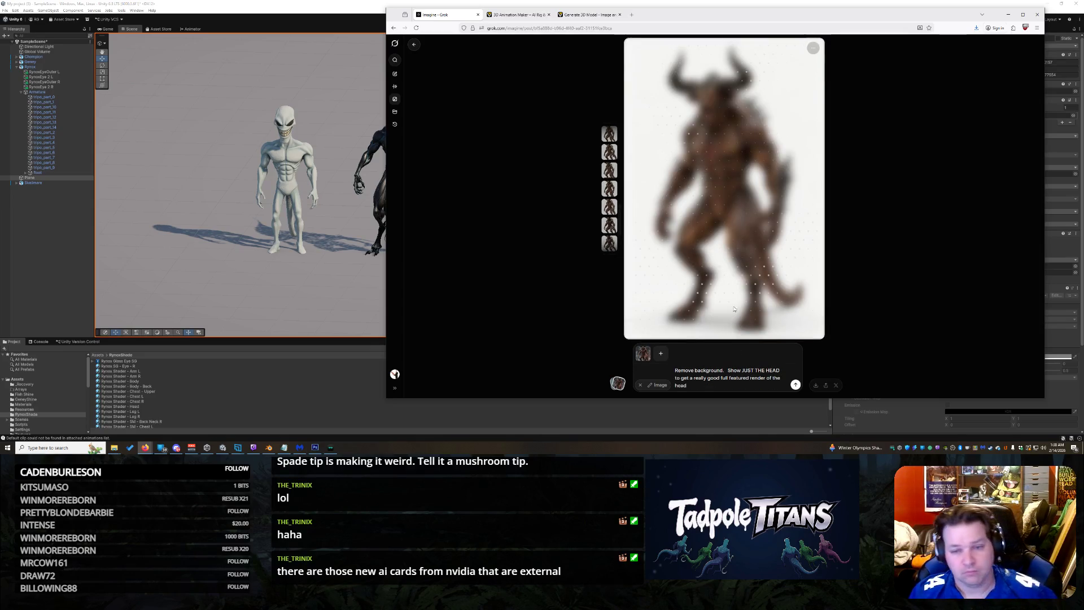
left_click(582, 17)
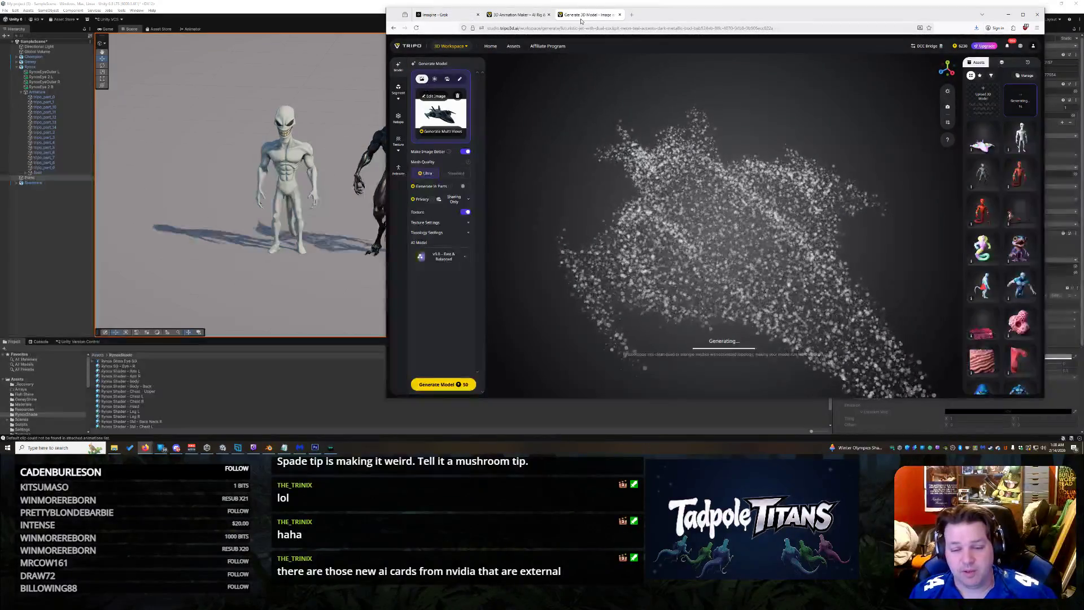
Step: Configure the demon's GLB export with its animations selected, then switch to the generating-model tab
left_click(527, 15)
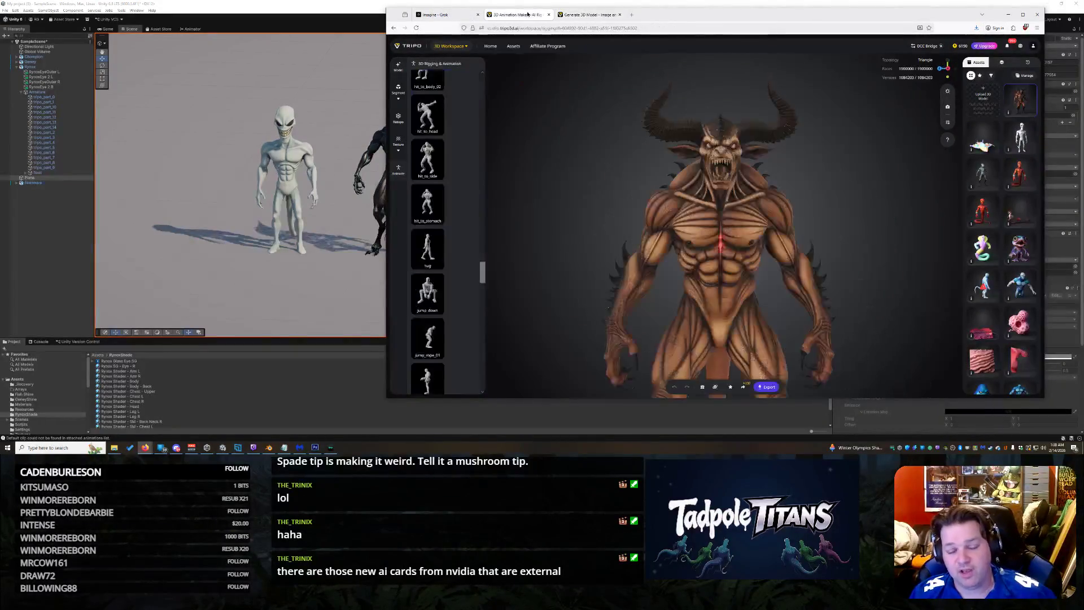
scroll(723, 277, "up", 3)
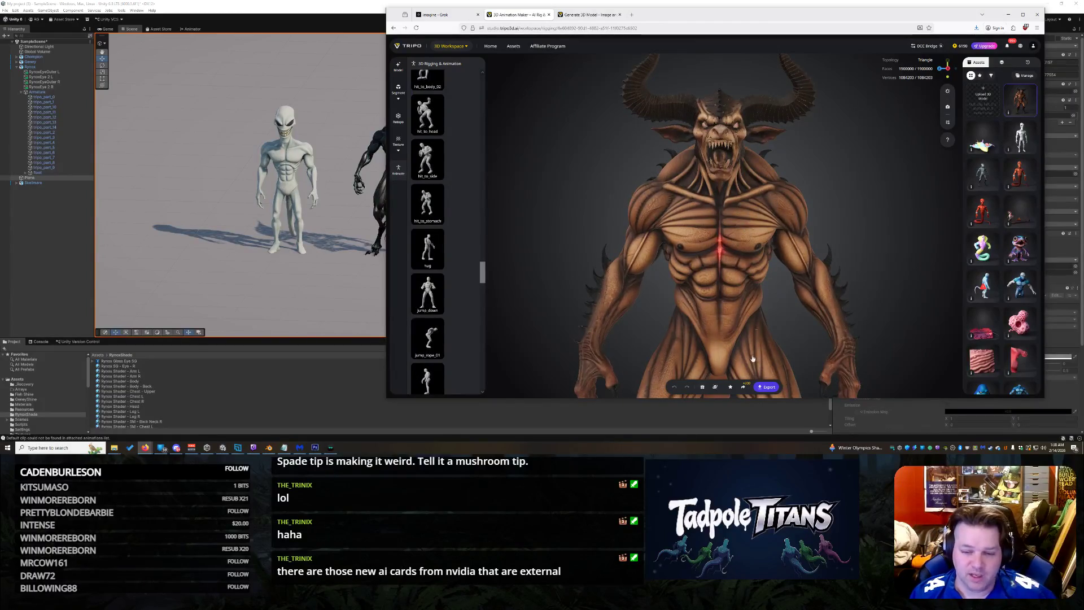
left_click(767, 387)
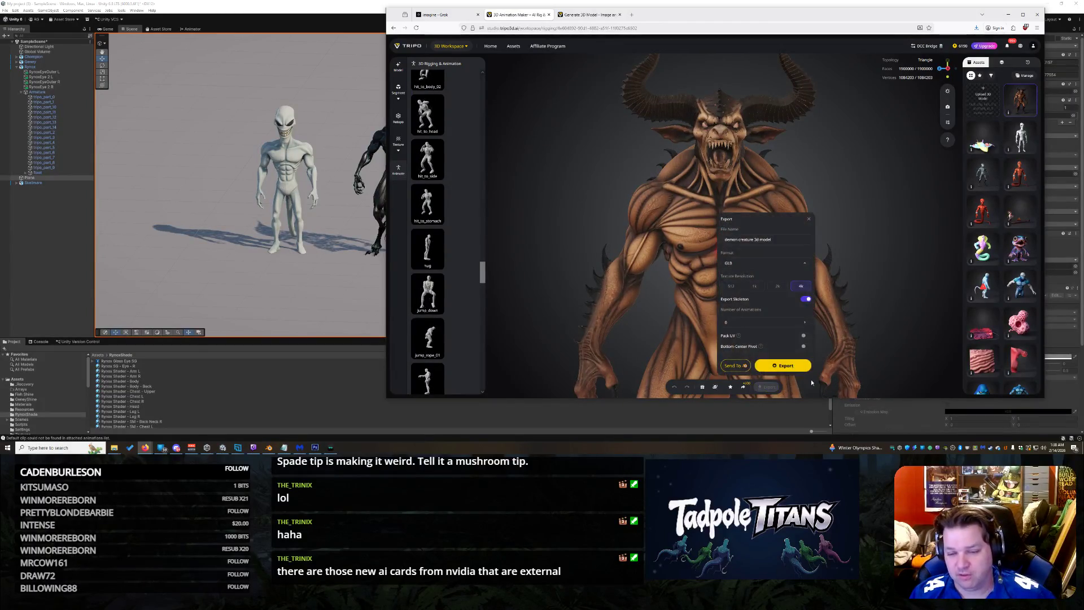
left_click(806, 319)
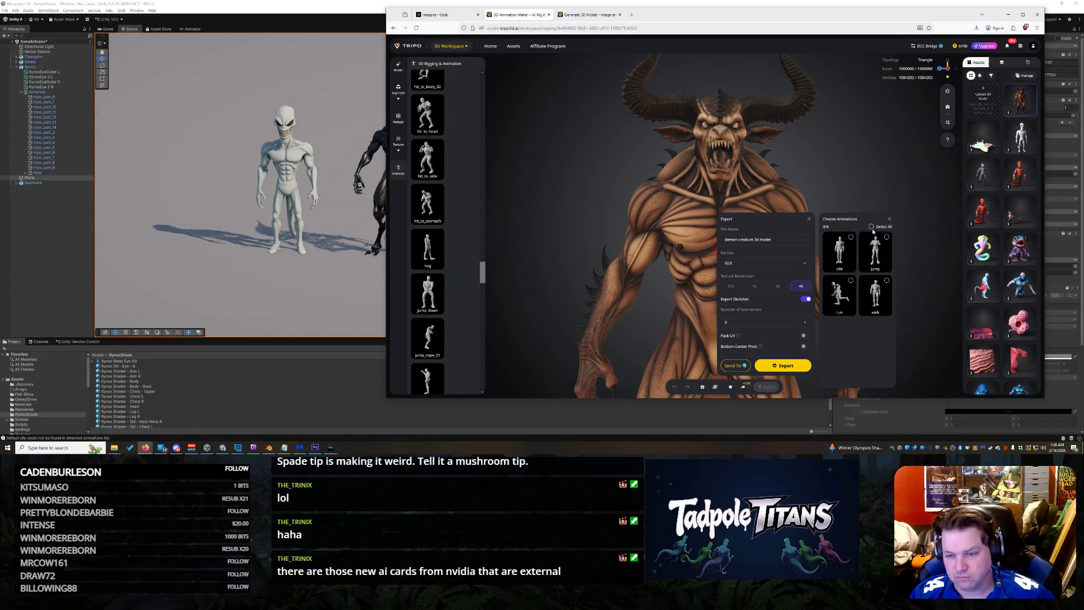
left_click(785, 365)
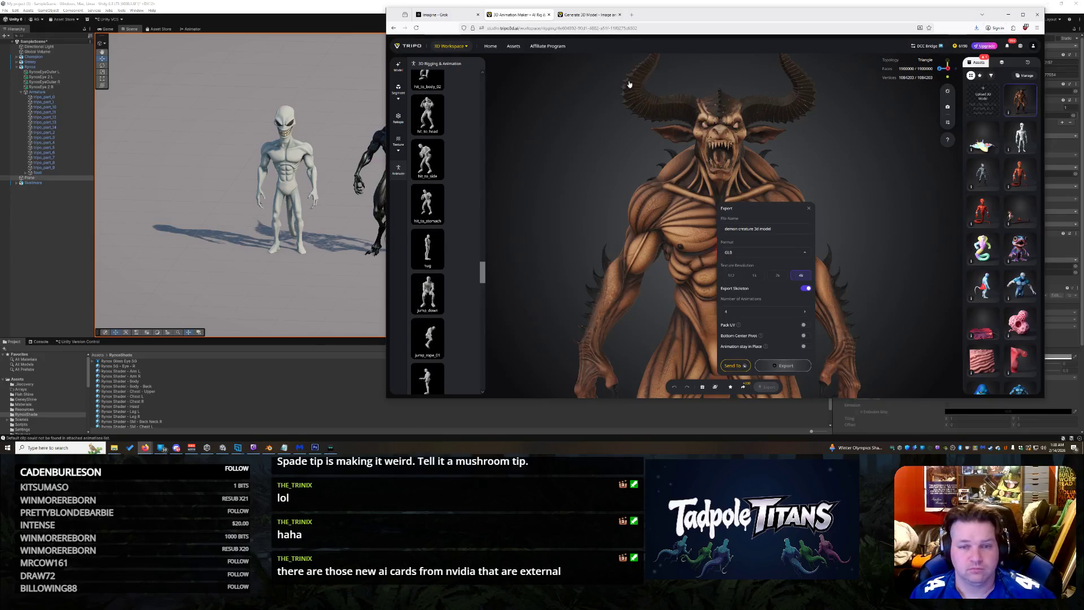
left_click(587, 15)
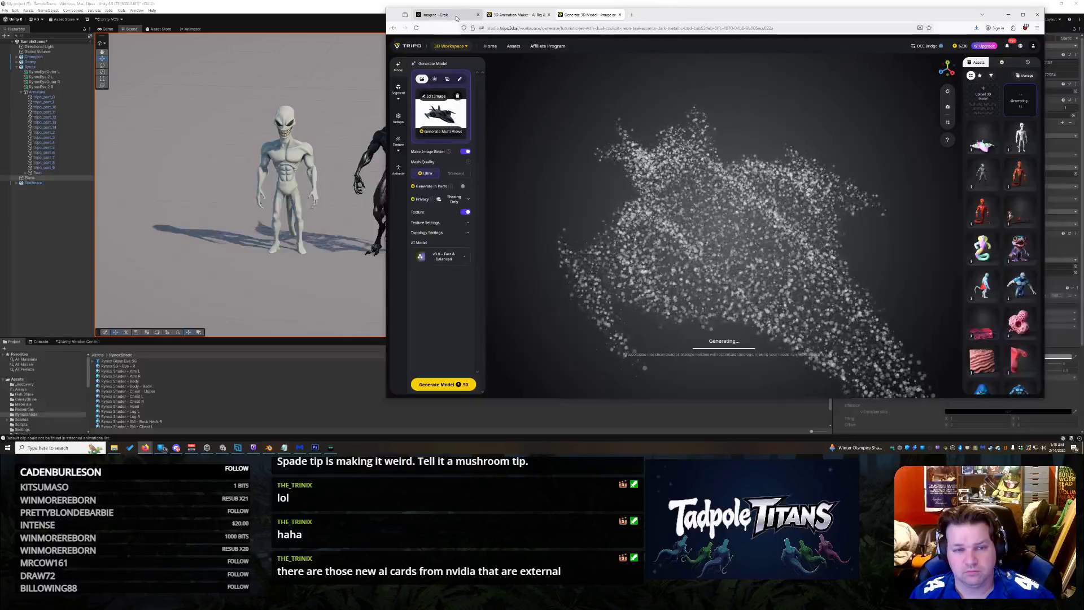
Step: In Grok, fix the mistyped prompt and regenerate the head, then check downloads and the head-only variant
left_click(458, 15)
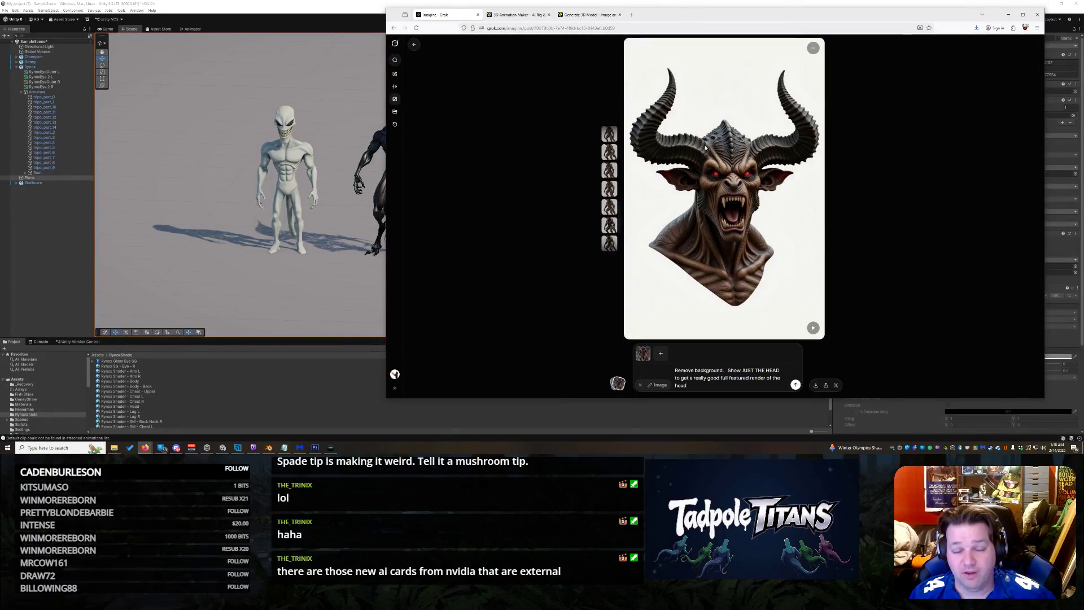
right_click(749, 207)
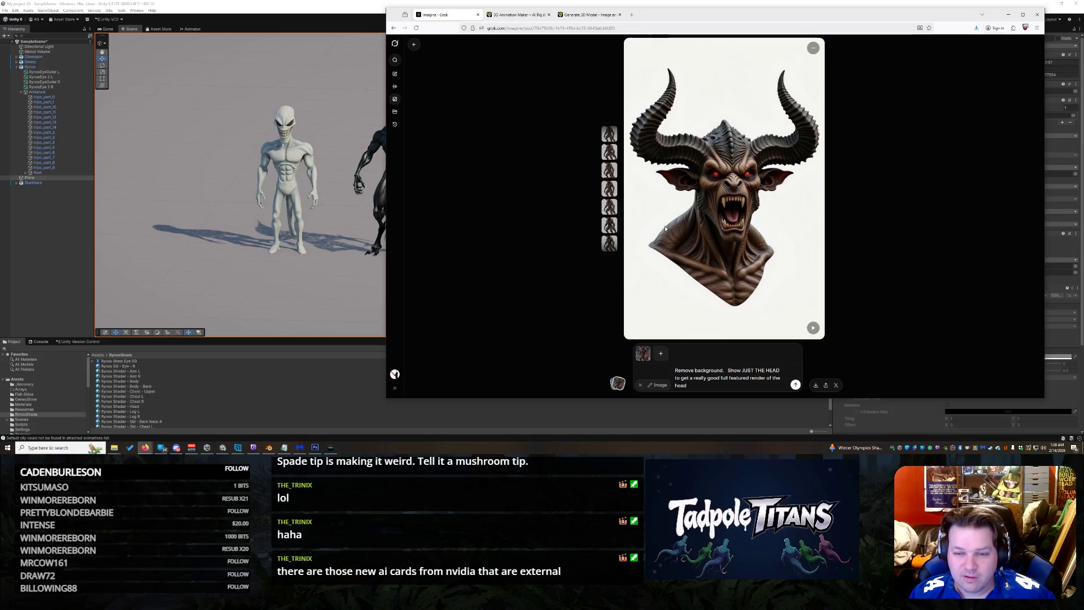
scroll(609, 216, "down", 1)
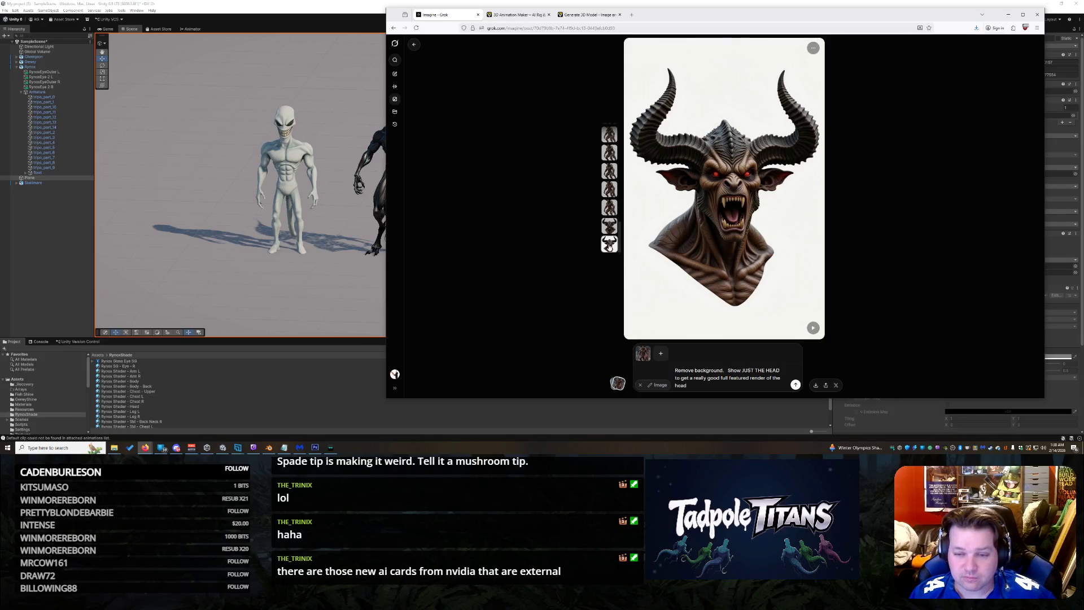
scroll(609, 229, "down", 1)
scroll(613, 230, "down", 1)
scroll(613, 230, "up", 1)
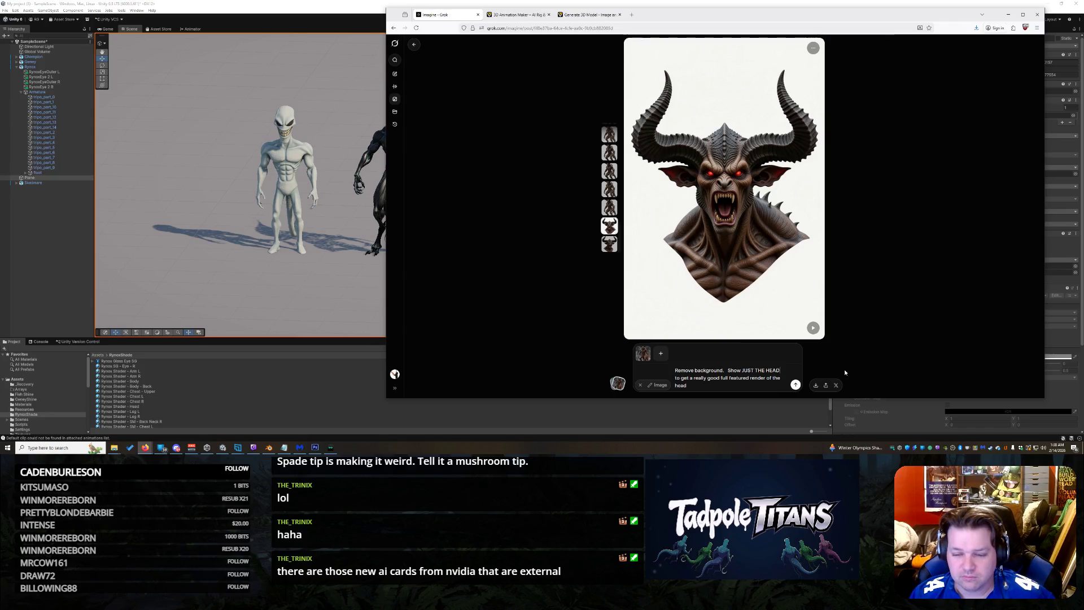
type("without t")
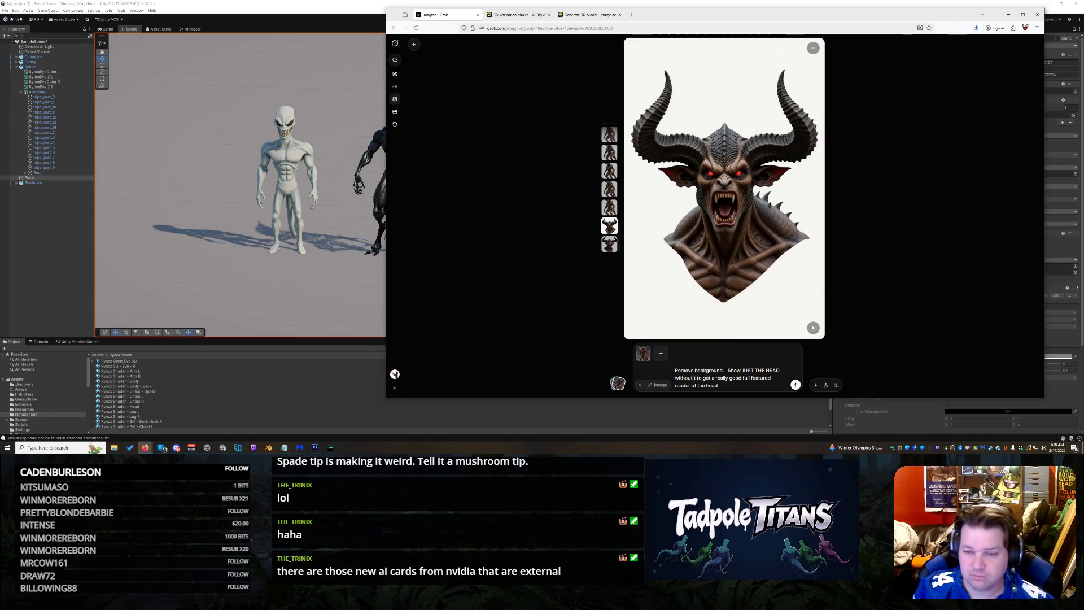
type("is")
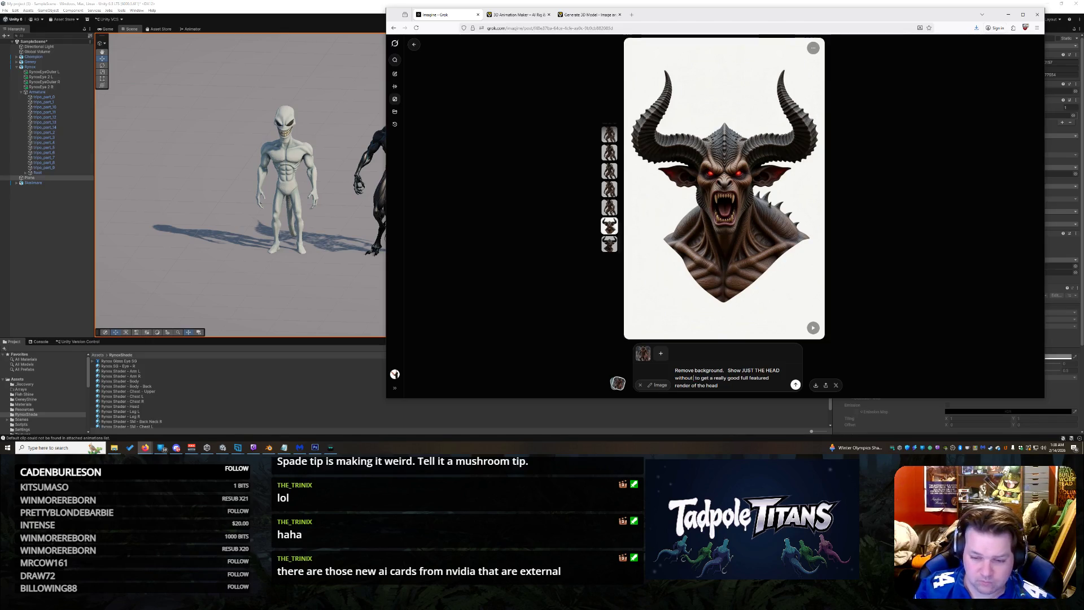
key("BackSpace")
key("BackSpace")
key("BackSpace")
key("BackSpace")
key("BackSpace")
key("BackSpace")
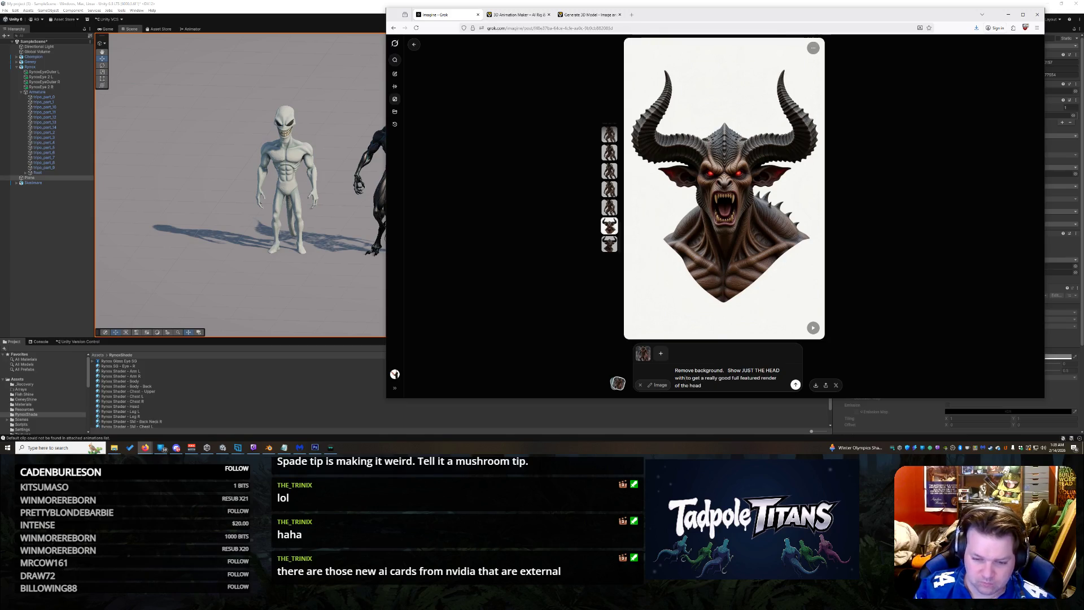
type("more hu")
type("manoid e")
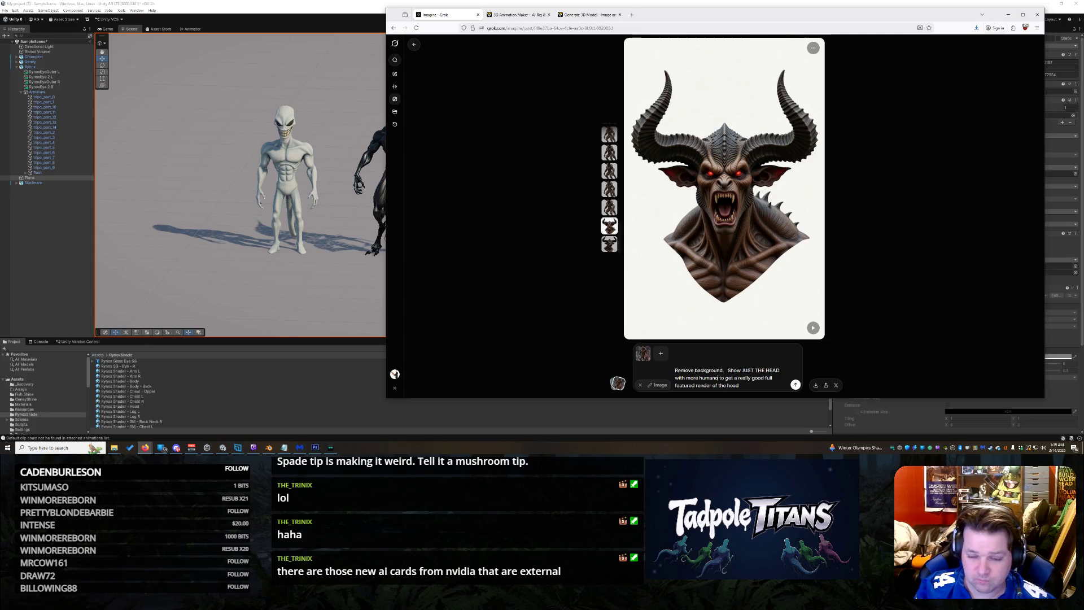
type("ars")
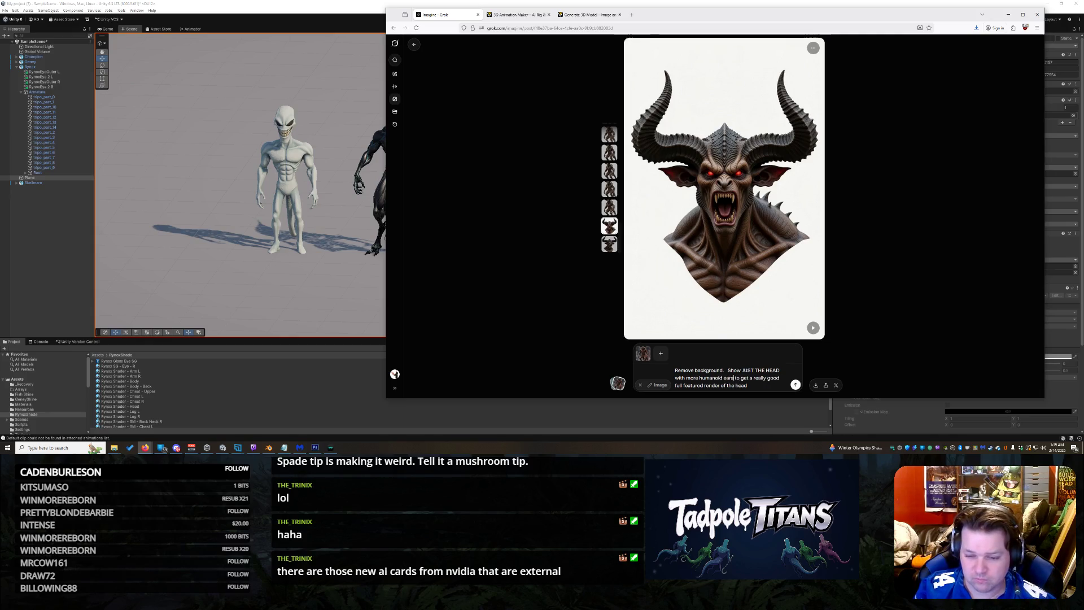
key("Return")
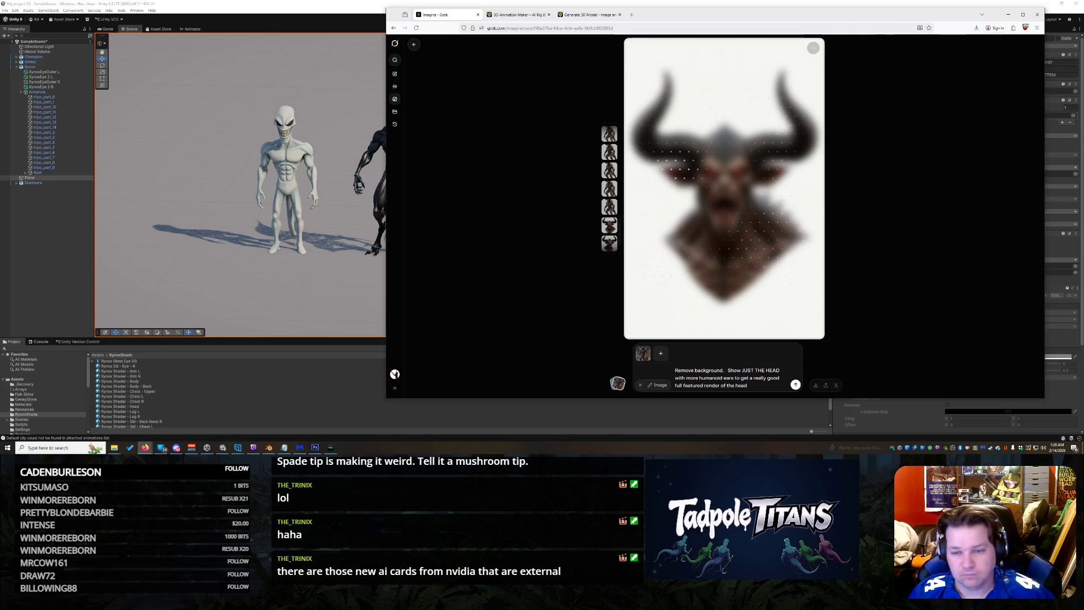
left_click(976, 27)
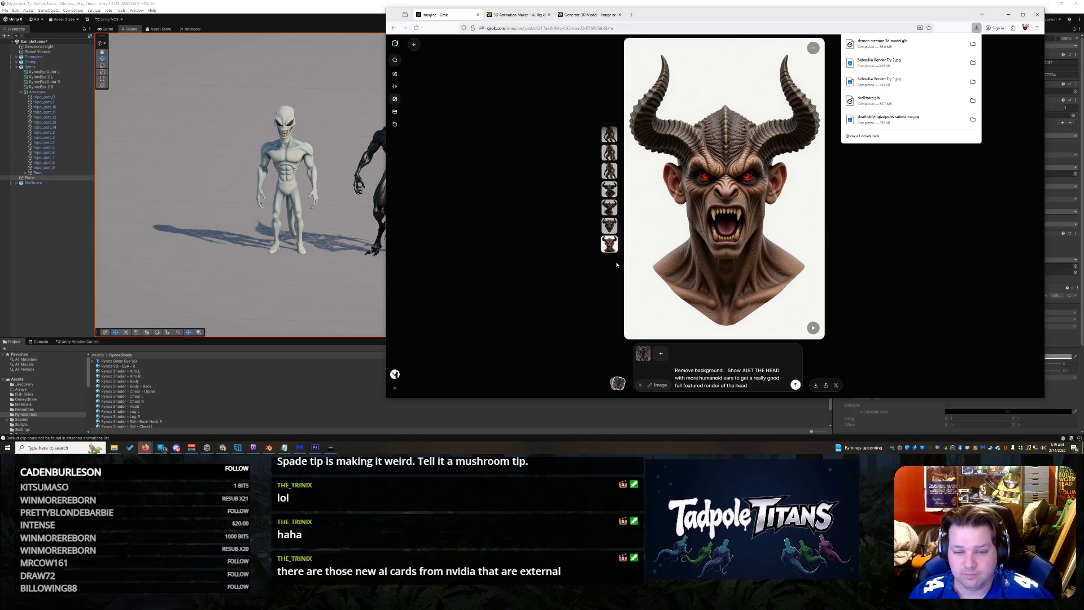
left_click(609, 225)
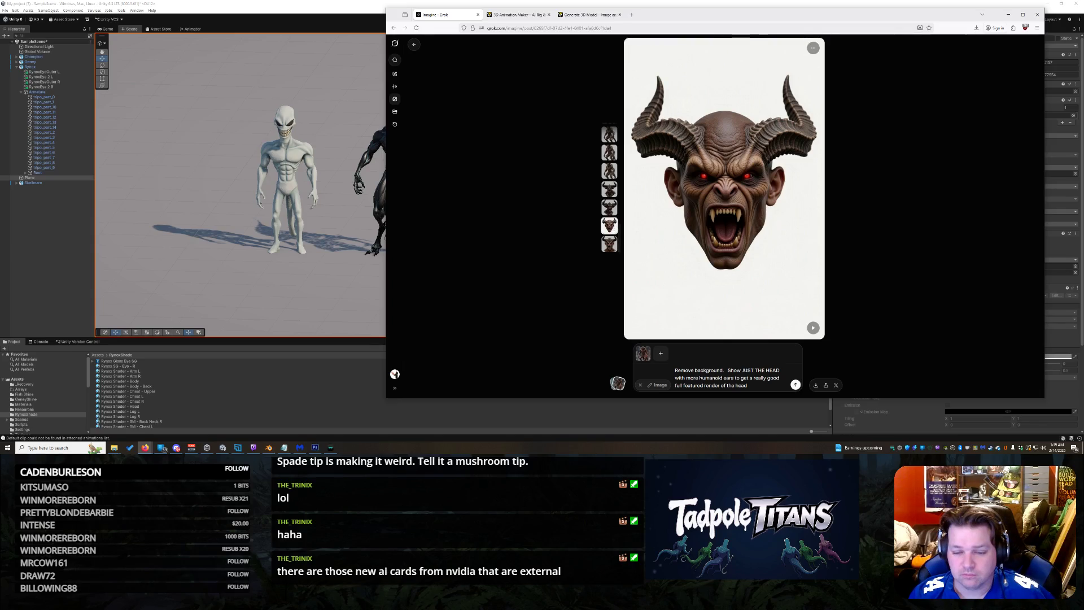
Step: Change 'more humanoid' to ask for the head without ears, regenerate, and switch to Blender
left_click_drag(701, 378, 722, 378)
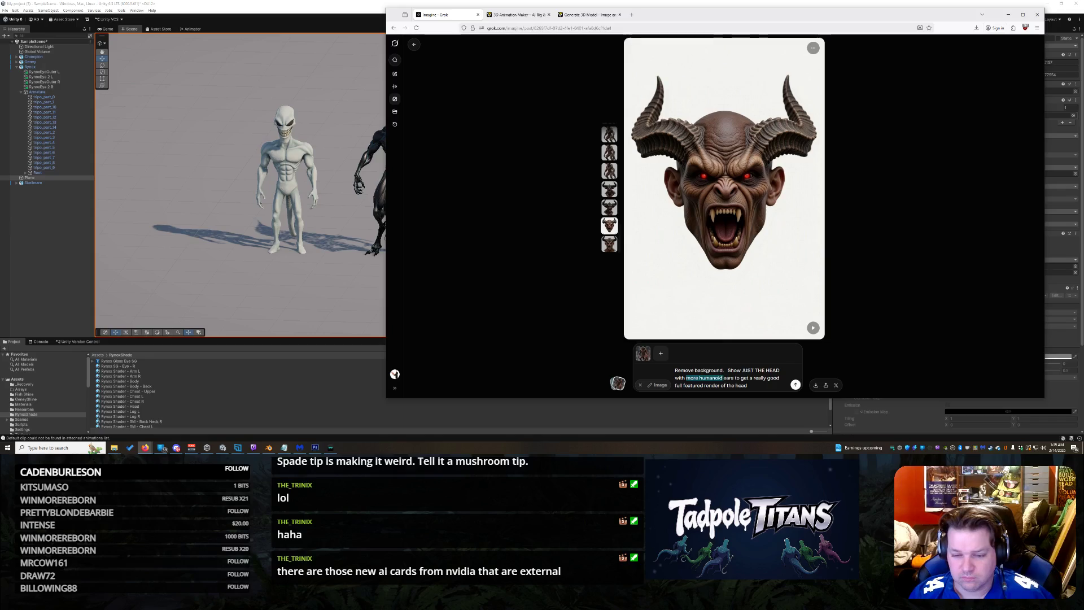
type("out")
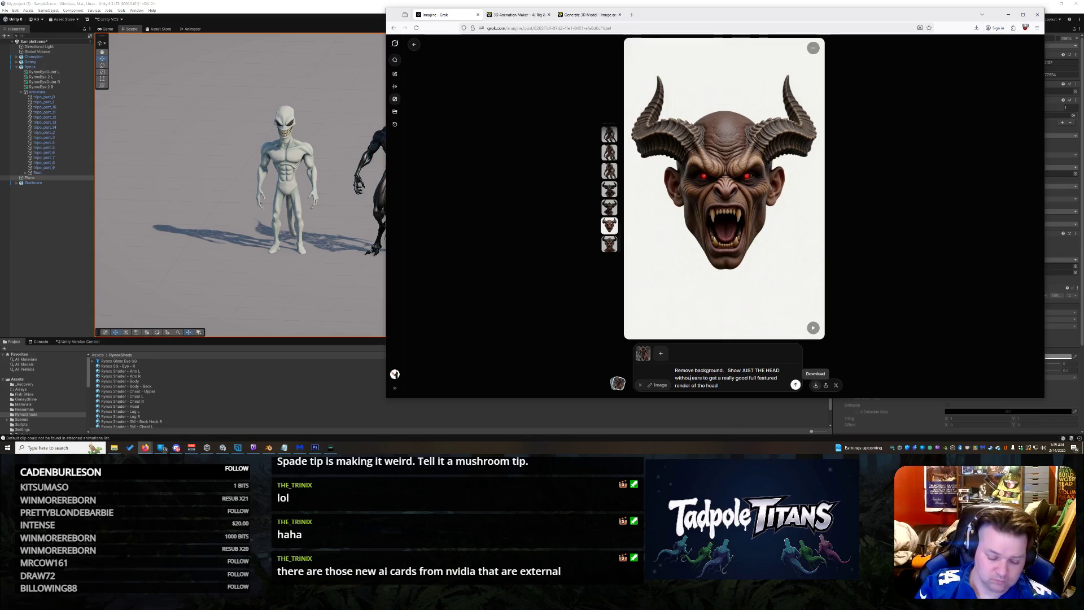
key("Return")
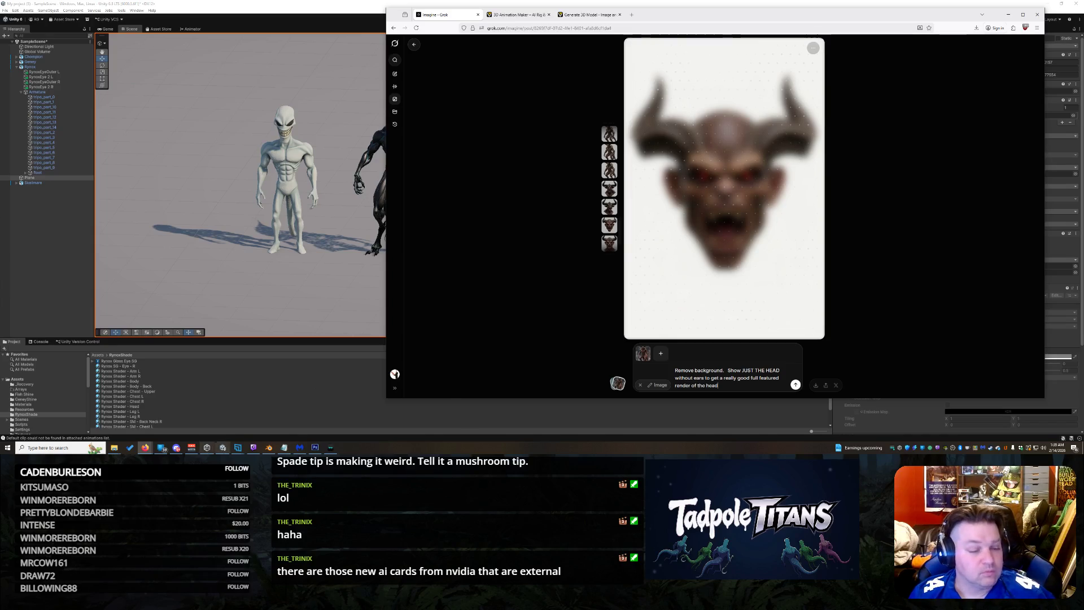
left_click(267, 447)
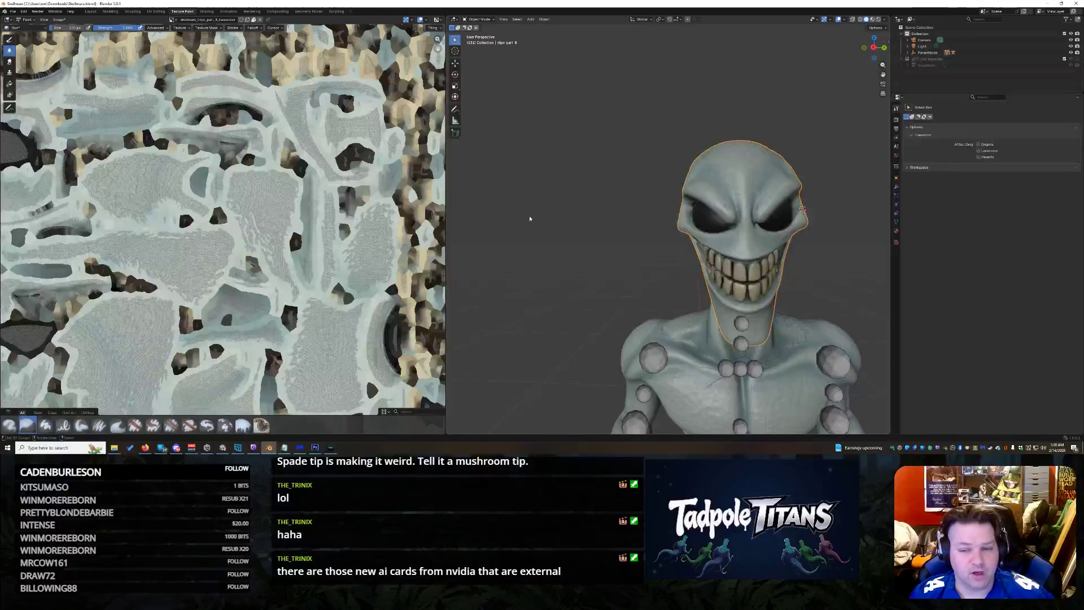
scroll(530, 219, "down", 5)
scroll(547, 232, "up", 2)
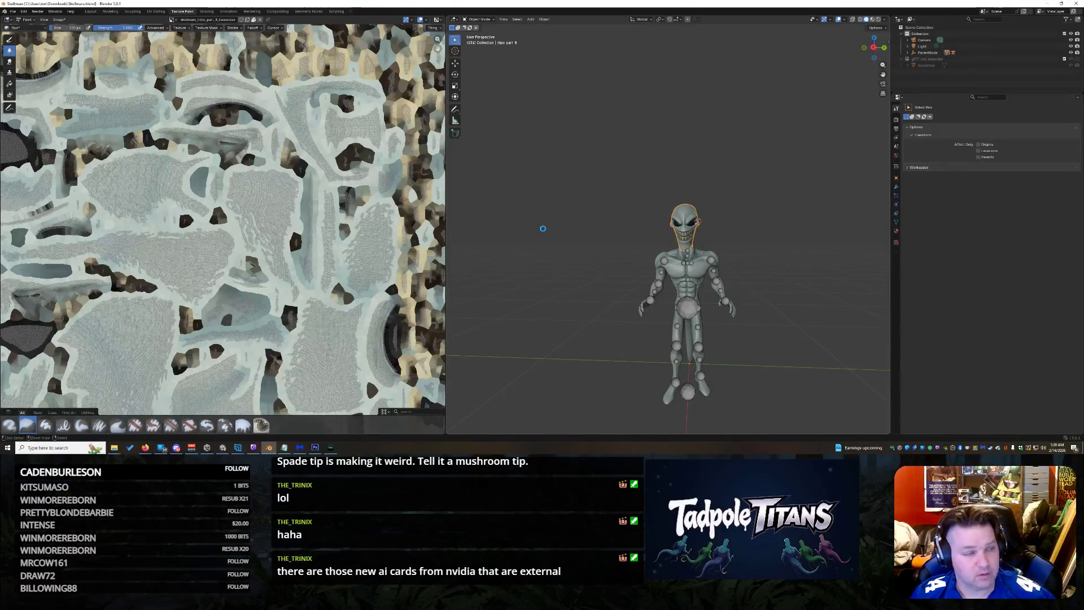
Step: Save the alien character file, start a new General scene and delete the default cube
key("ctrl+s")
left_click(12, 11)
mouse_move(23, 17)
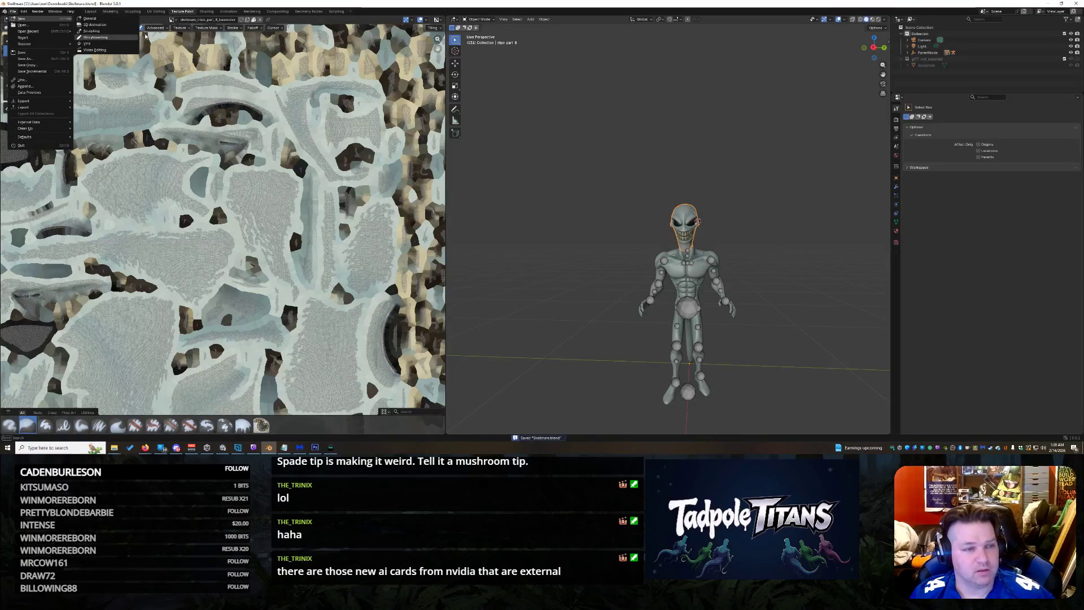
left_click(121, 19)
left_click(511, 239)
key("Delete")
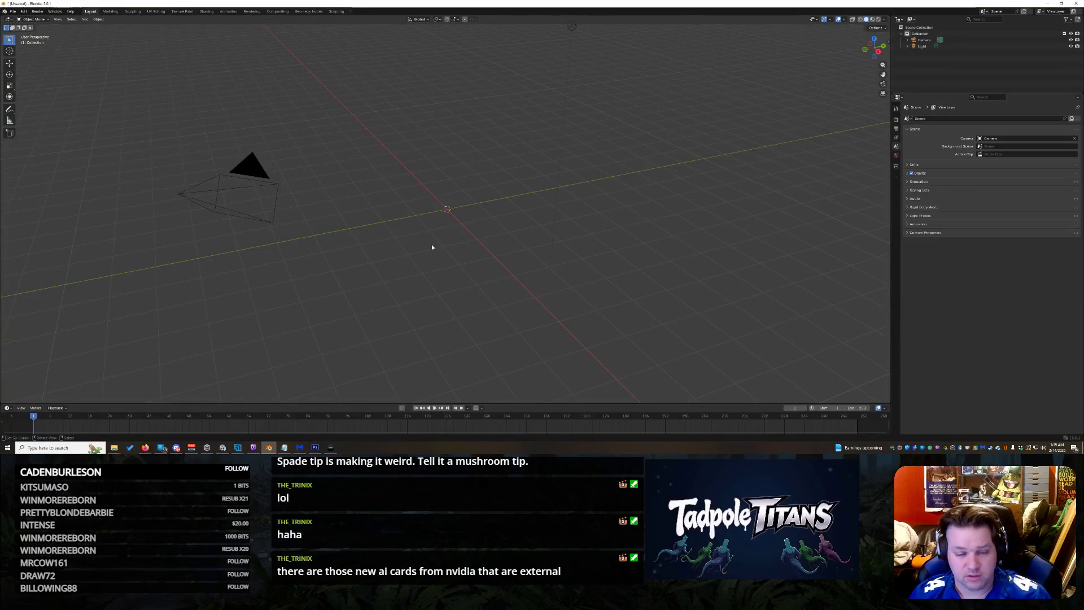
mouse_move(114, 448)
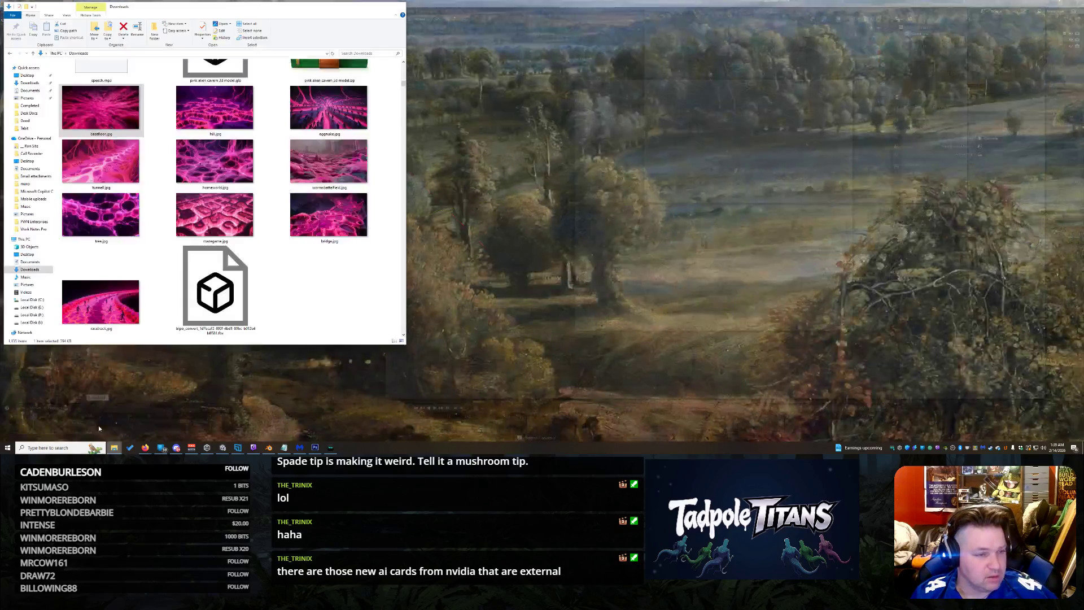
Step: Drag demon creature 3d model.glb from Downloads into Blender's viewport to bring up glTF import settings
left_click(99, 426)
scroll(234, 193, "up", 10)
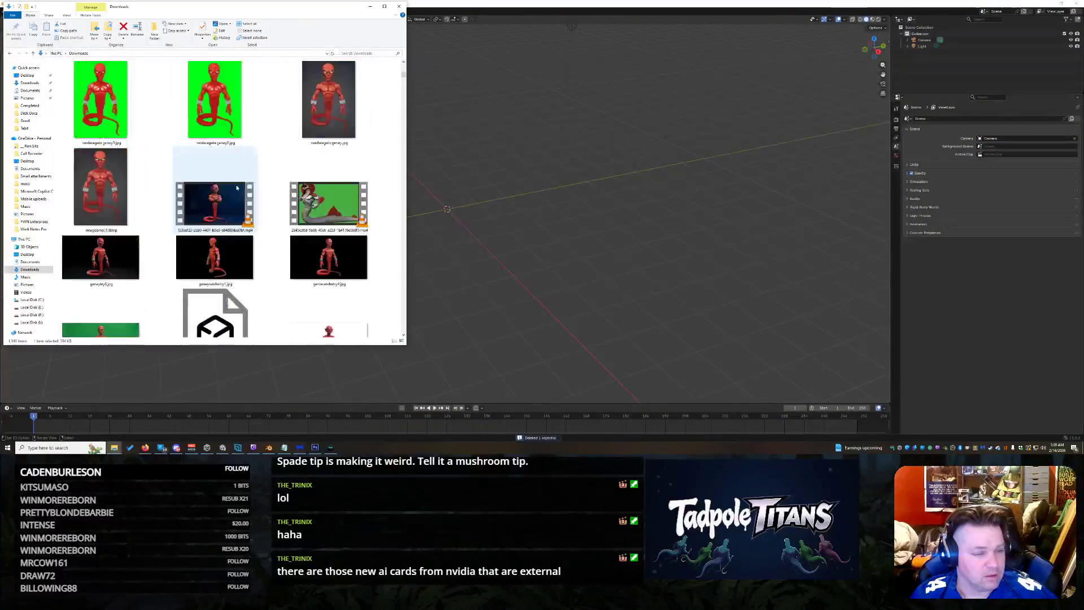
left_click(215, 114)
scroll(236, 189, "down", 3)
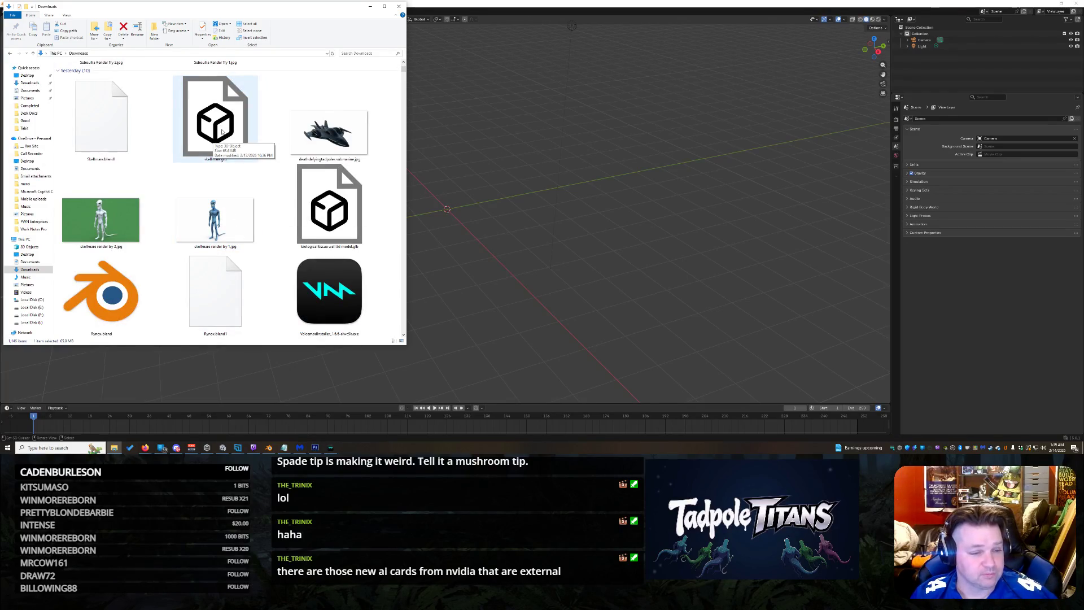
scroll(226, 139, "down", 3)
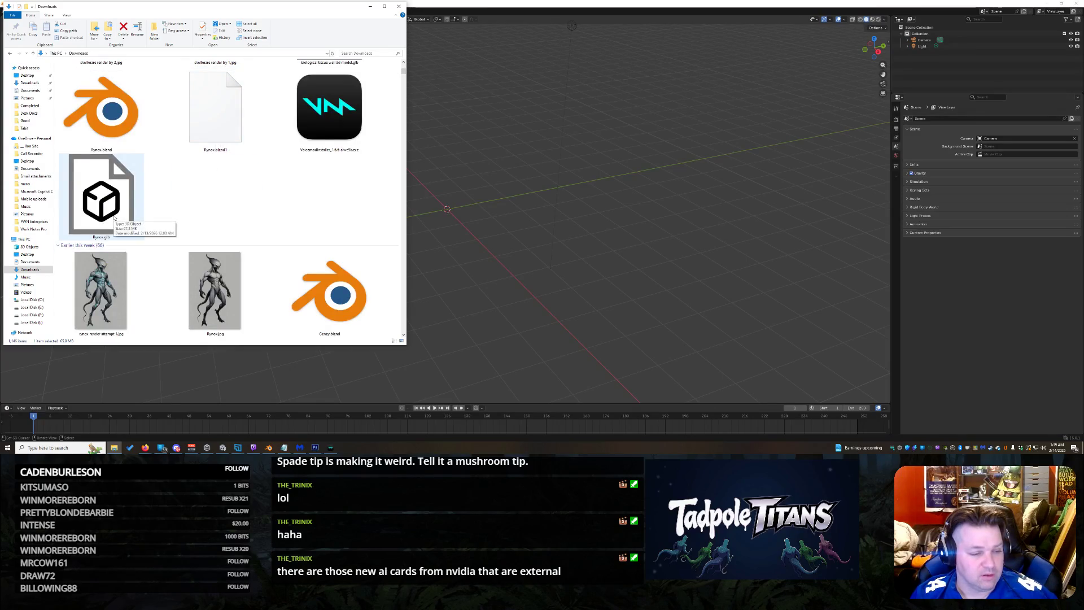
scroll(120, 215, "up", 5)
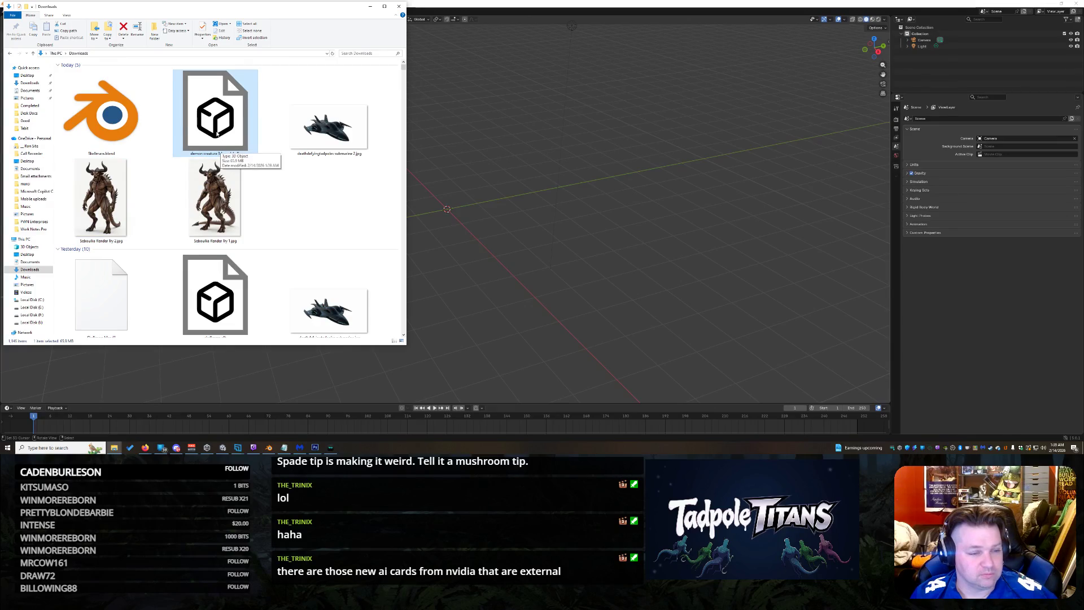
left_click_drag(229, 121, 462, 212)
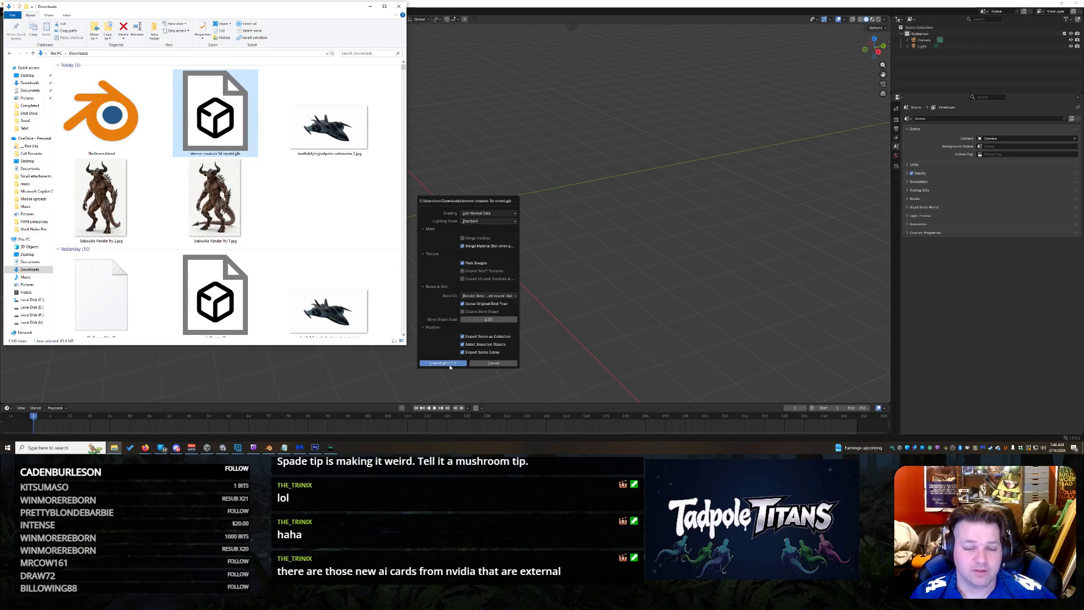
Step: Bring Blender forward, view the imported demon frontally with its horns, and enter the Texture Paint workspace
left_click(450, 367)
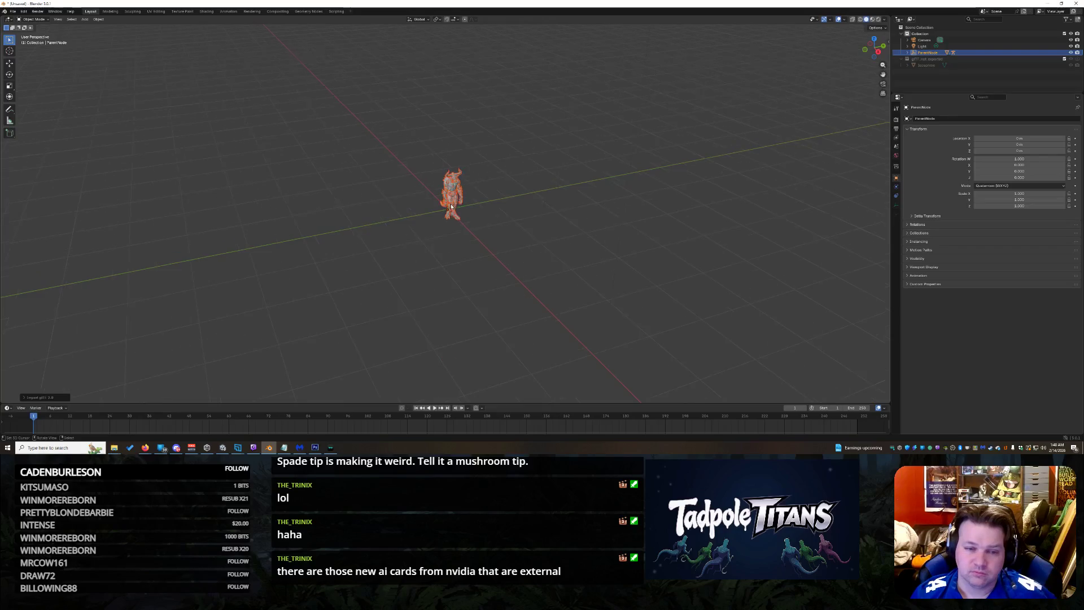
middle_click_drag(683, 150, 632, 140)
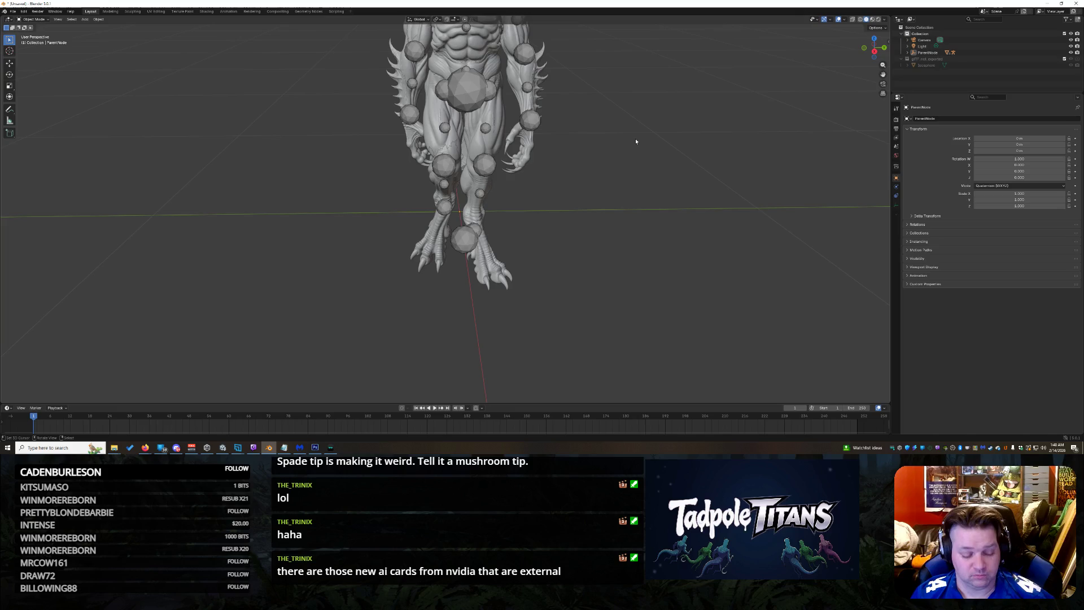
mouse_move(637, 124)
middle_mouse_down("shift")
mouse_move(621, 242)
mouse_move(594, 192)
mouse_move(469, 275)
mouse_move(497, 252)
mouse_move(510, 214)
middle_mouse_up("shift")
scroll(622, 242, "down", 5)
scroll(469, 275, "up", 4)
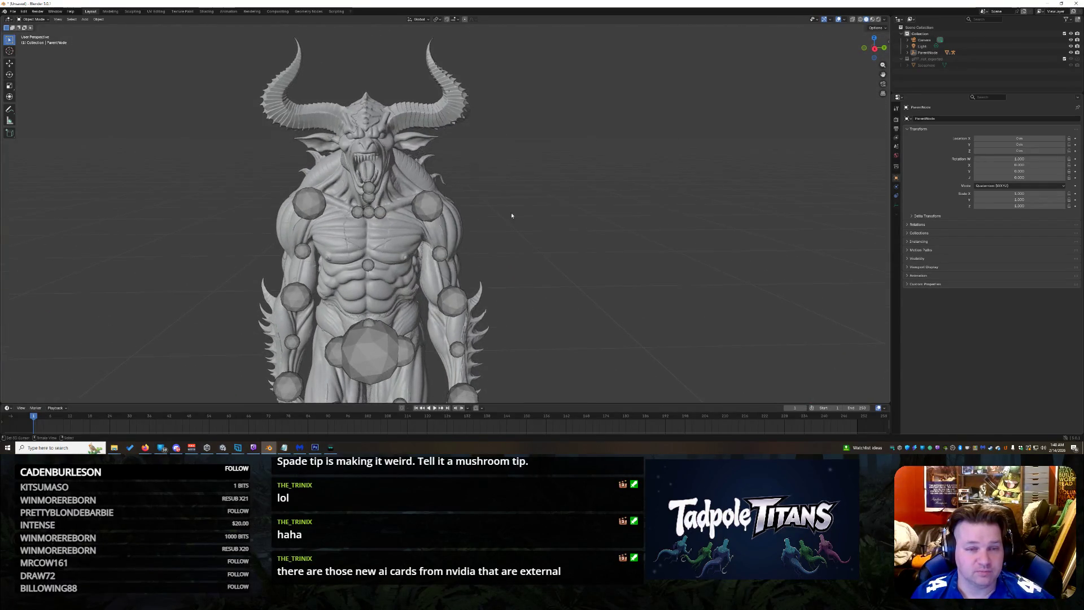
left_click(184, 13)
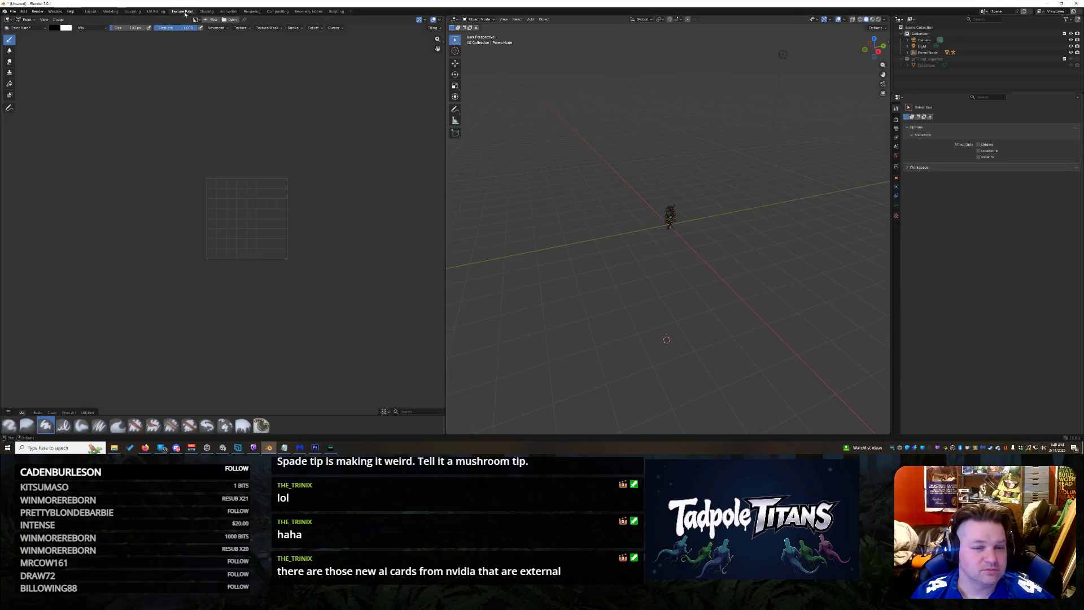
Step: Delete the demon's head piece and one other unwanted piece, orbiting to check the result
left_click(764, 178)
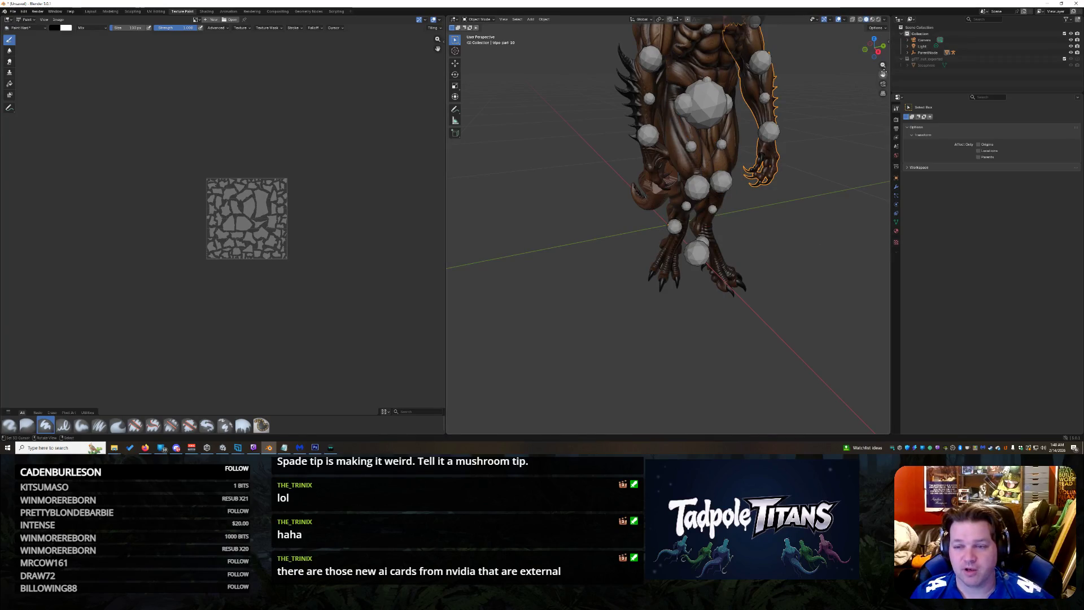
mouse_move(841, 96)
middle_mouse_down()
mouse_move(769, 230)
mouse_move(687, 204)
middle_mouse_up()
scroll(685, 159, "up", 3)
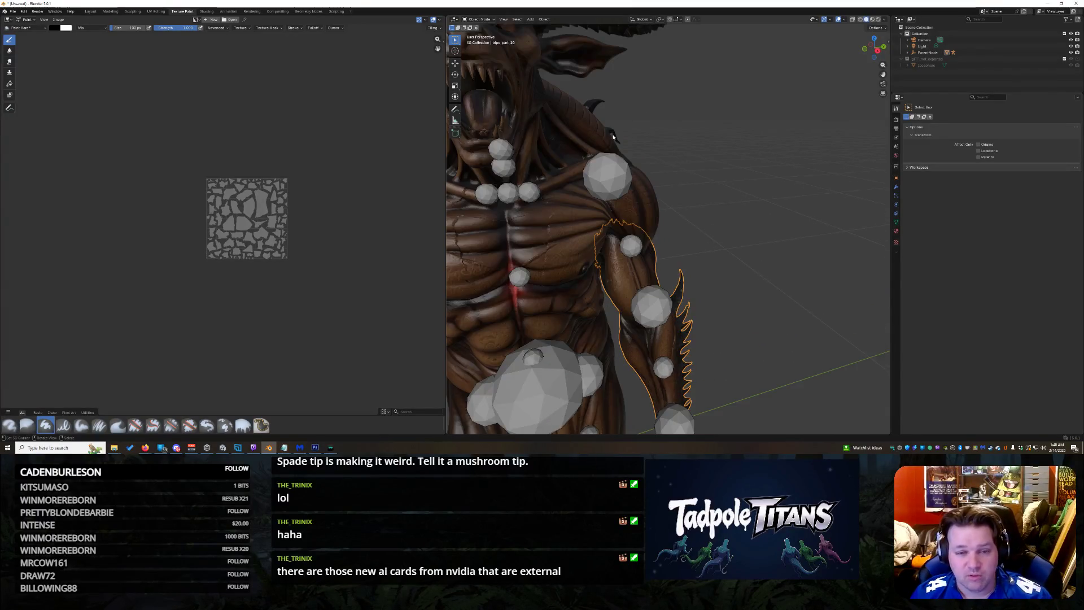
scroll(580, 124, "down", 2)
left_click(604, 114)
key("Delete")
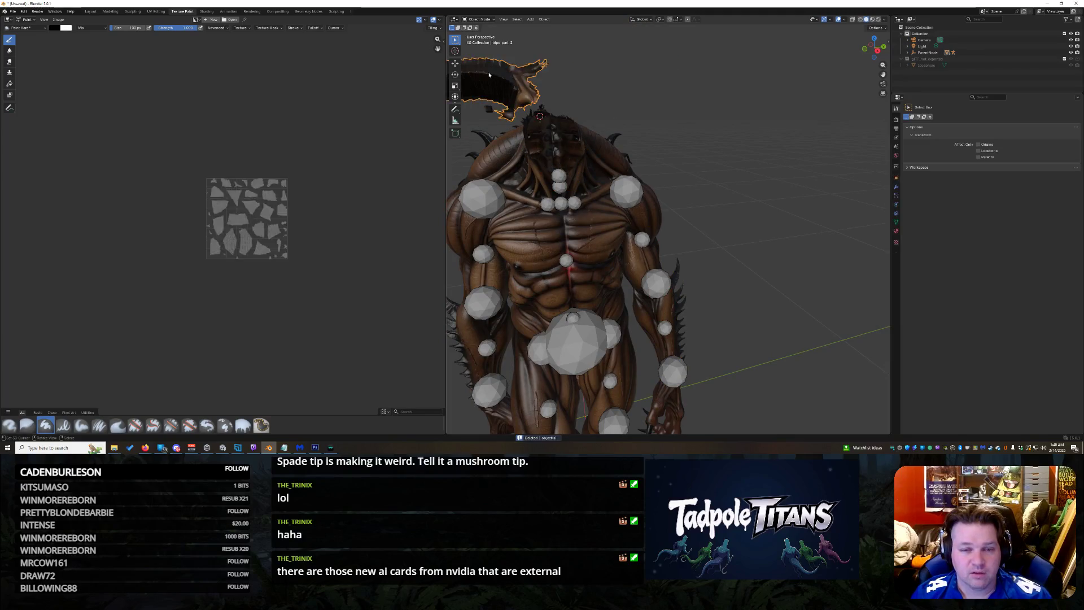
scroll(671, 148, "down", 3)
scroll(693, 152, "down", 2)
scroll(686, 161, "up", 3)
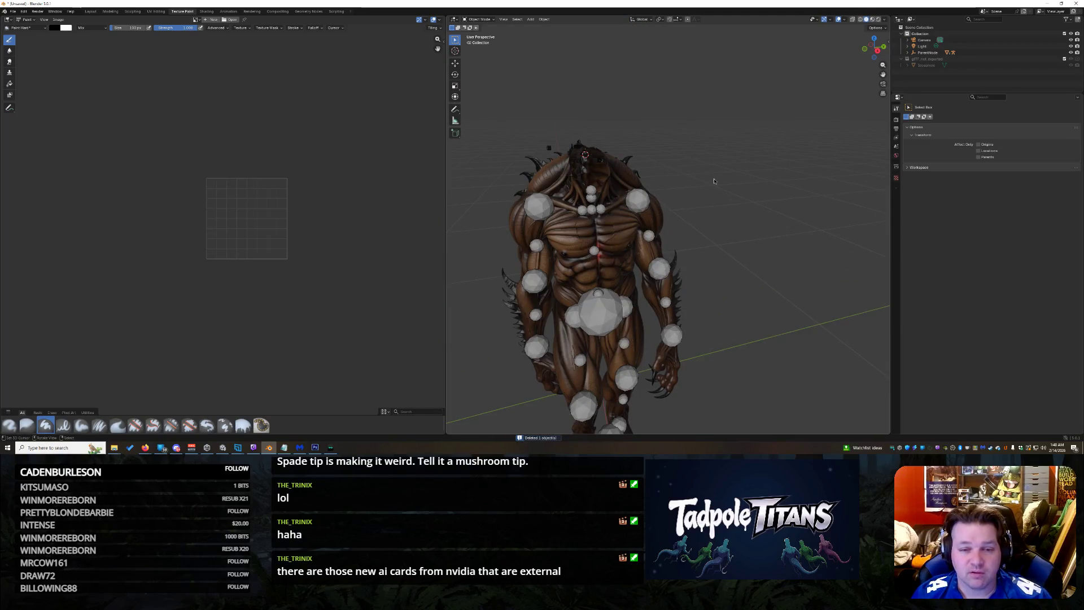
mouse_move(714, 180)
middle_mouse_down()
mouse_move(752, 170)
mouse_move(787, 242)
middle_mouse_up()
left_click(786, 240)
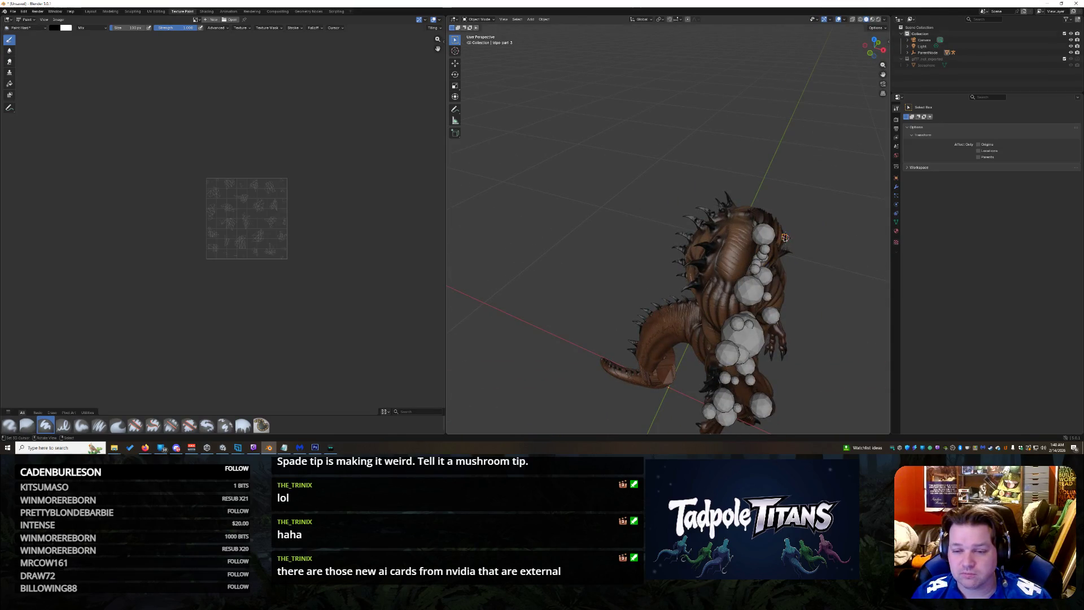
key("Delete")
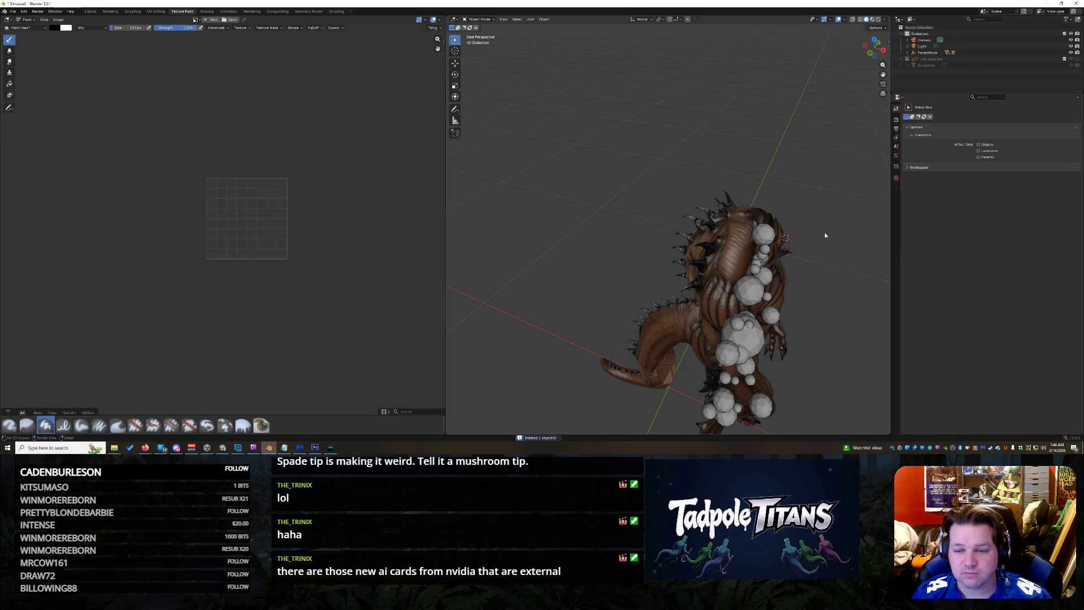
mouse_move(852, 125)
middle_mouse_down()
mouse_move(821, 117)
mouse_move(796, 128)
middle_mouse_up()
scroll(796, 128, "down", 4)
scroll(752, 167, "up", 4)
mouse_move(709, 174)
middle_mouse_down()
mouse_move(670, 157)
mouse_move(690, 173)
middle_mouse_up()
Step: Return to the Layout workspace and select the ParentNode object in the Outliner
left_click(27, 20)
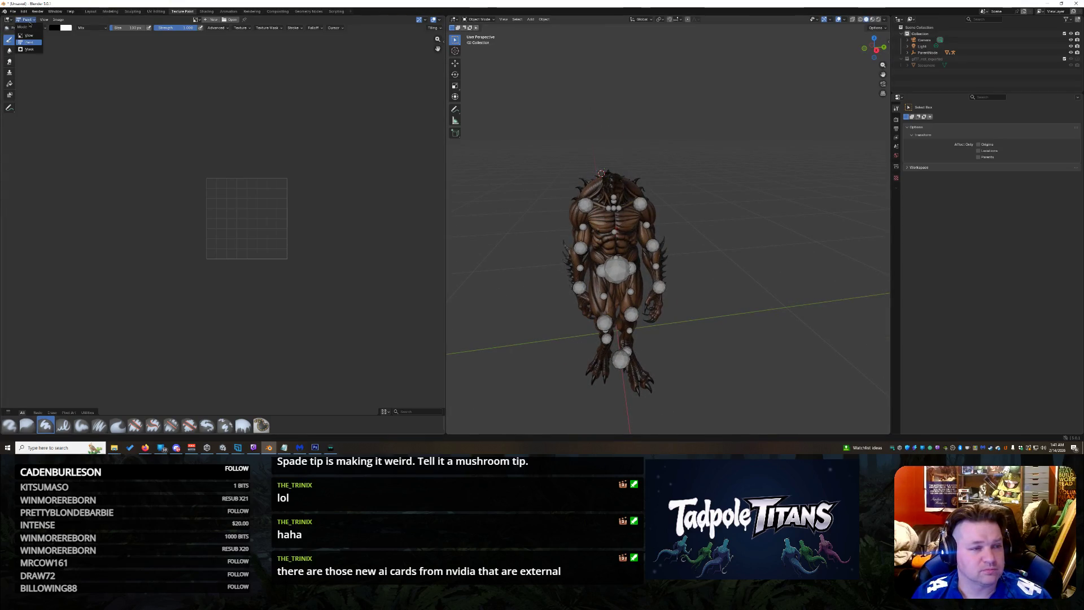
left_click(90, 12)
mouse_move(496, 192)
middle_mouse_down()
mouse_move(593, 195)
mouse_move(474, 200)
mouse_move(533, 201)
middle_mouse_up()
left_click(927, 52)
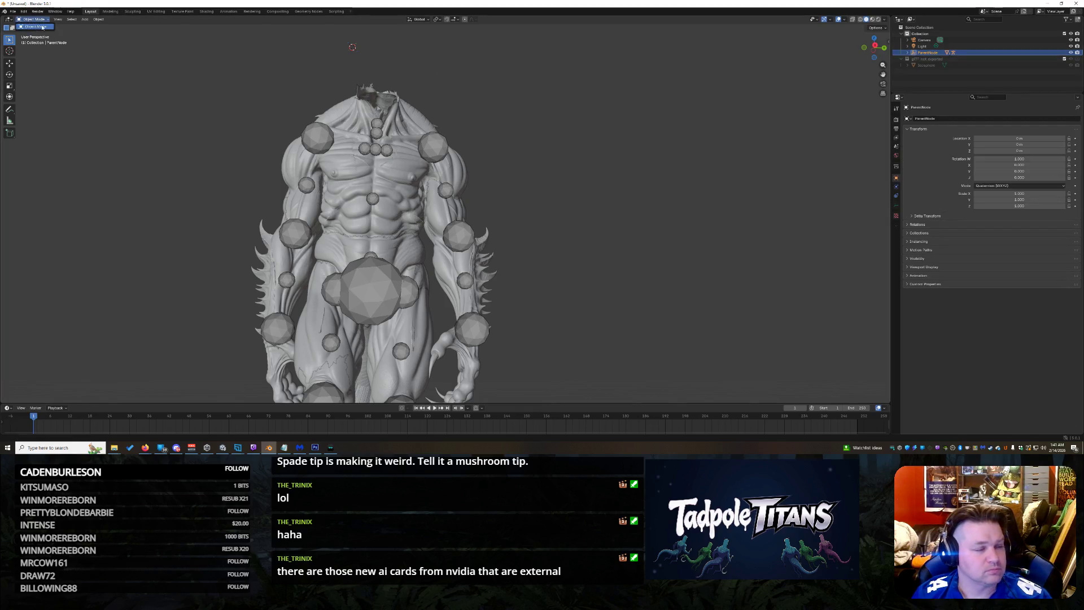
Step: Select the Armature under ParentNode, enter Edit Mode on its bones, then bring Grok Imagine forward
left_click(908, 52)
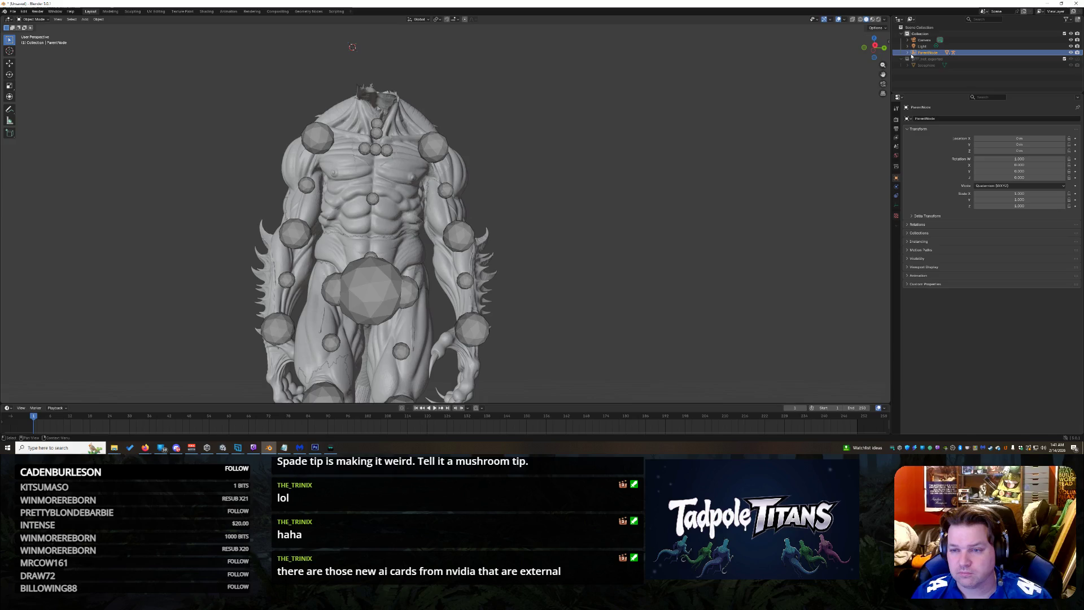
left_click(927, 60)
key("Tab")
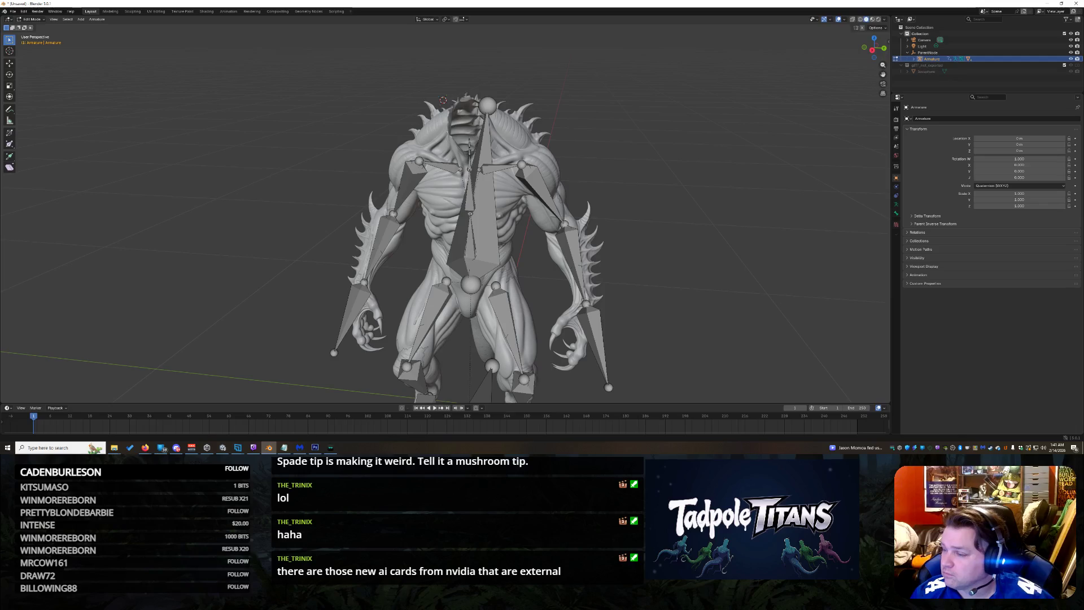
mouse_move(145, 447)
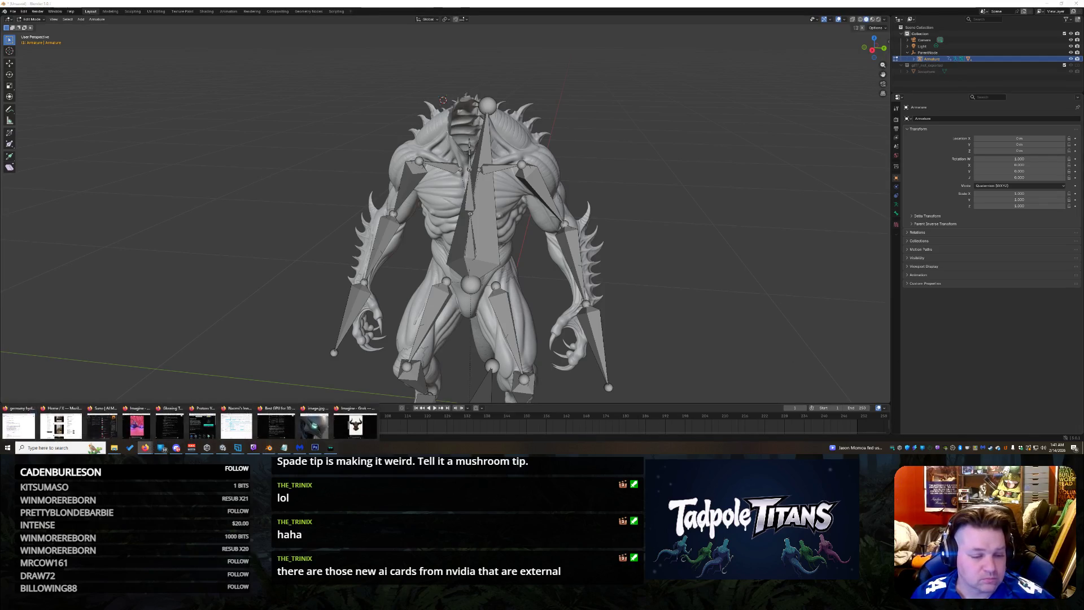
left_click(356, 427)
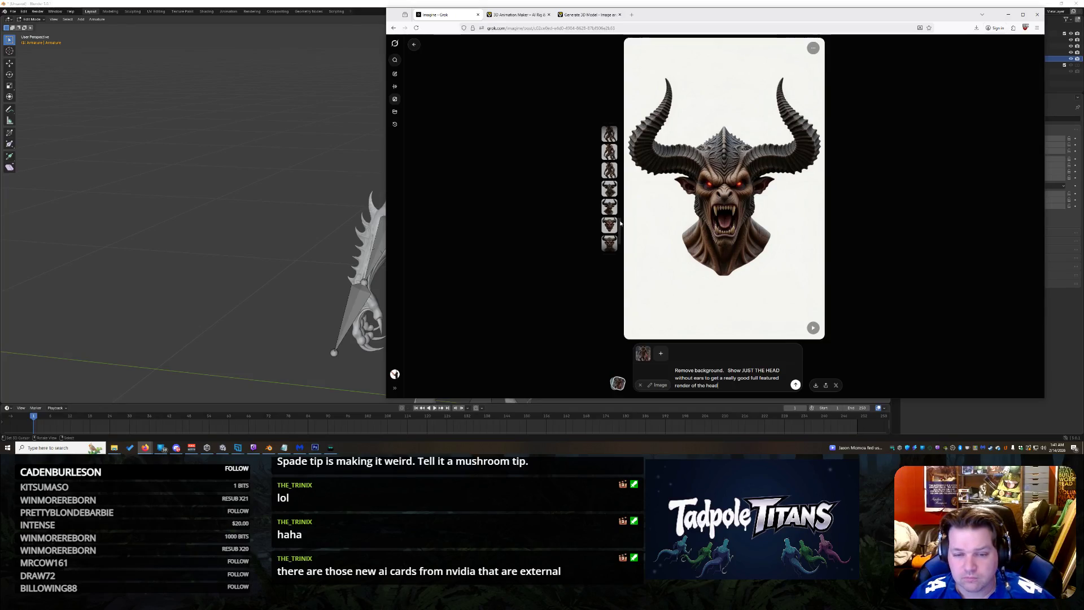
Step: Compare the horned head variants and settle on the earless head without a neck
left_click(609, 226)
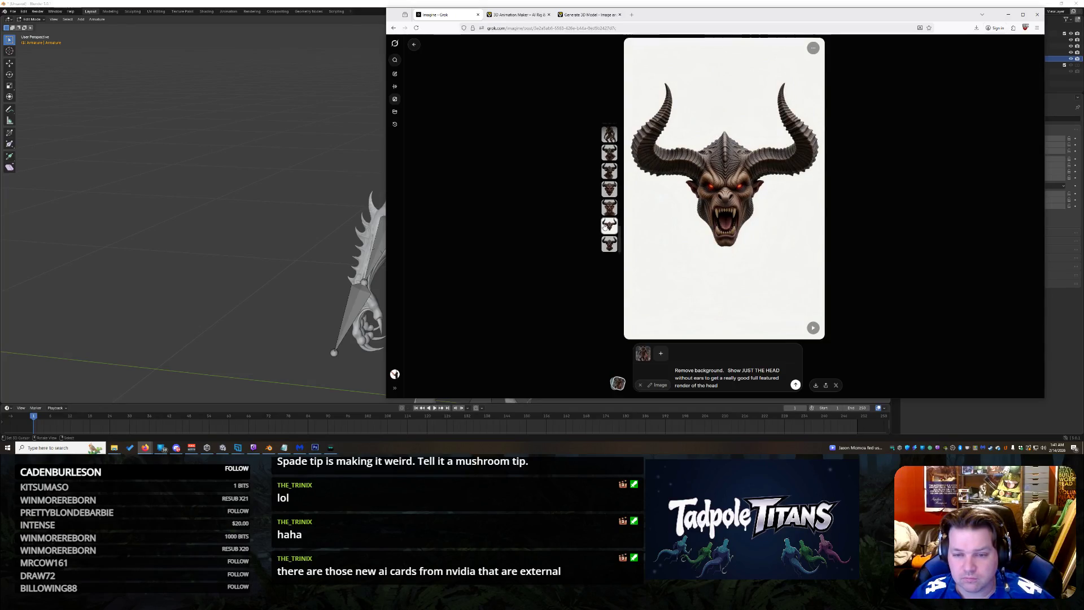
left_click(609, 244)
left_click(610, 226)
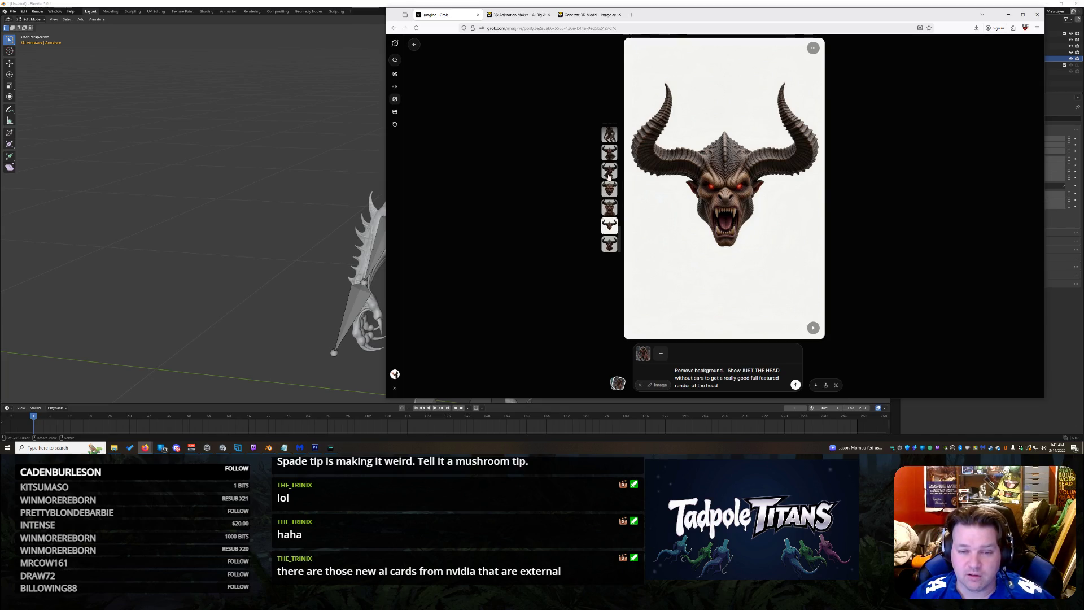
left_click(611, 156)
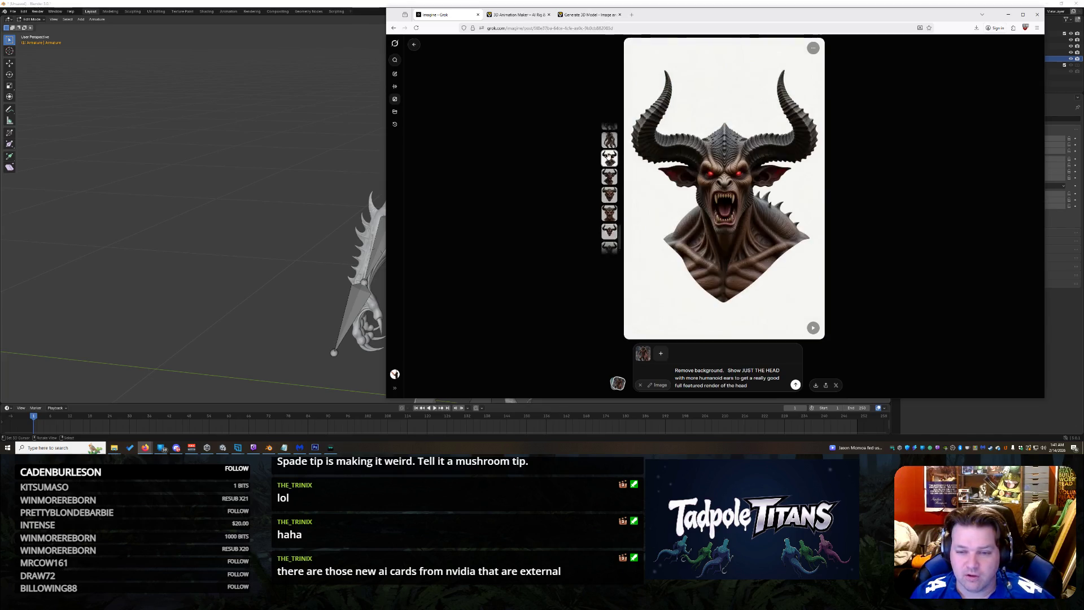
scroll(609, 152, "down", 2)
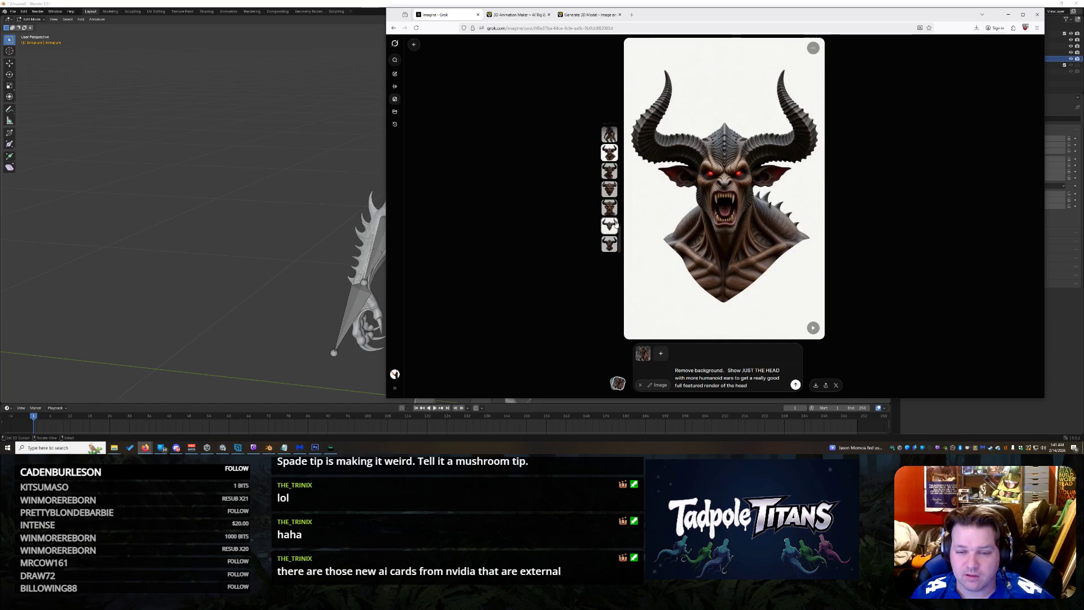
left_click(608, 246)
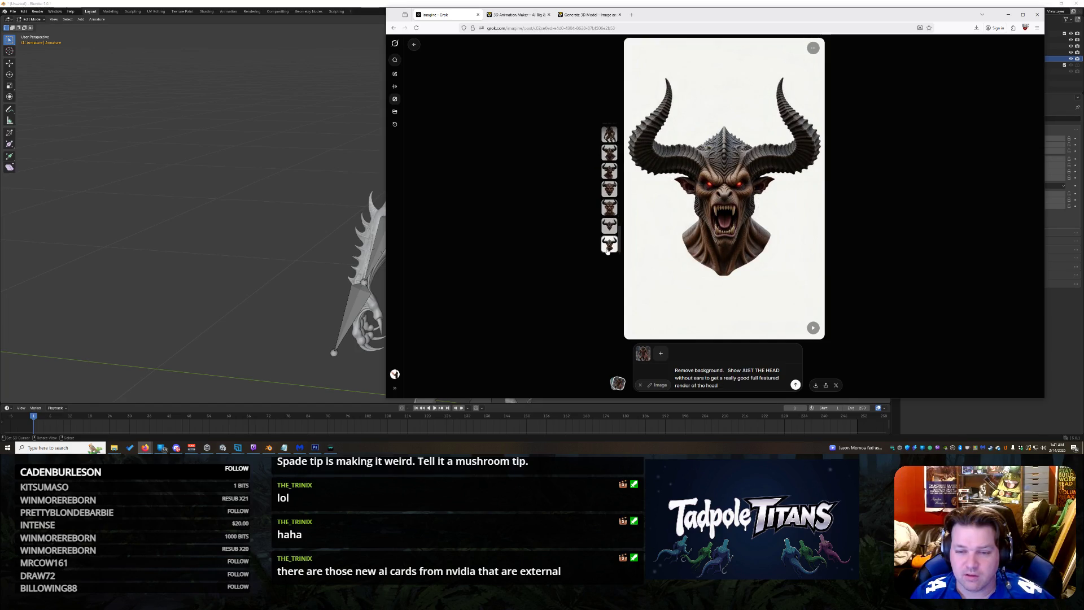
left_click(609, 225)
left_click(609, 245)
left_click(610, 226)
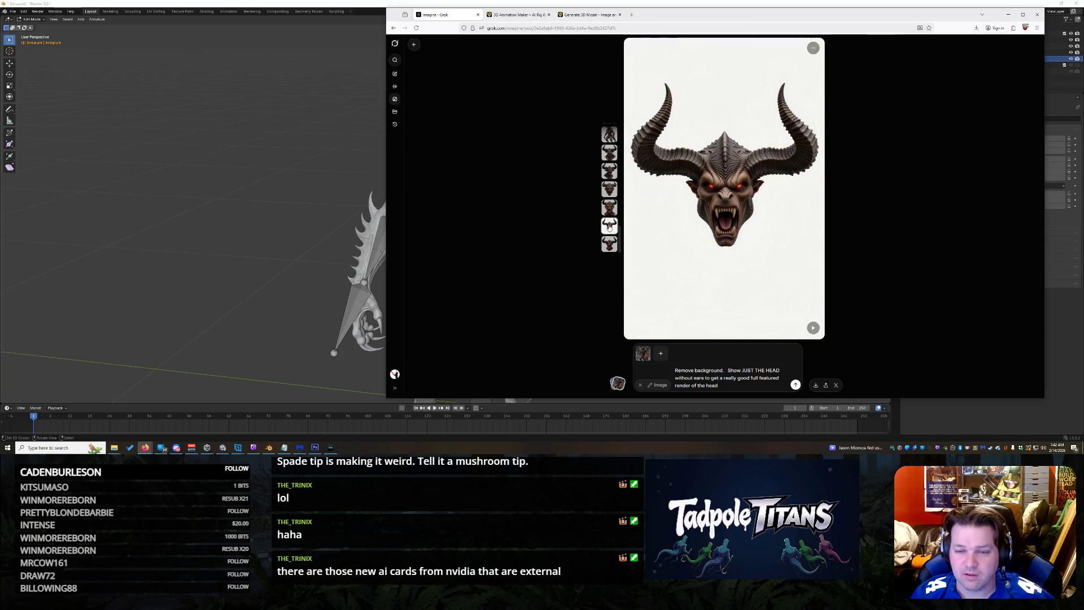
left_click(609, 244)
left_click(610, 226)
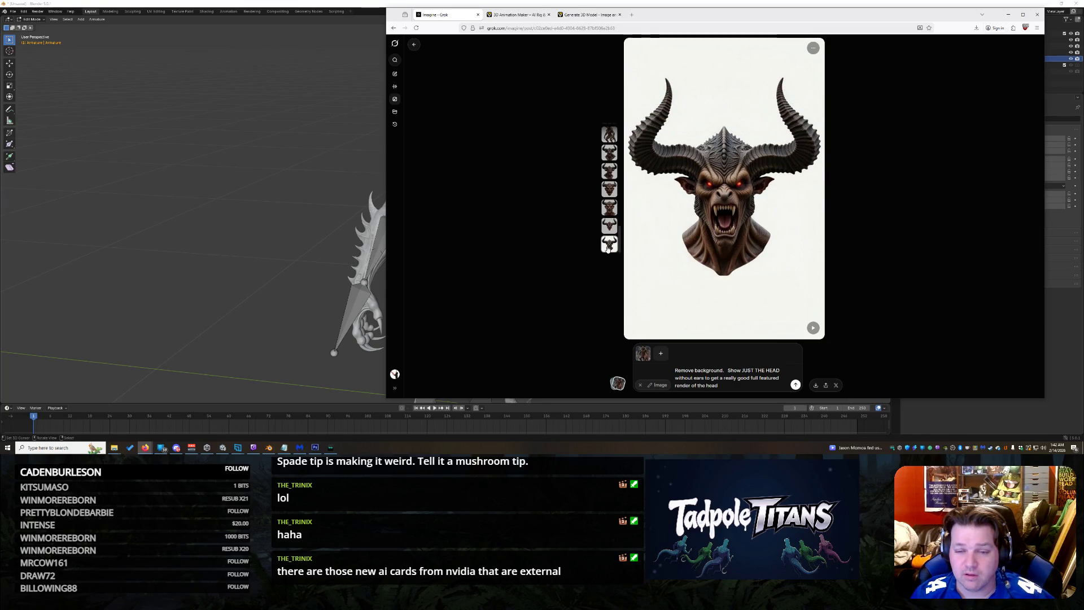
left_click(606, 227)
left_click(607, 242)
left_click(603, 227)
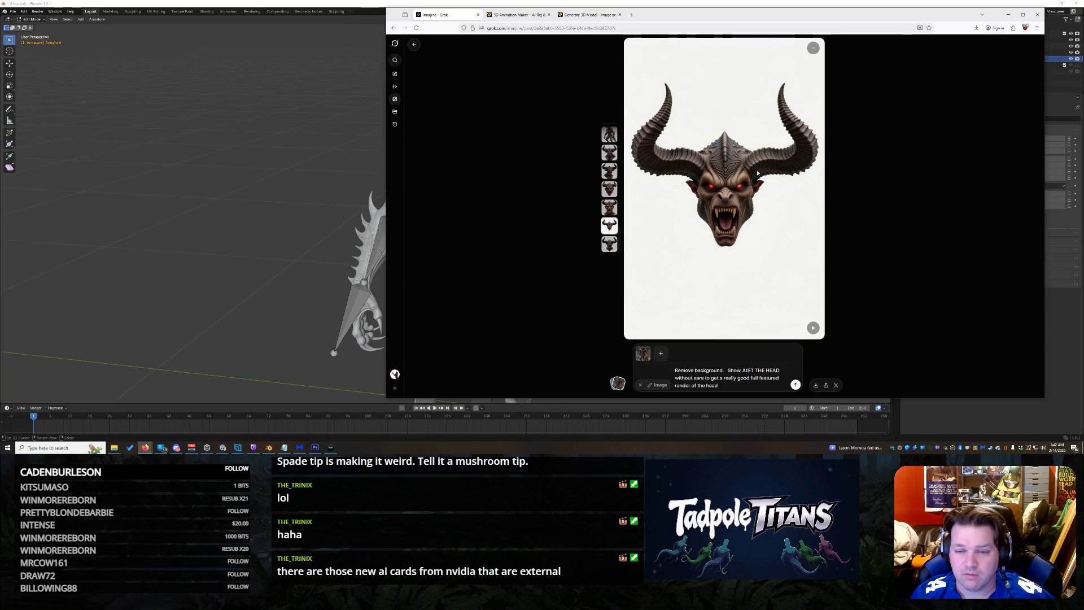
Step: Save the chosen horned head image to Downloads, then bring Blender back to the front
right_click(761, 174)
left_click(780, 190)
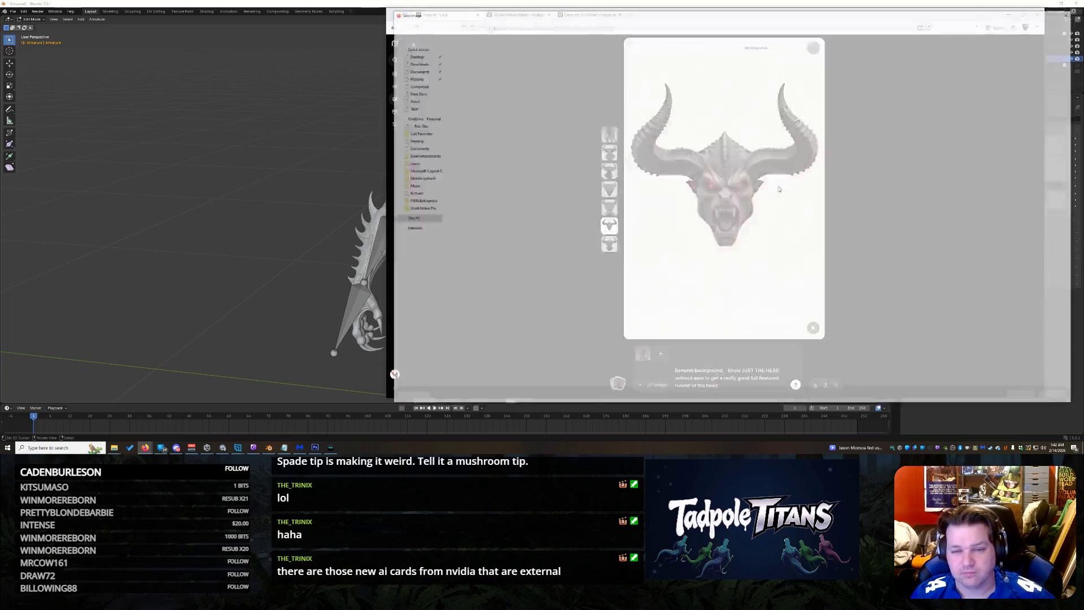
mouse_move(576, 284)
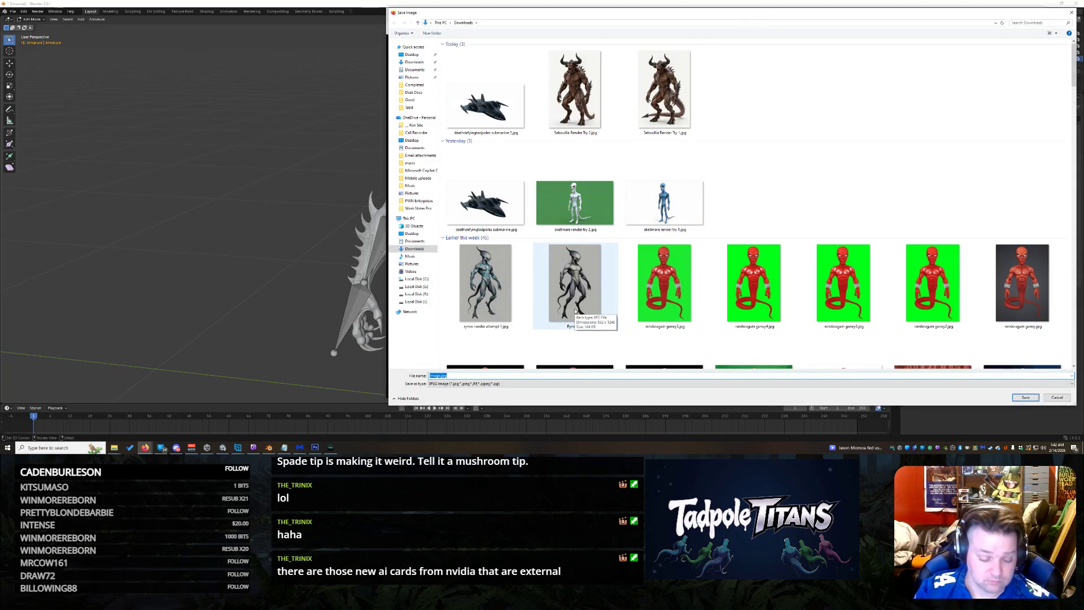
type("Seb")
type("il")
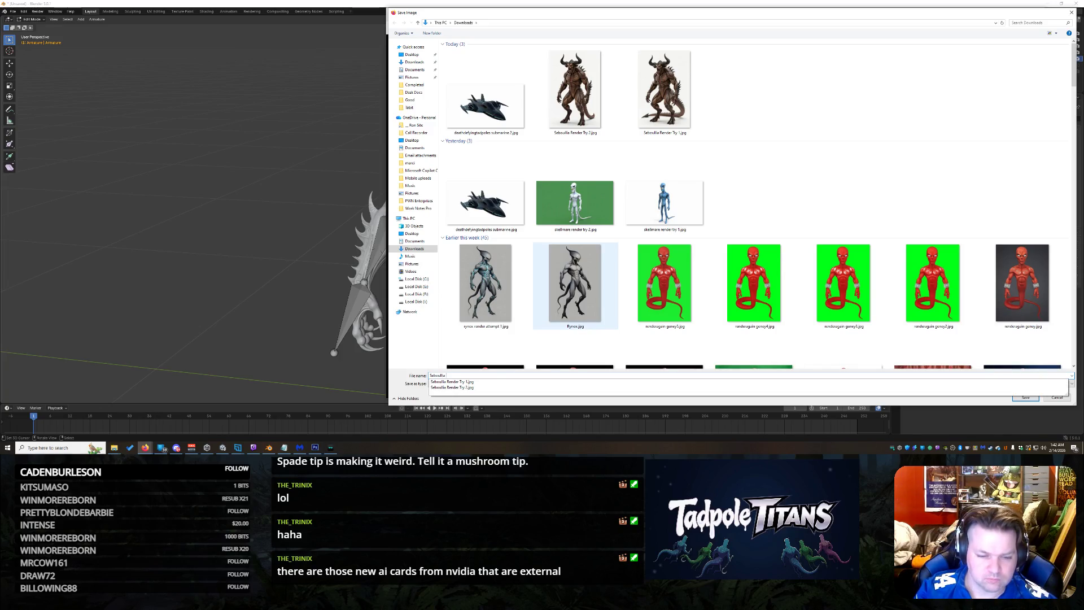
type("A")
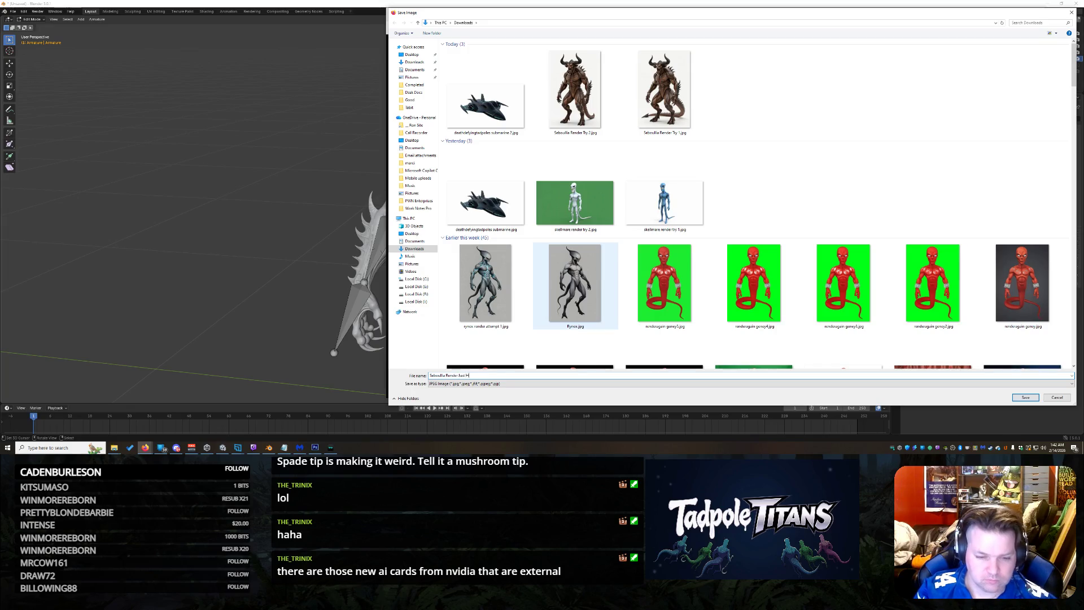
key("Return")
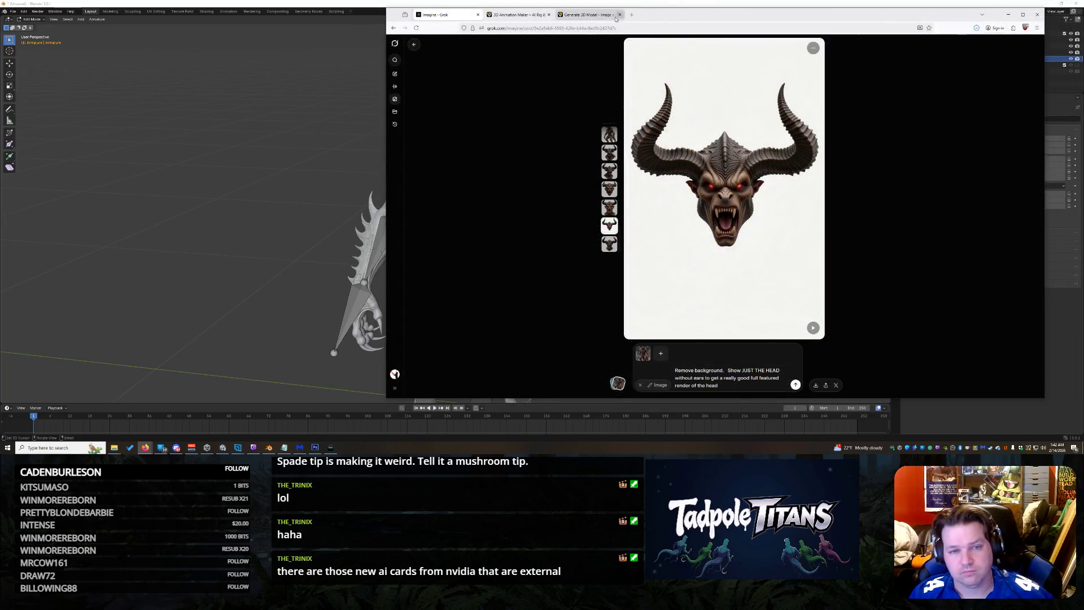
left_click(619, 14)
left_click(524, 8)
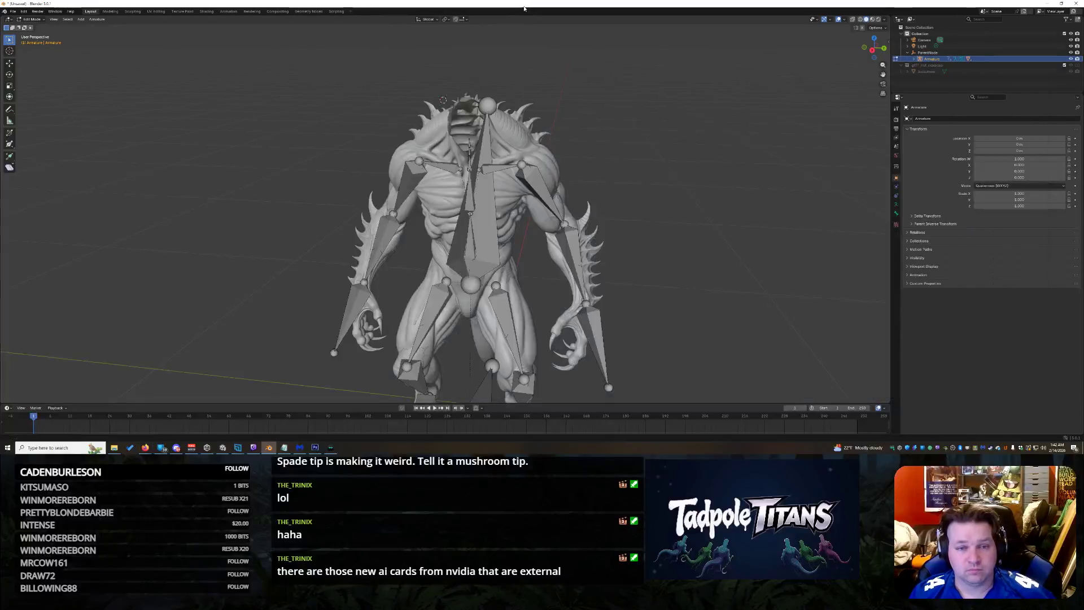
Step: Bring the Tripo browser forward and leave the demon model's export view for the home page
mouse_move(145, 447)
left_click(367, 432)
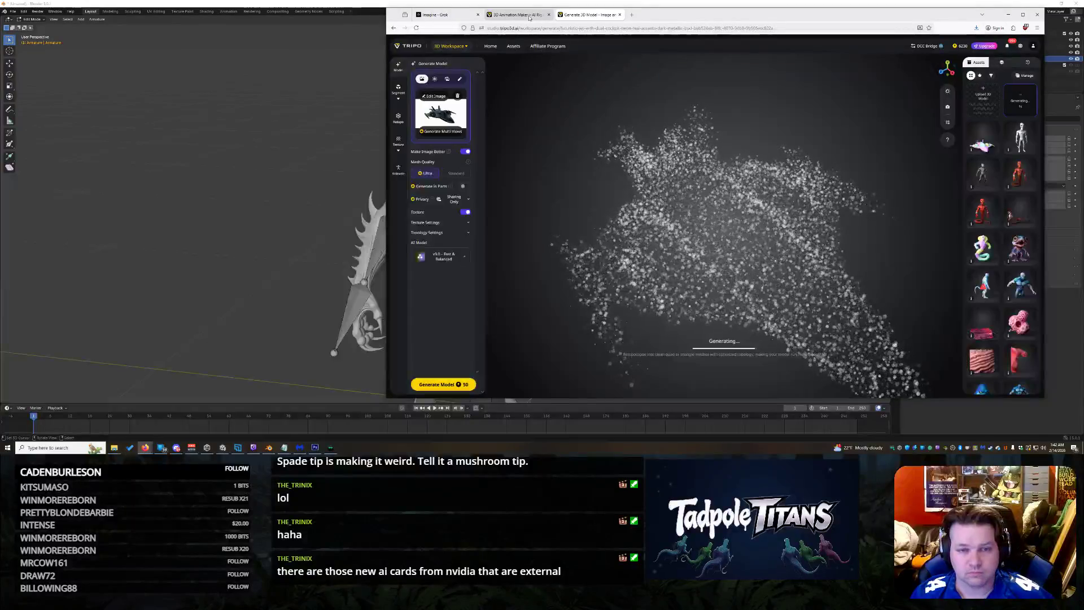
left_click(420, 48)
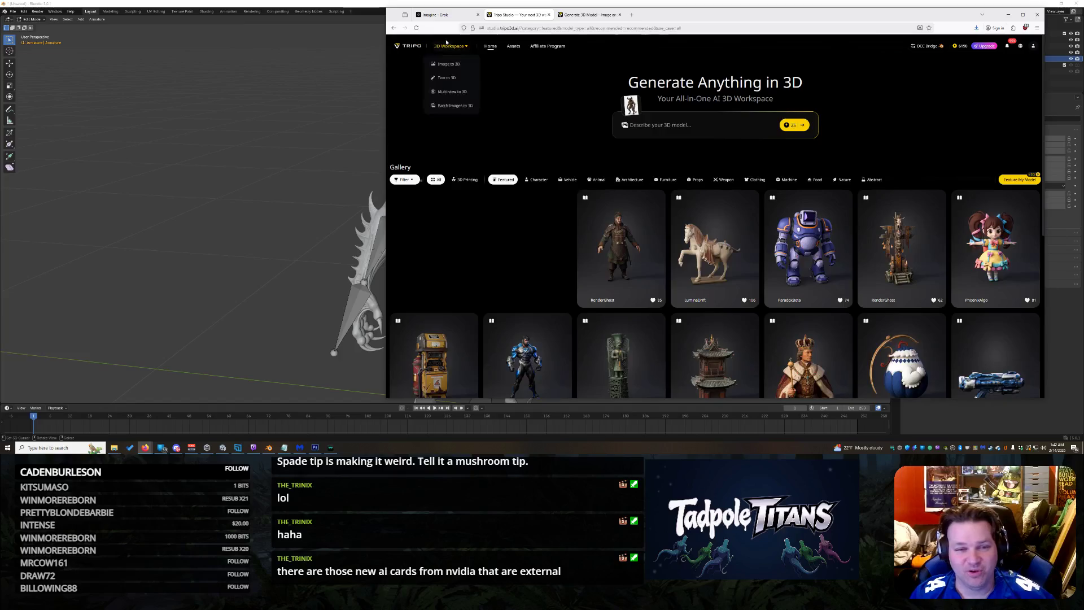
Step: Enter the generation workspace, open an asset link in a new tab, and return to the tab ready for a new model
left_click(456, 64)
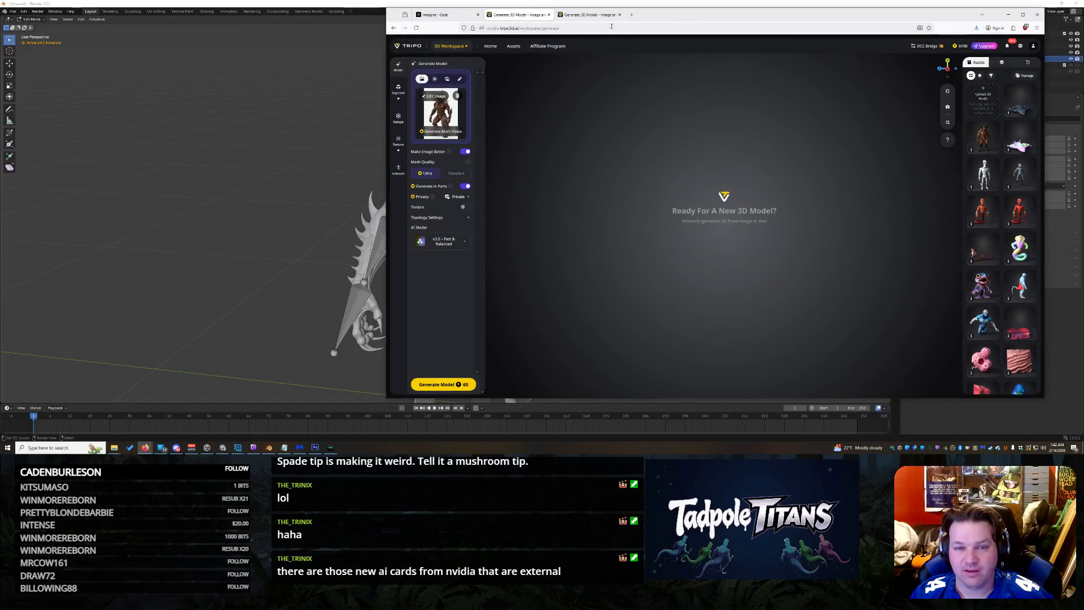
left_click(589, 14)
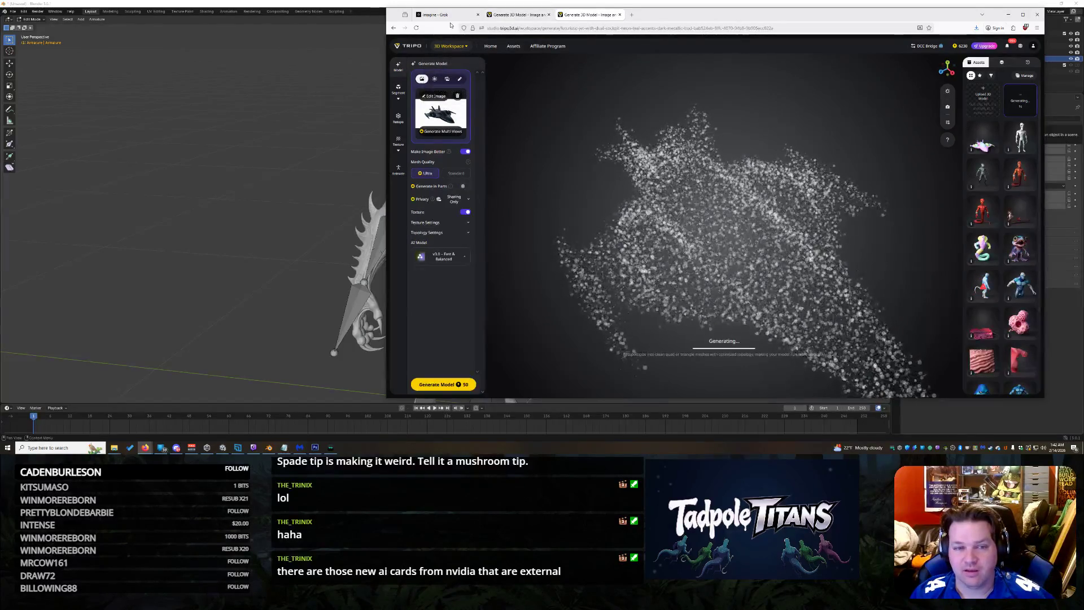
left_click(520, 15)
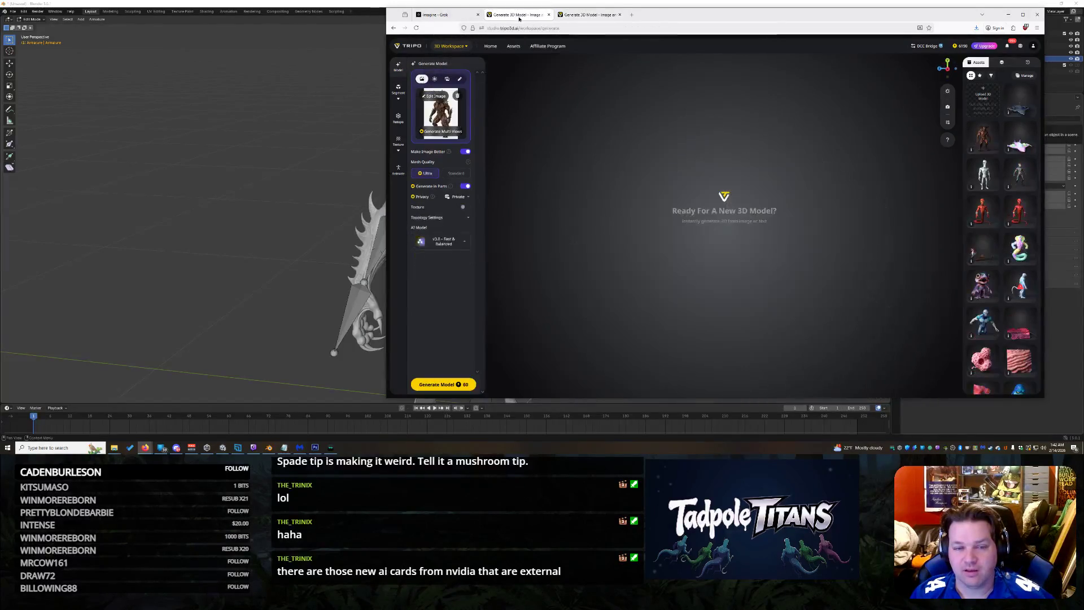
right_click(1017, 100)
left_click(1004, 103)
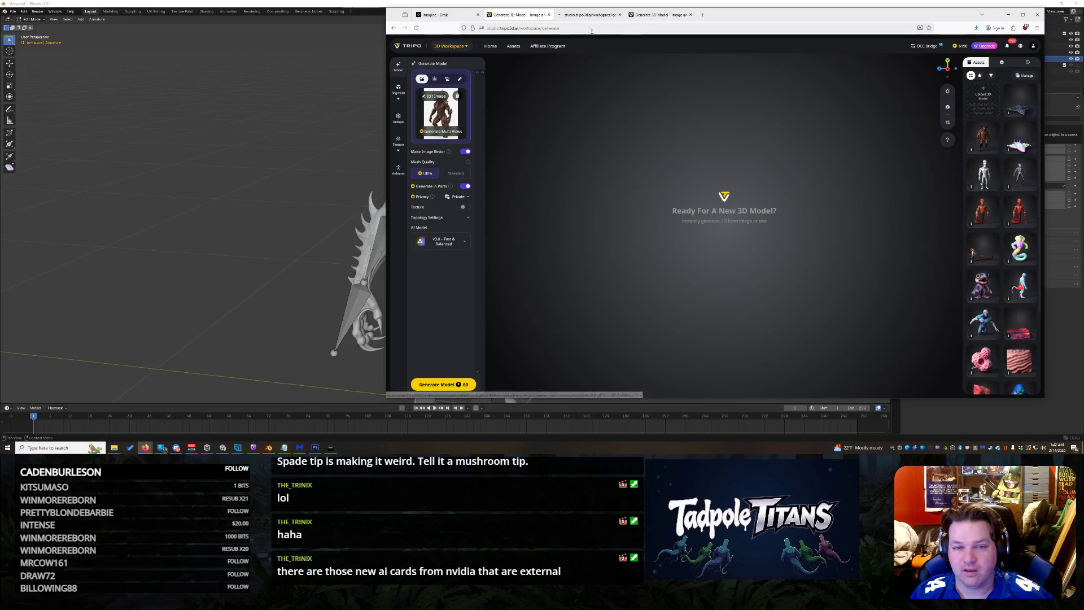
left_click(589, 14)
left_click(515, 15)
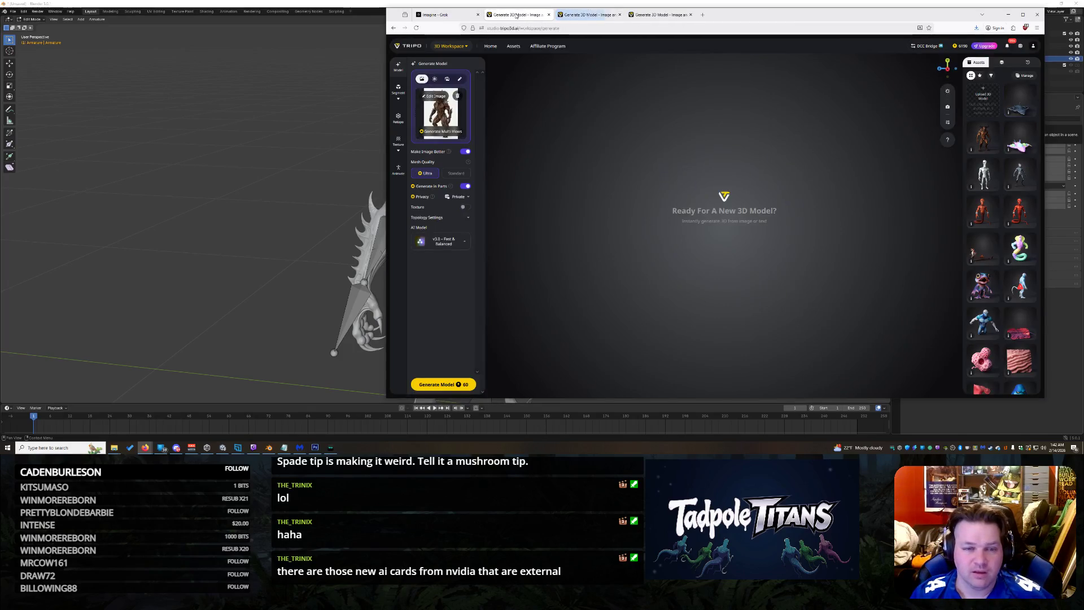
Step: Remove the old demon reference image and bring up the file picker for a new upload
left_click(436, 97)
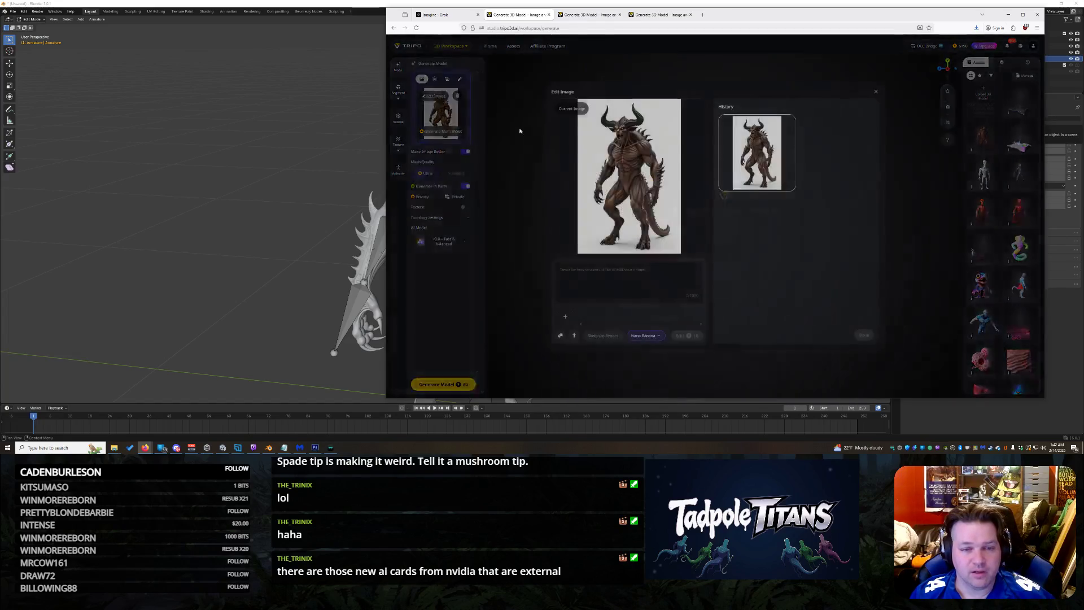
left_click(876, 92)
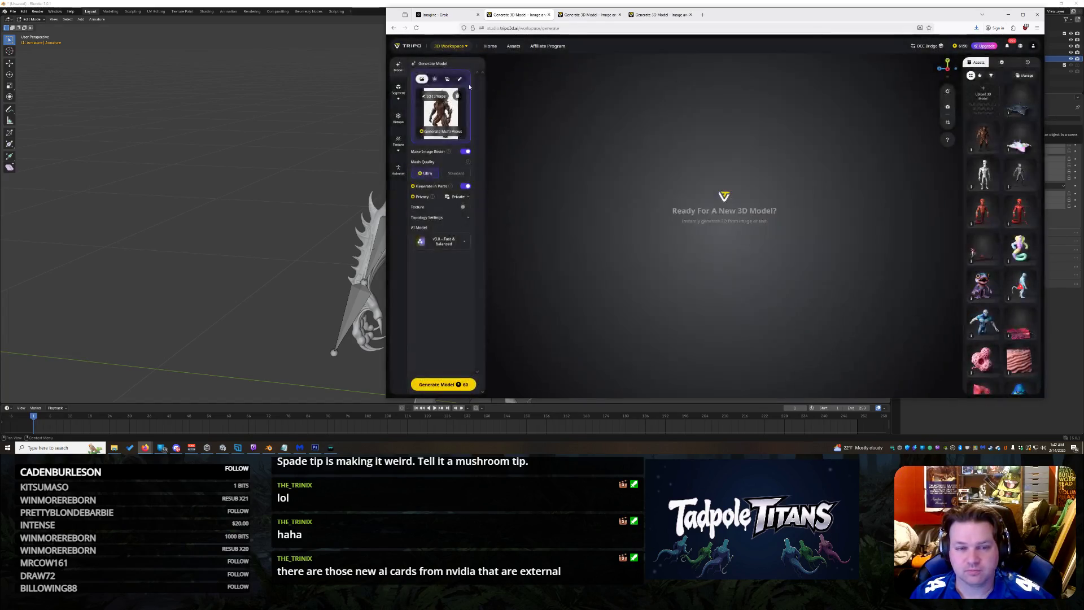
left_click(456, 58)
left_click(453, 64)
left_click(463, 99)
left_click(441, 106)
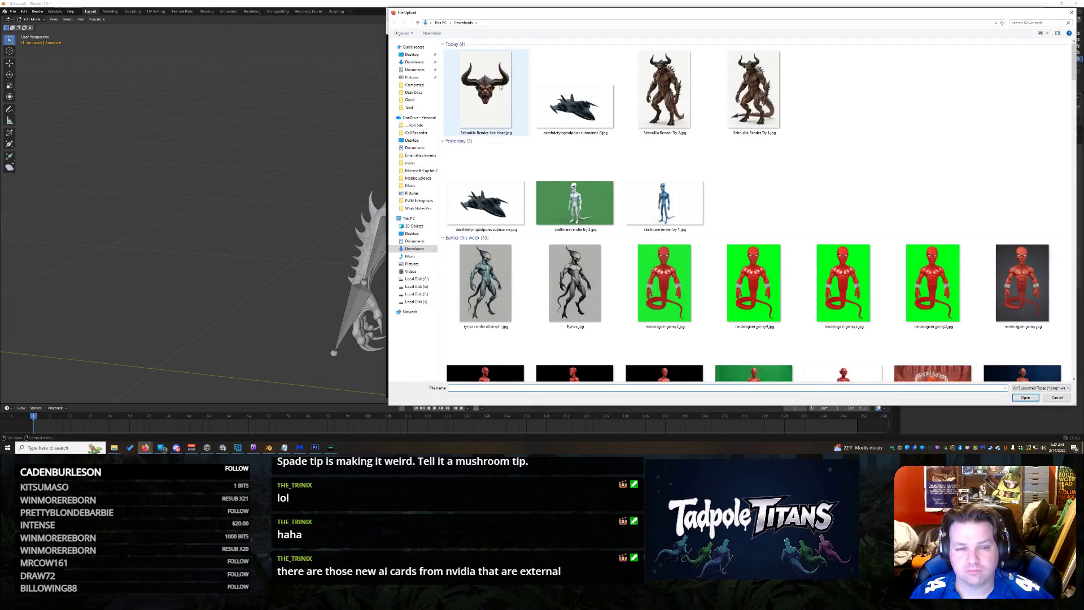
Step: Upload the horned head picture as the new reference image, then switch to the generated jet's tab
double_click(486, 95)
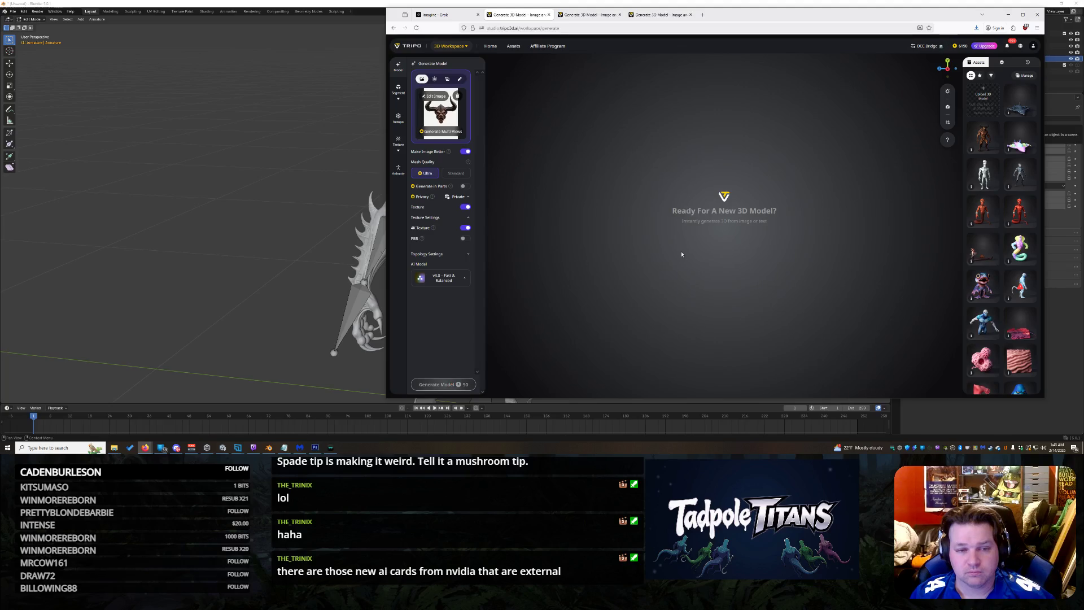
left_click(589, 16)
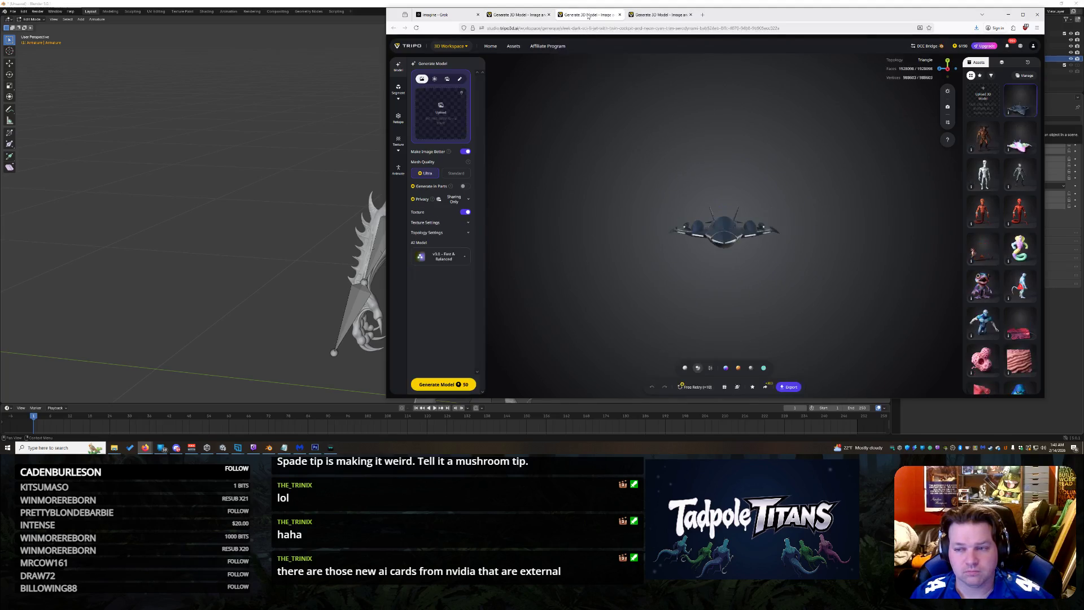
scroll(847, 255, "up", 2)
scroll(845, 248, "up", 2)
scroll(843, 241, "up", 1)
scroll(837, 229, "up", 4)
scroll(837, 229, "down", 8)
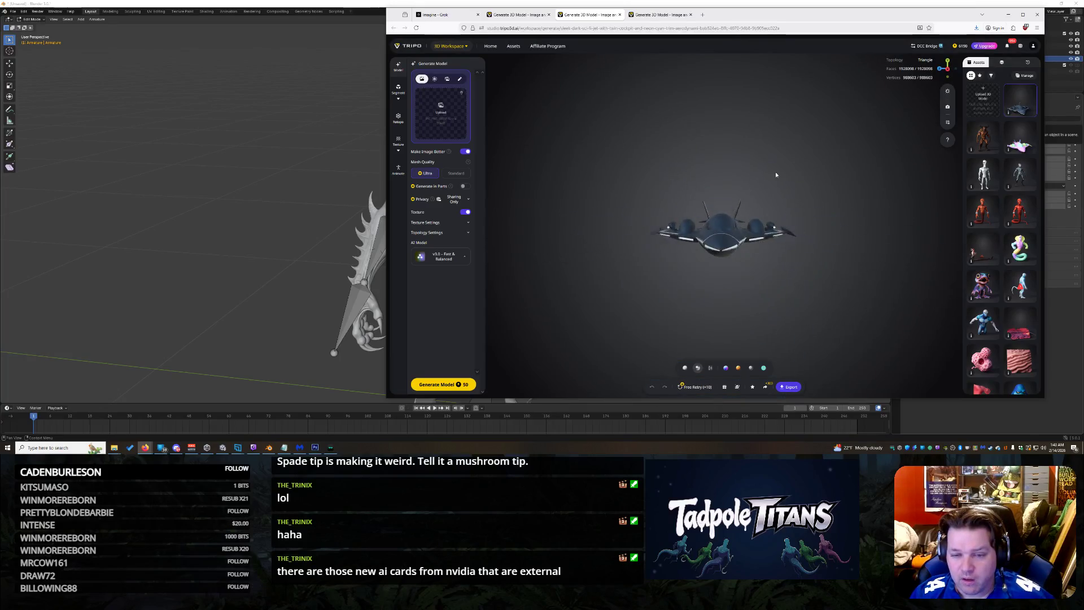
mouse_move(776, 172)
left_mouse_down()
mouse_move(741, 264)
mouse_move(815, 264)
left_mouse_up()
scroll(814, 265, "up", 3)
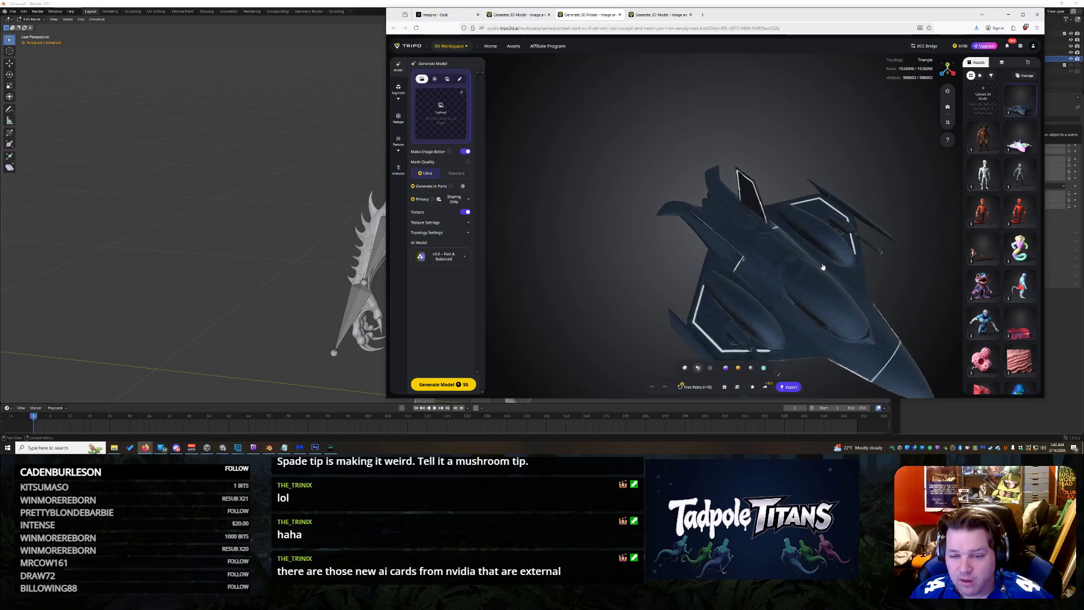
scroll(805, 250, "up", 3)
scroll(790, 230, "up", 2)
mouse_move(791, 230)
left_mouse_down()
mouse_move(660, 252)
mouse_move(774, 263)
left_mouse_up()
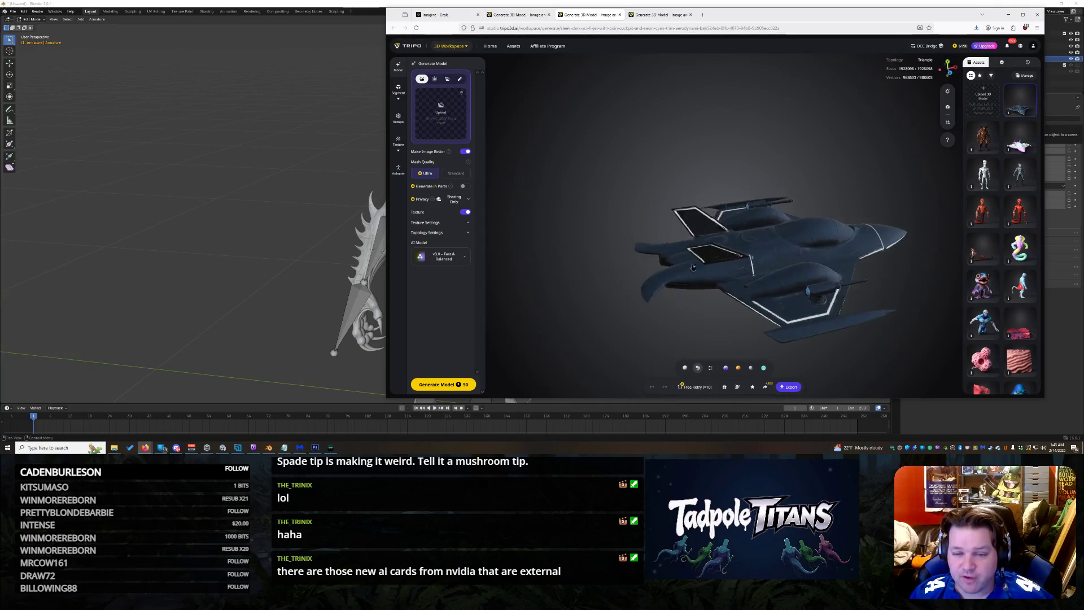
scroll(775, 263, "down", 5)
scroll(776, 262, "up", 5)
mouse_move(775, 263)
left_mouse_down()
mouse_move(829, 307)
mouse_move(712, 242)
mouse_move(591, 326)
mouse_move(685, 310)
left_mouse_up()
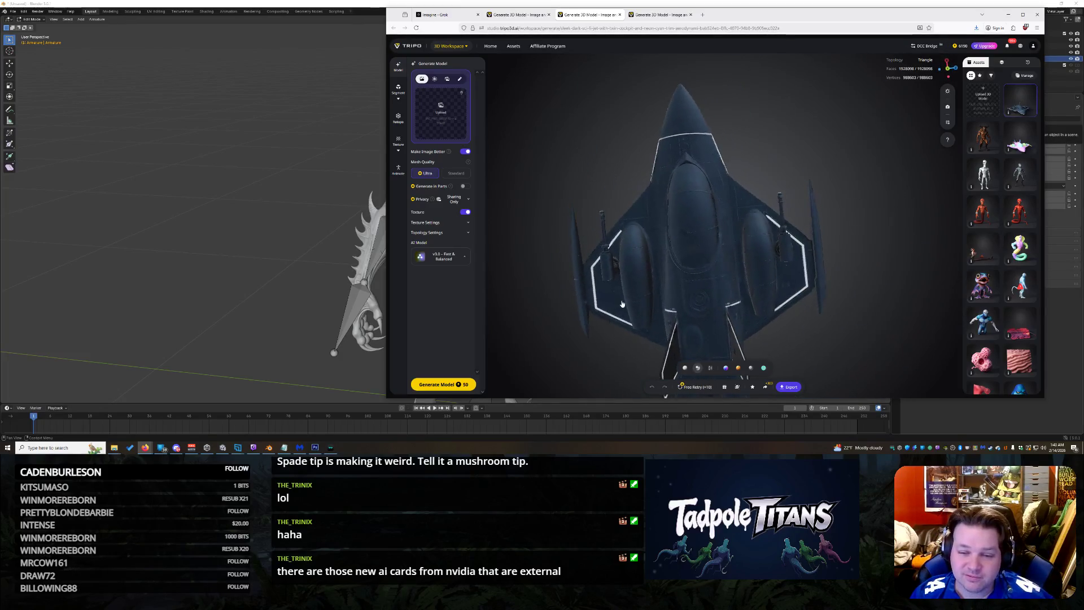
scroll(686, 311, "down", 3)
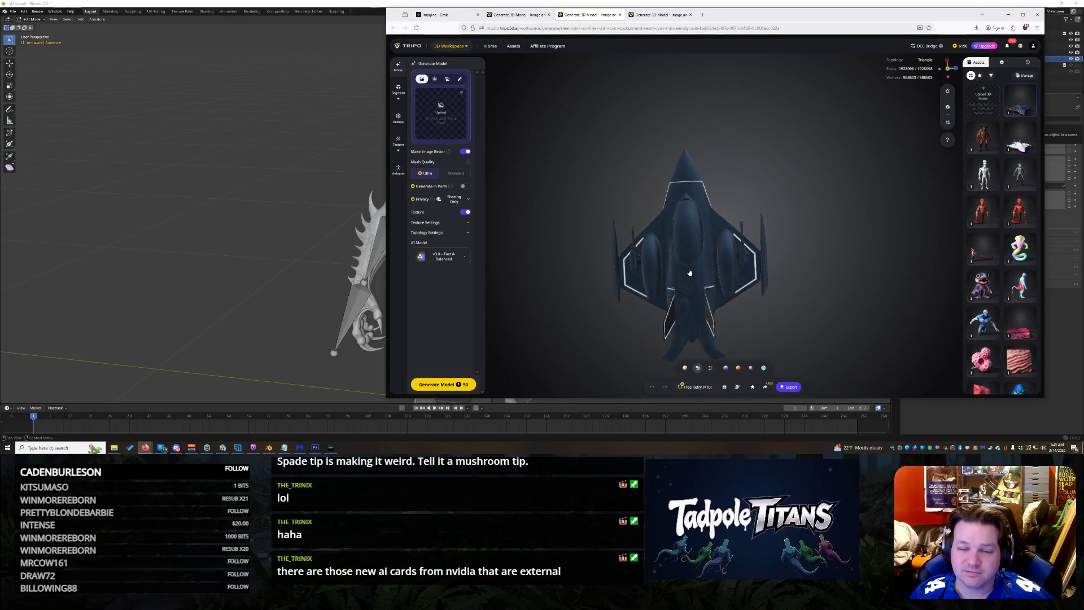
scroll(696, 274, "down", 3)
mouse_move(740, 229)
left_mouse_down()
mouse_move(791, 222)
mouse_move(702, 251)
mouse_move(700, 266)
left_mouse_up()
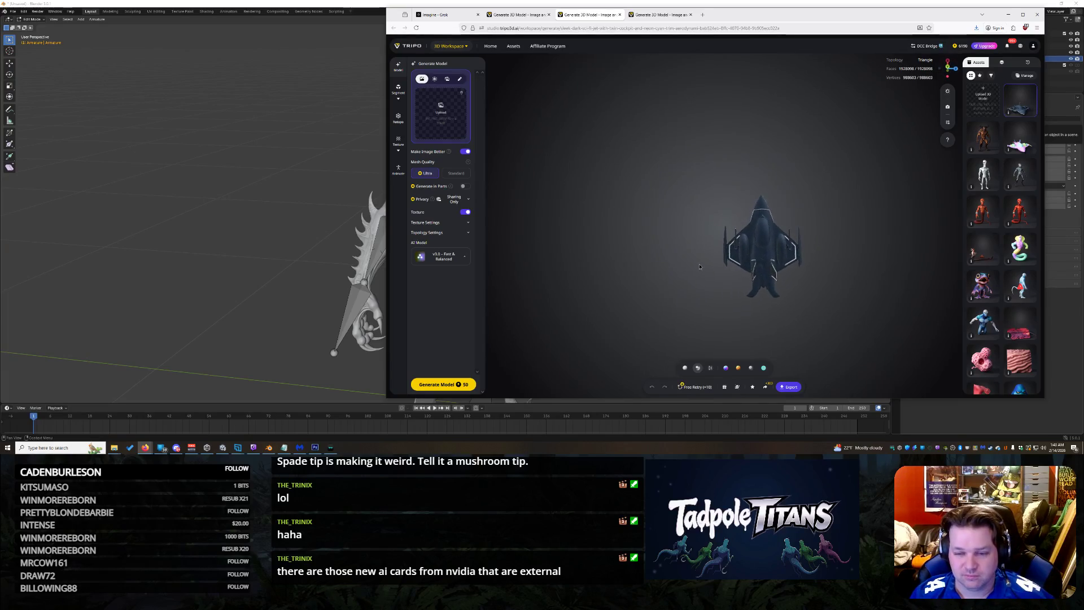
scroll(810, 258, "up", 2)
mouse_move(811, 257)
left_mouse_down()
mouse_move(845, 271)
mouse_move(812, 197)
left_mouse_up()
scroll(754, 225, "down", 3)
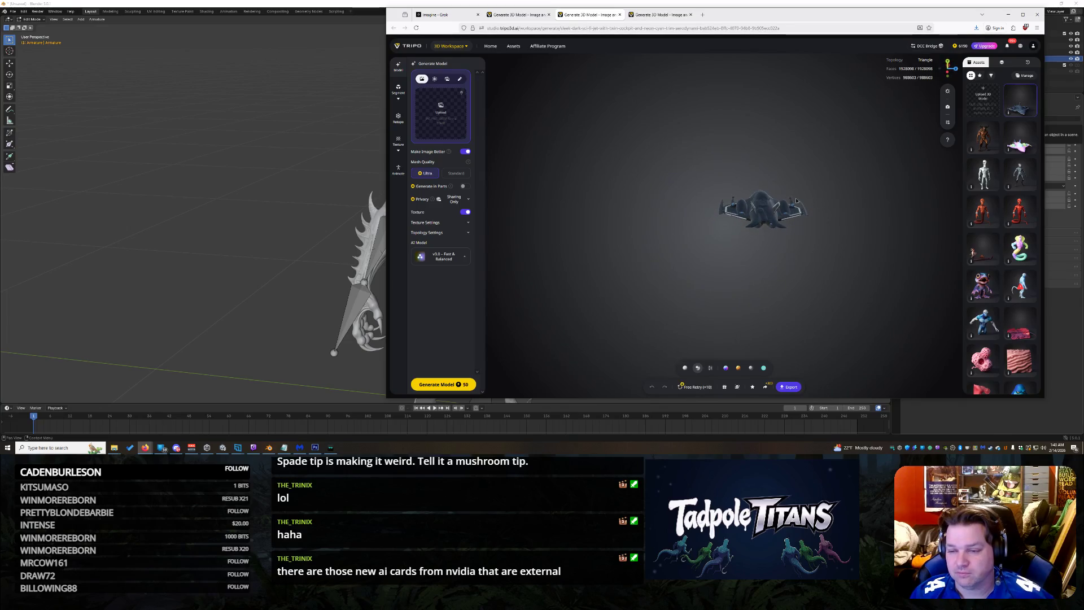
left_click_drag(729, 196, 761, 267)
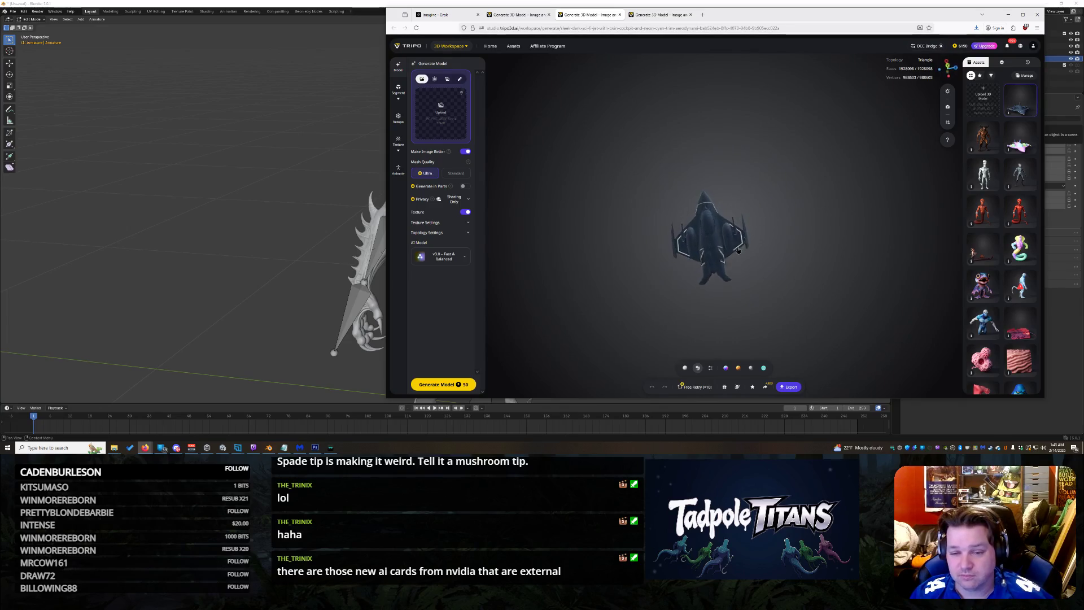
scroll(761, 267, "up", 3)
scroll(764, 212, "up", 3)
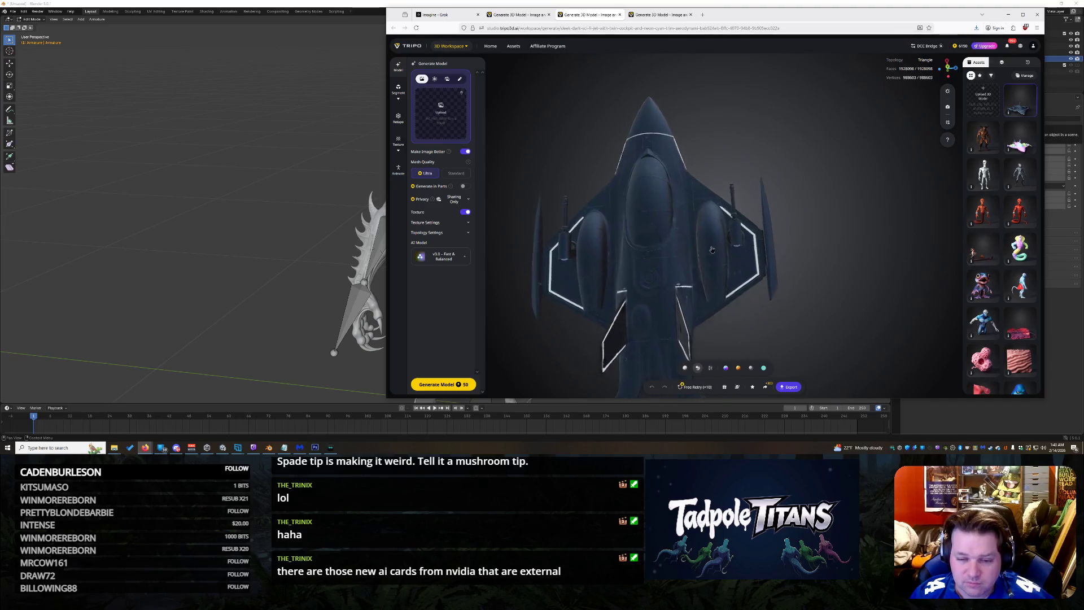
mouse_move(762, 180)
left_mouse_down()
mouse_move(702, 150)
mouse_move(753, 178)
mouse_move(752, 292)
mouse_move(559, 230)
mouse_move(868, 185)
left_mouse_up()
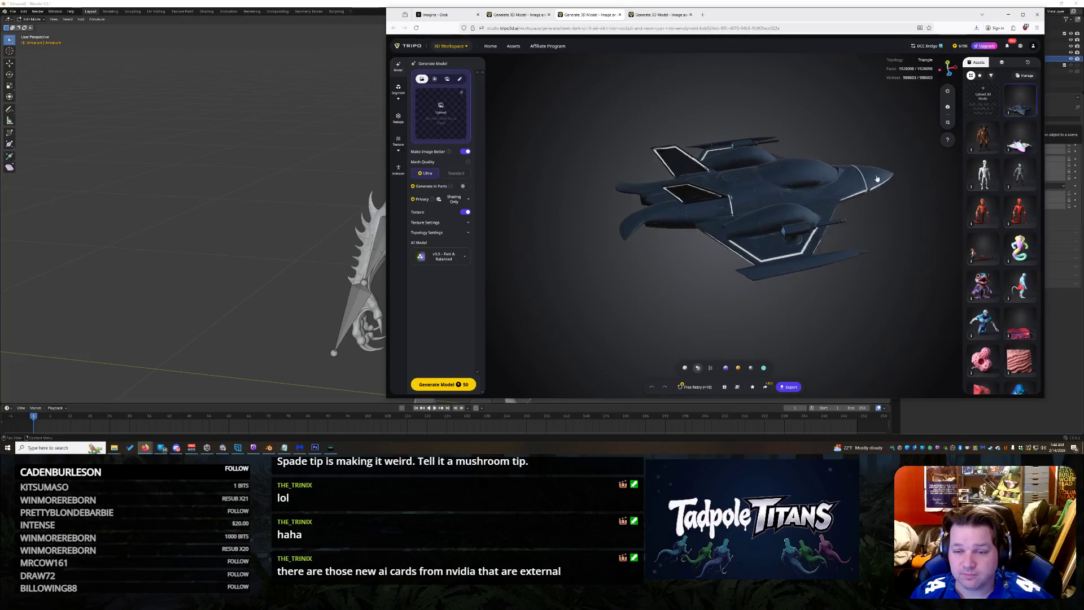
left_click_drag(868, 185, 862, 273)
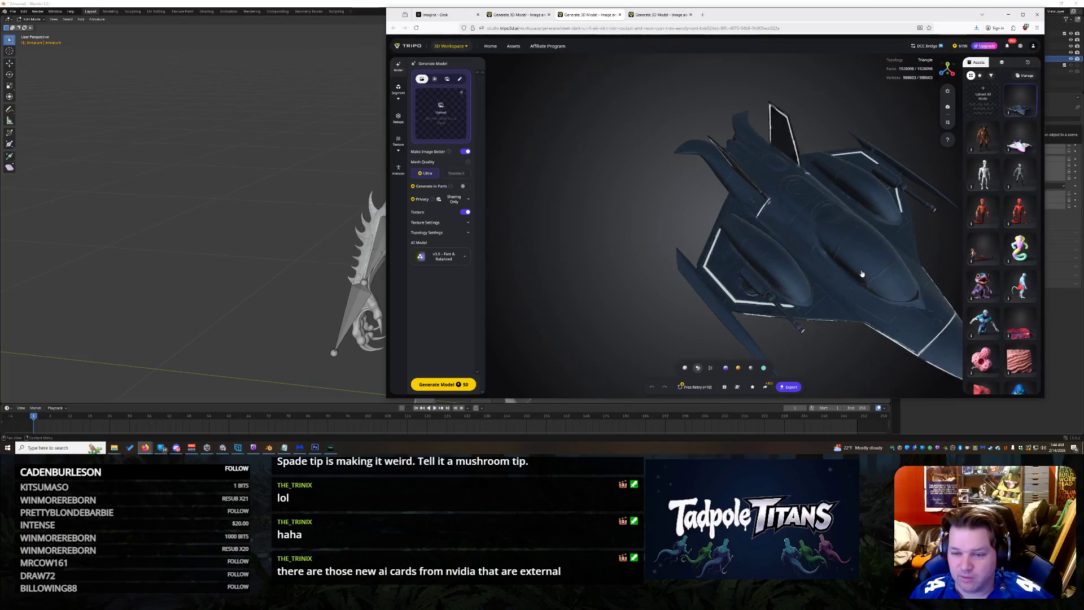
scroll(862, 273, "down", 3)
left_click_drag(763, 213, 766, 243)
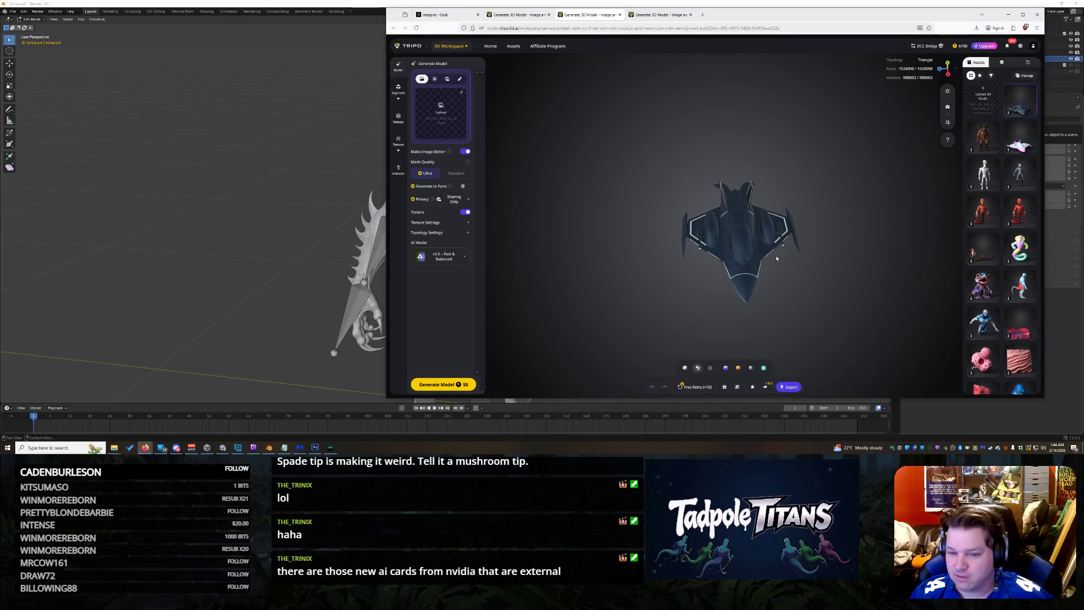
scroll(776, 258, "down", 2)
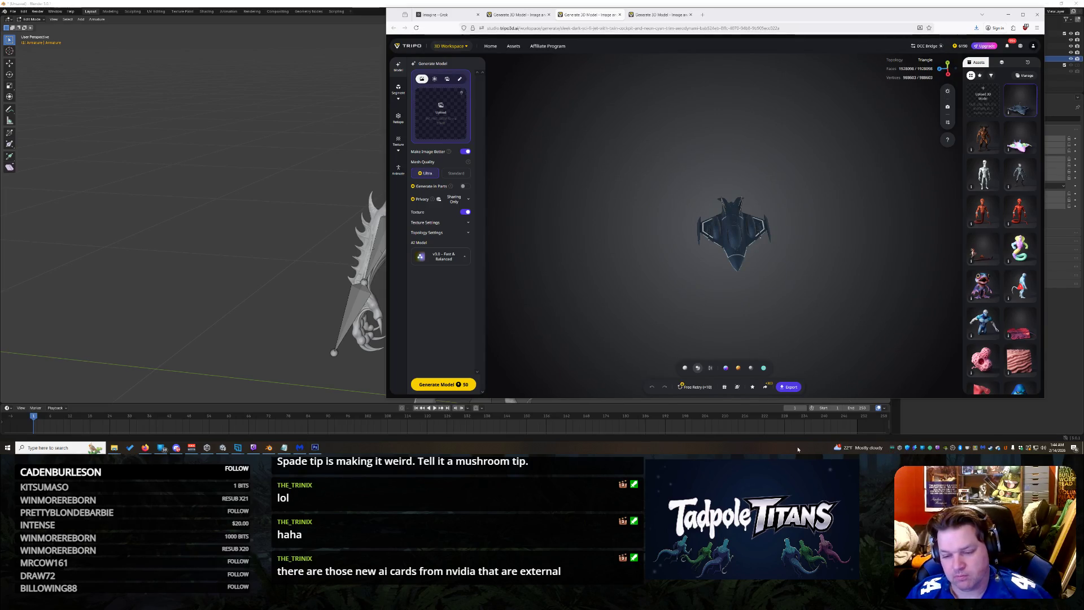
left_click(57, 449)
type("voiu")
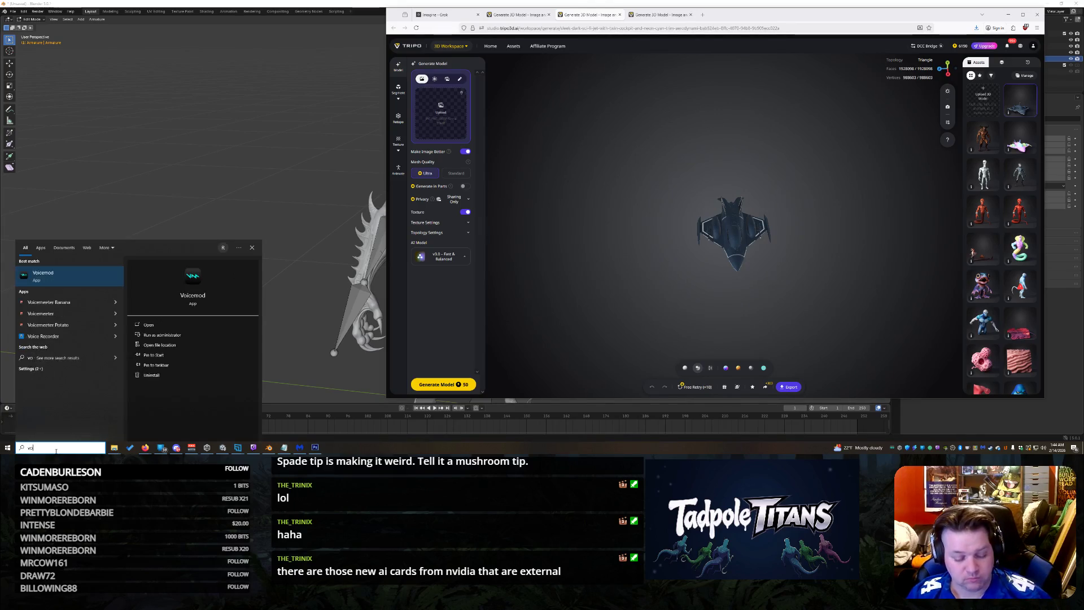
key("Escape")
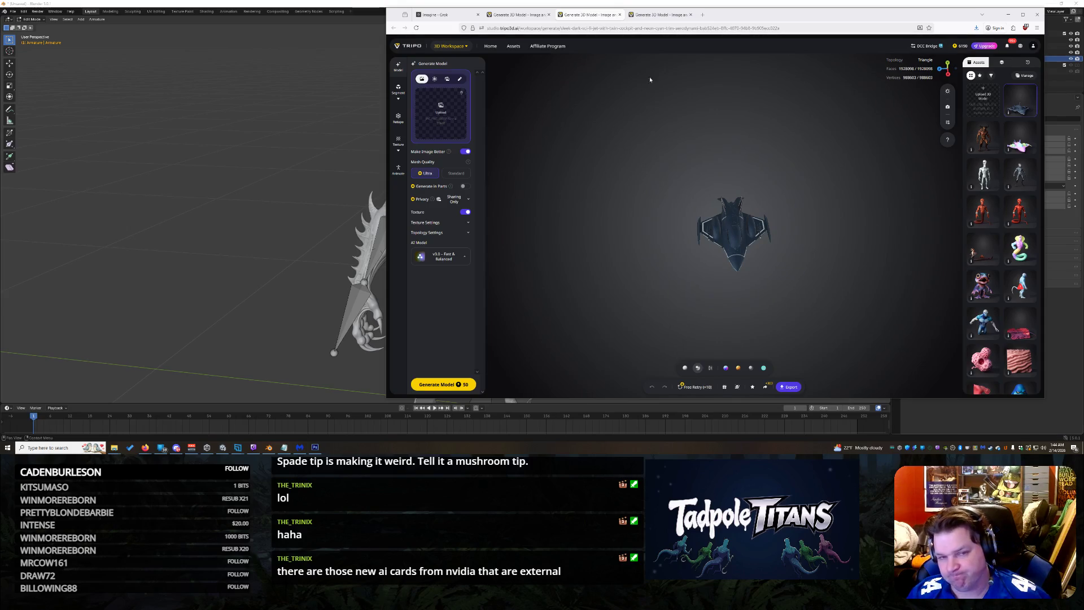
Step: Close the duplicate generating tab, orbit the ship, and run Mesh Segmentation on it
left_click(662, 14)
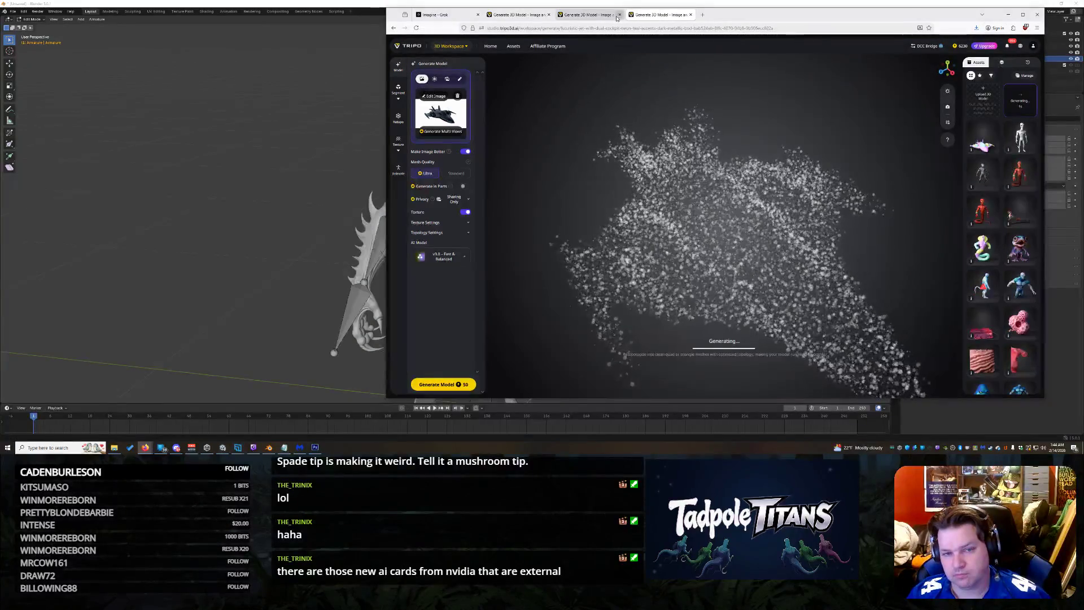
left_click(690, 14)
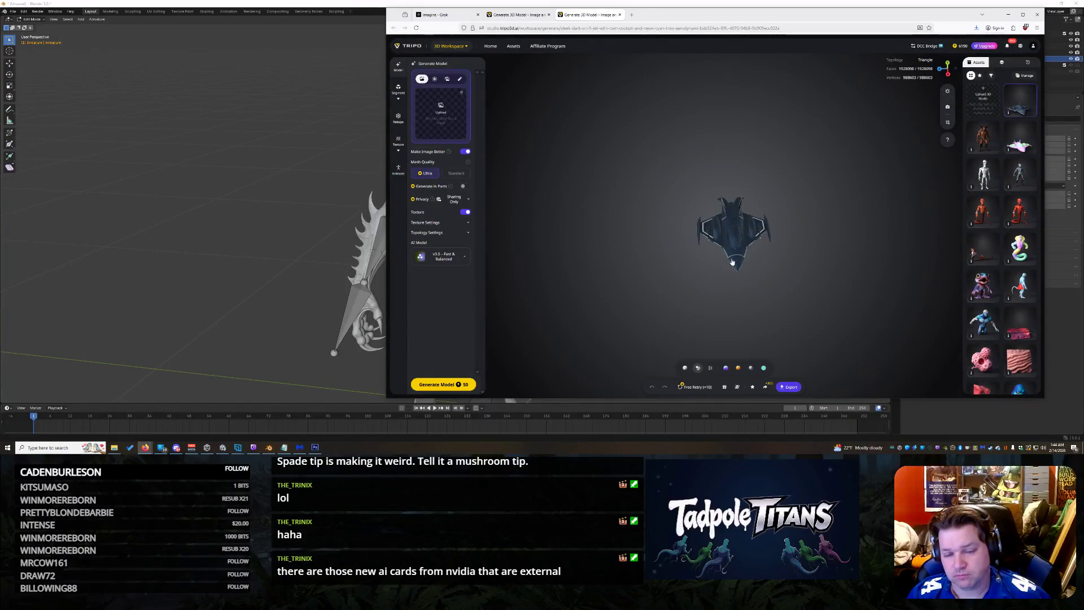
left_click_drag(732, 263, 767, 252)
scroll(766, 253, "up", 3)
left_click_drag(761, 240, 755, 252)
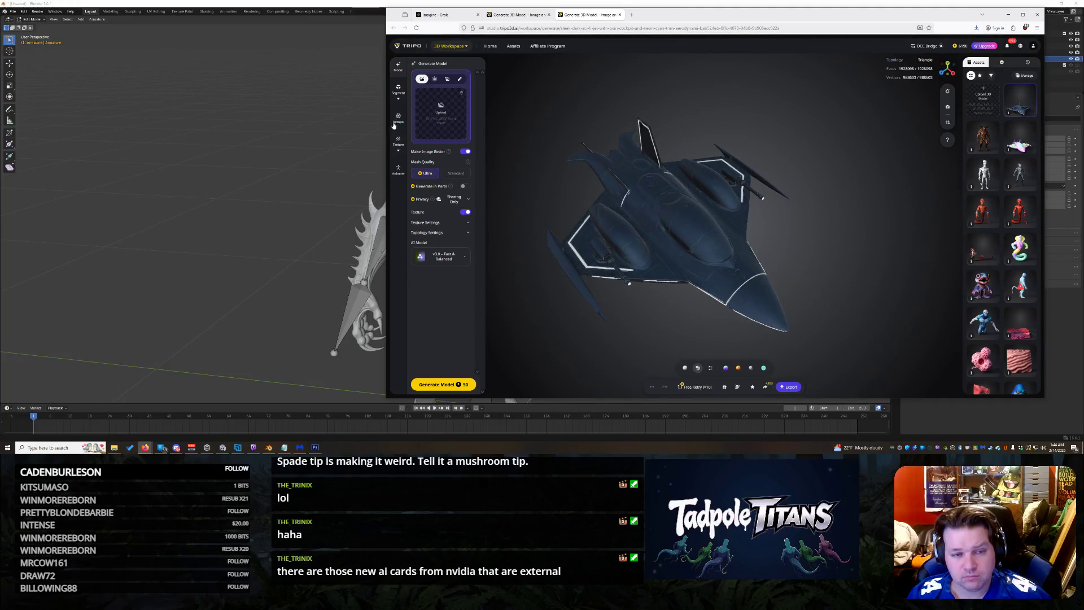
left_click(400, 94)
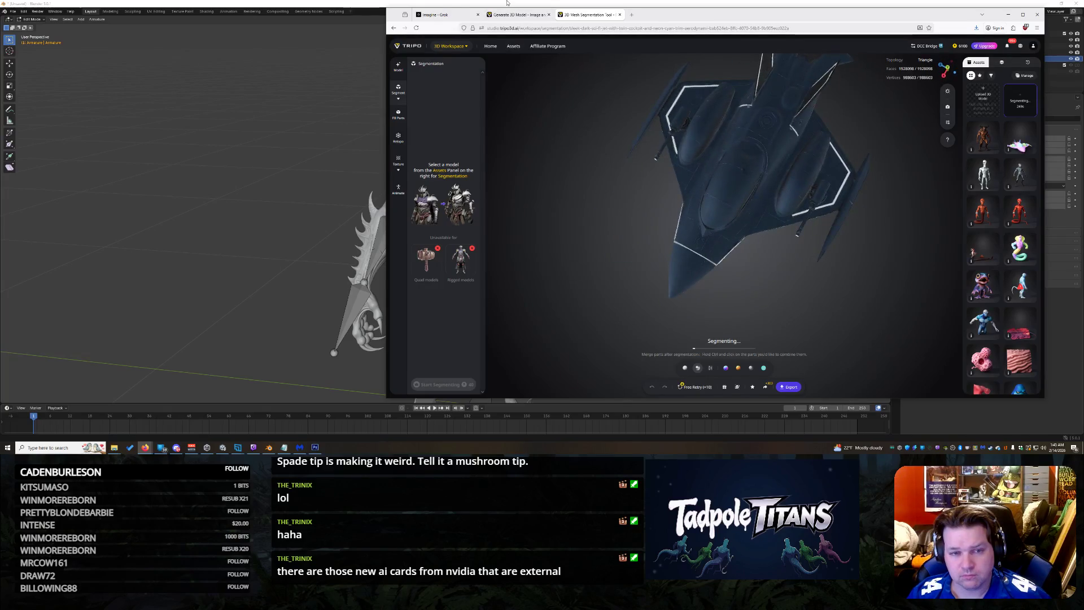
left_click(516, 14)
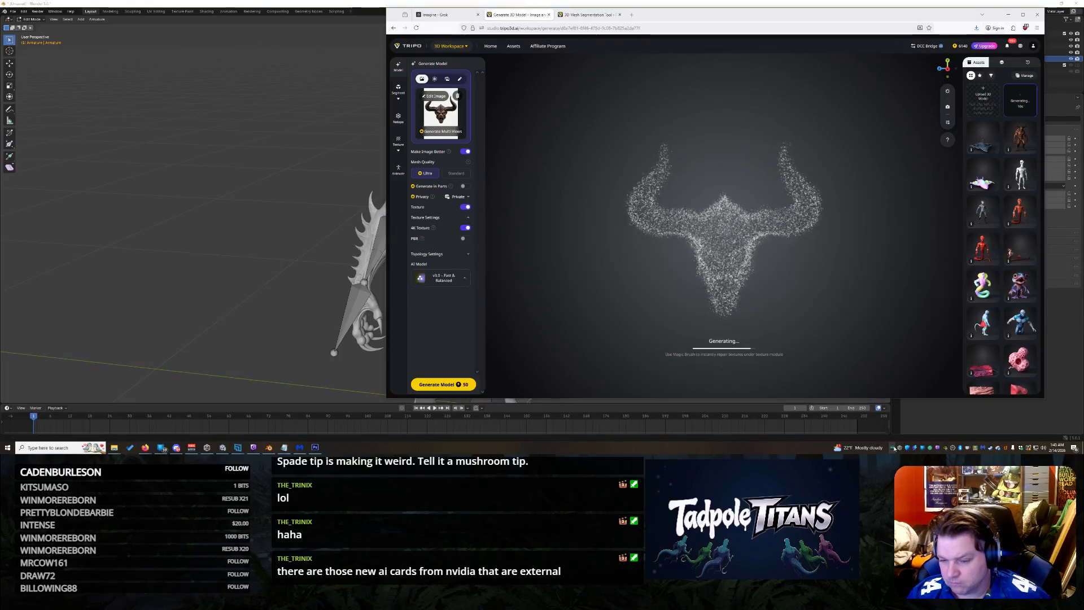
right_click(716, 447)
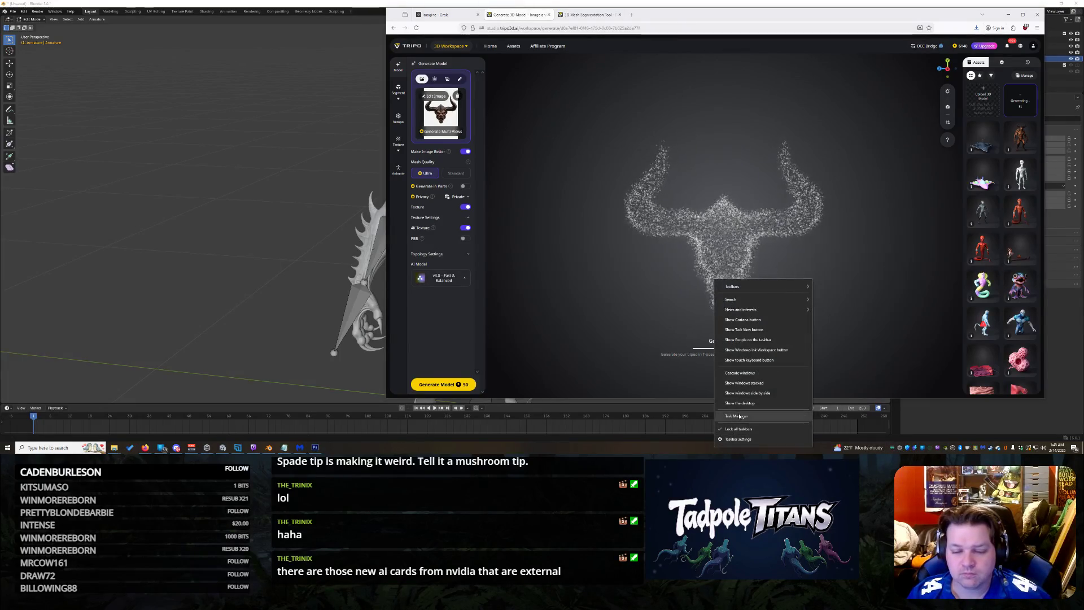
left_click(739, 415)
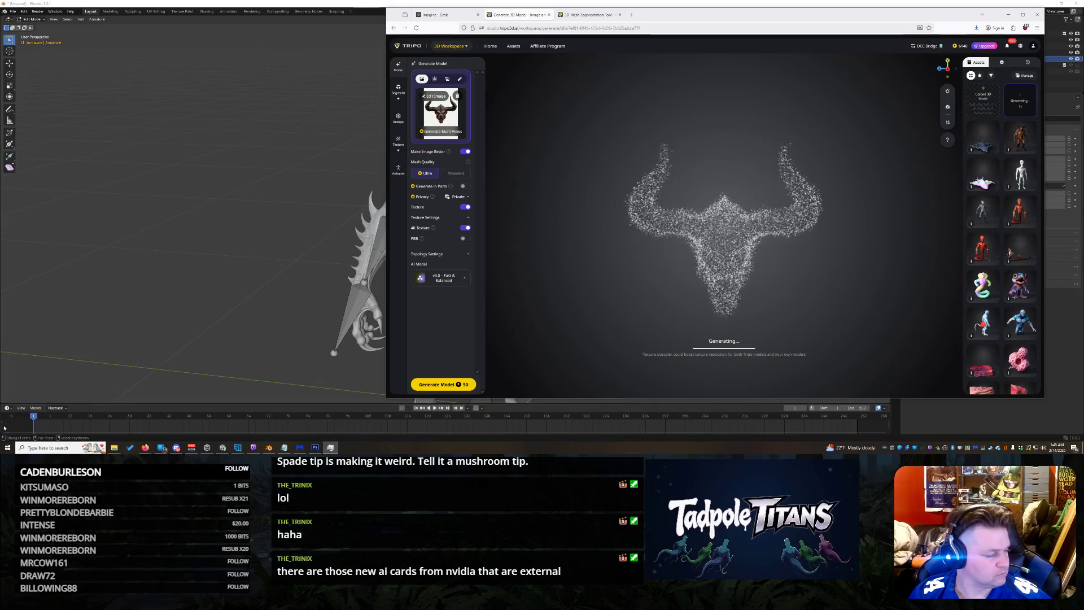
Step: Orbit the finished horned demon head from left side to three-quarter to front, then bring up the voice changer
key("super")
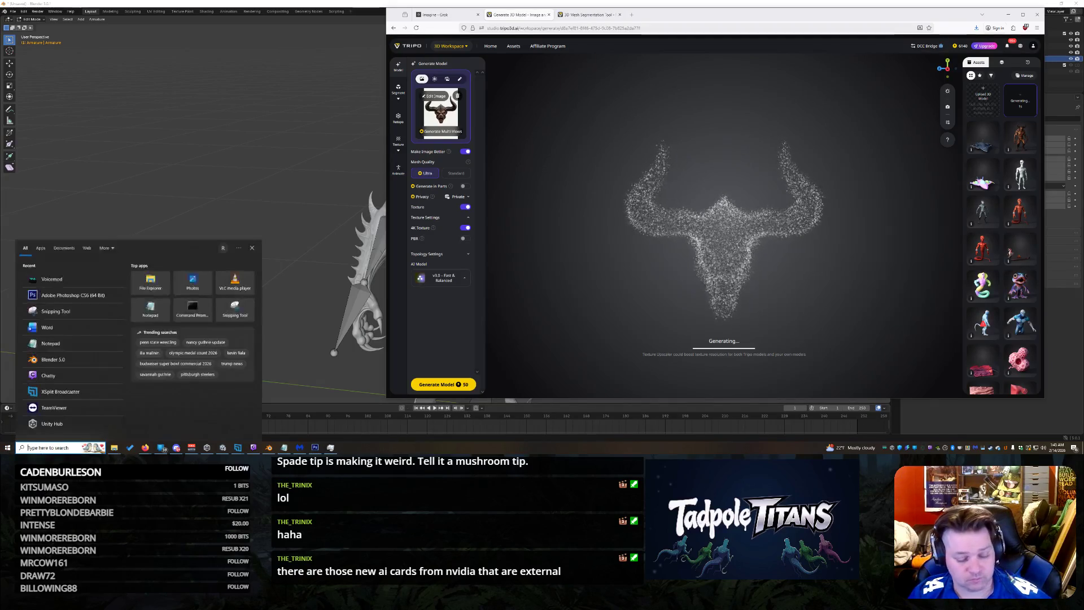
type("v")
key("Escape")
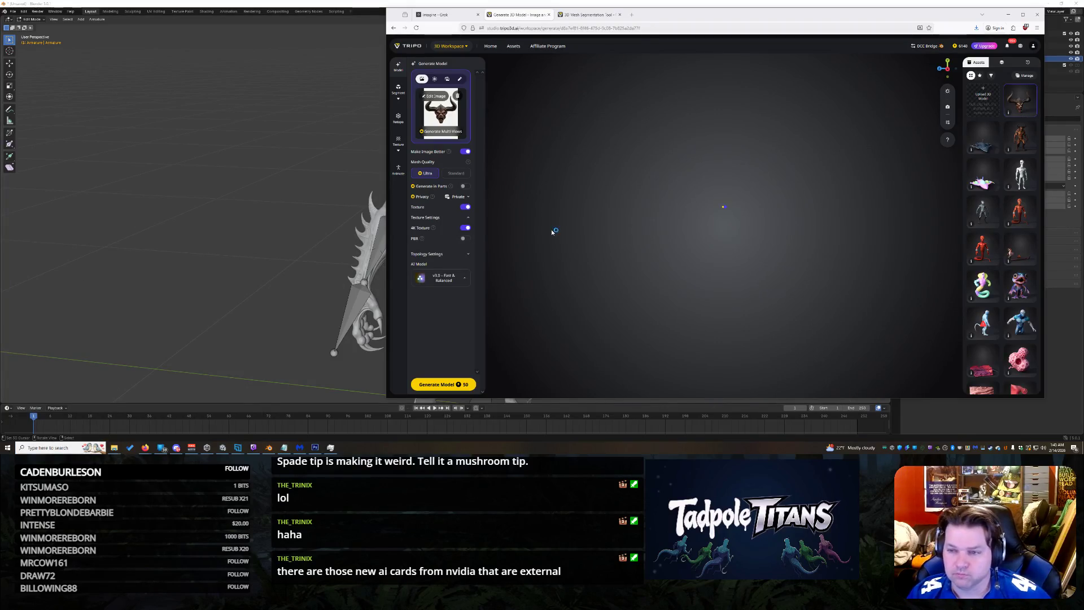
scroll(753, 235, "up", 2)
scroll(762, 236, "up", 2)
scroll(775, 238, "up", 2)
scroll(786, 240, "up", 2)
mouse_move(787, 240)
left_mouse_down()
mouse_move(707, 240)
mouse_move(602, 306)
mouse_move(761, 296)
mouse_move(821, 213)
mouse_move(773, 225)
mouse_move(860, 242)
mouse_move(694, 250)
mouse_move(537, 293)
mouse_move(659, 286)
left_mouse_up()
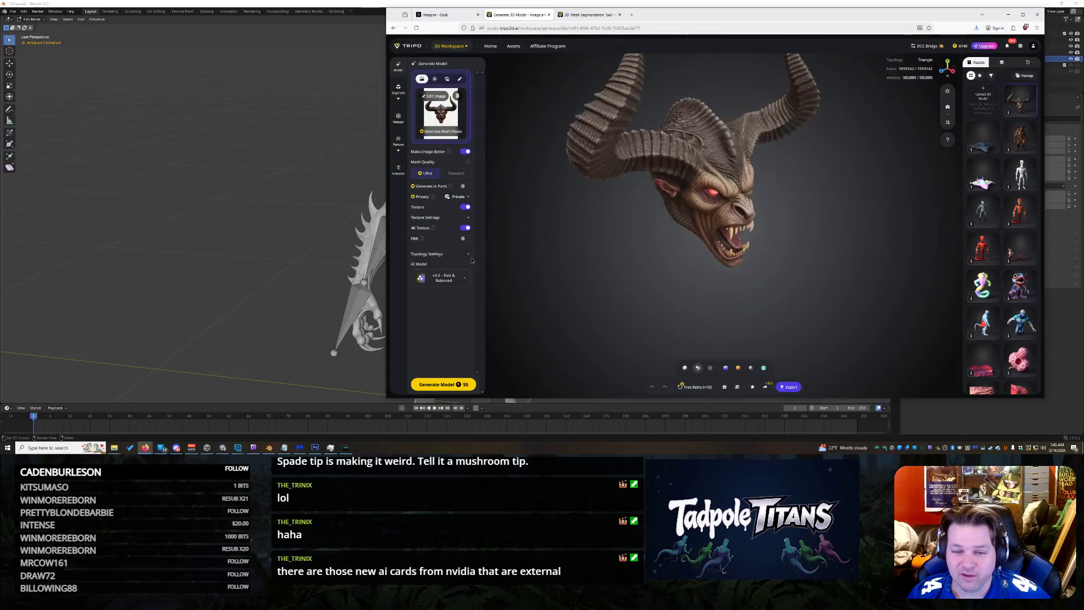
right_click(658, 286)
key("Escape")
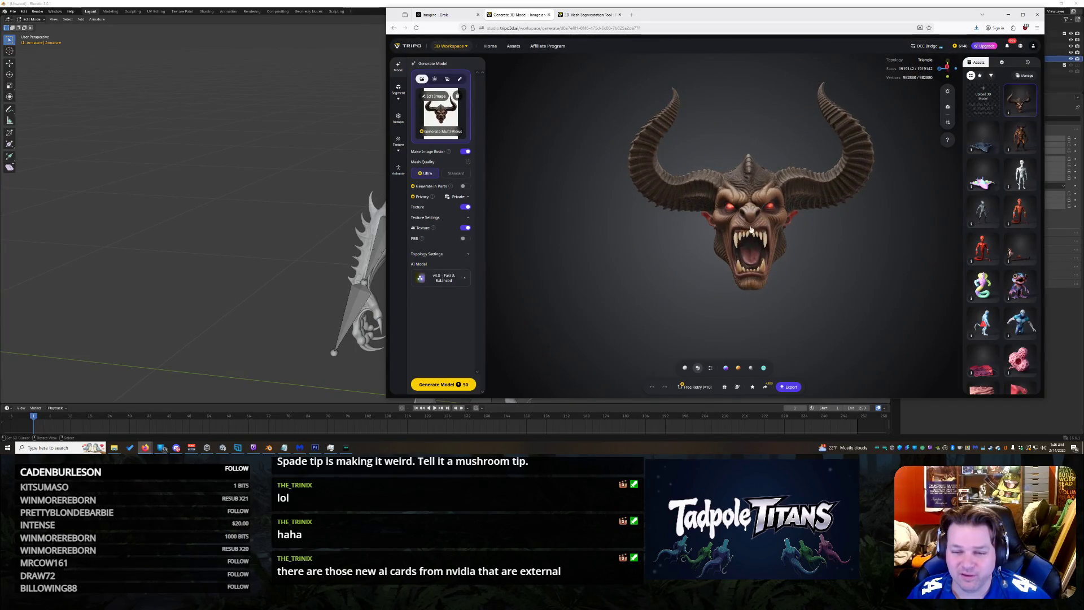
left_click_drag(790, 235, 753, 229)
left_click_drag(593, 288, 651, 303)
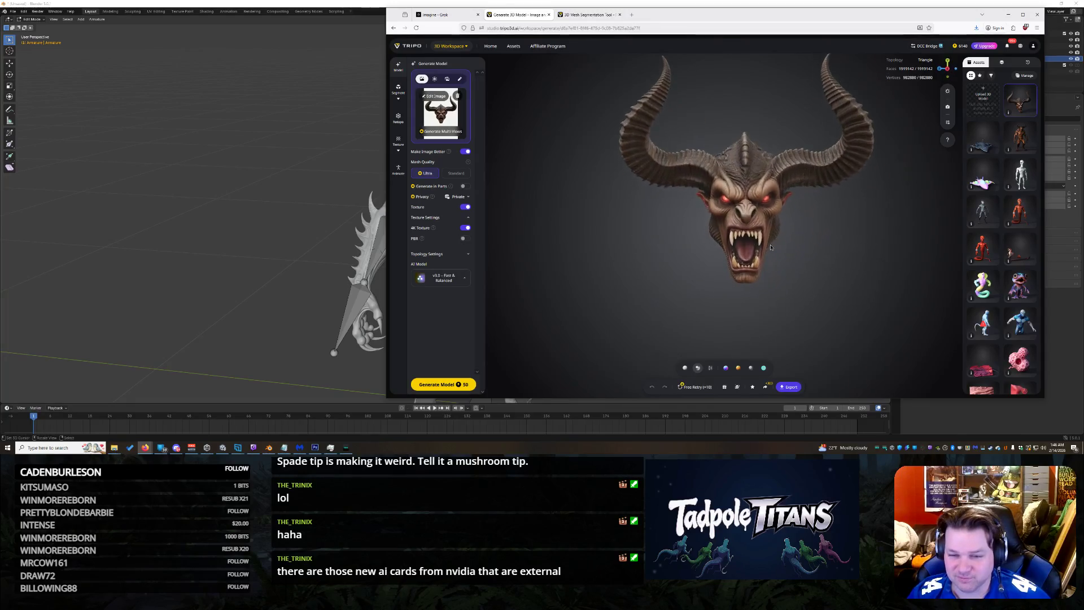
left_click(348, 448)
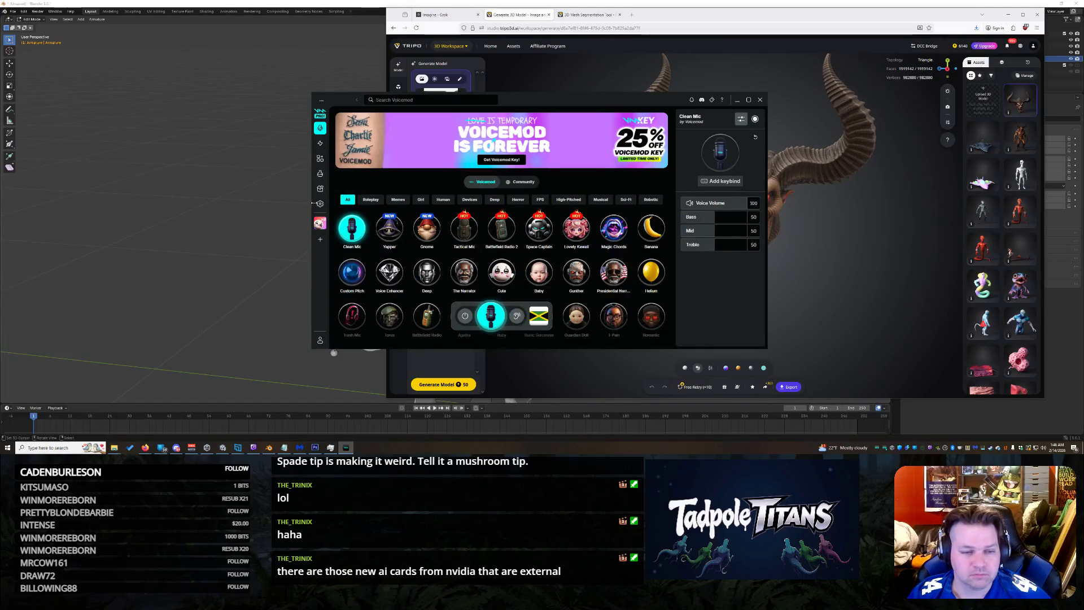
left_click(319, 203)
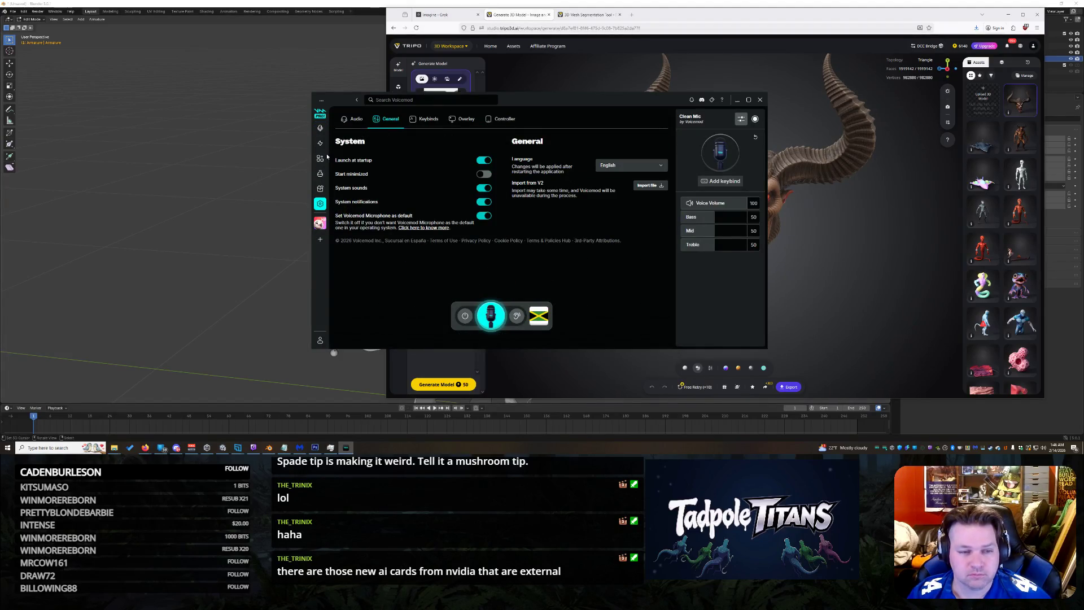
left_click(355, 119)
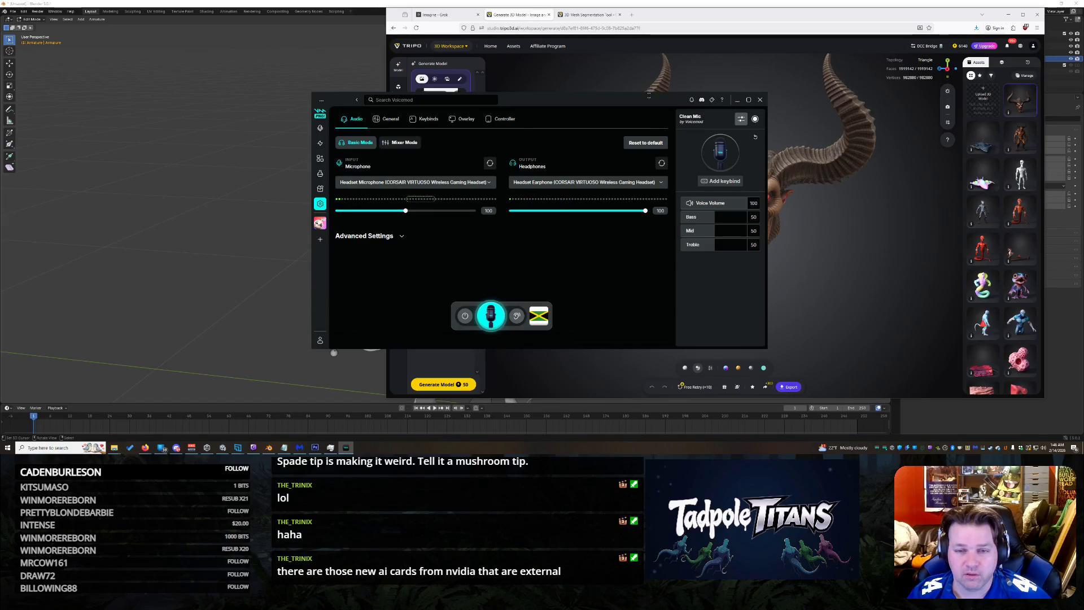
left_click_drag(641, 103, 790, 133)
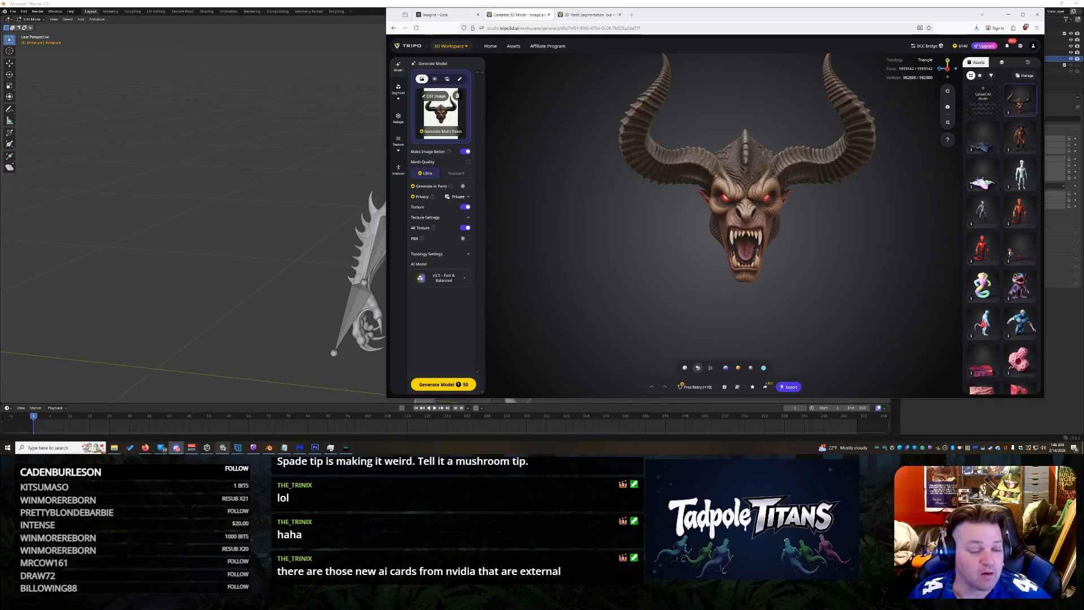
Step: Restart the audio engine in the mixer, then orbit the demon head to examine its face and horns up close
left_click(190, 447)
left_click(401, 180)
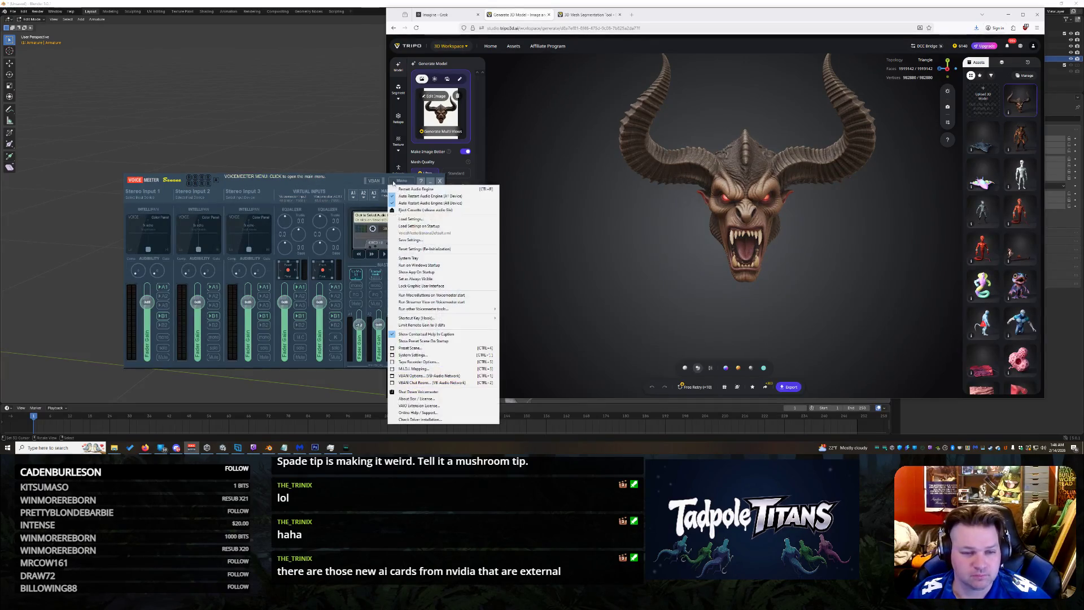
left_click(431, 182)
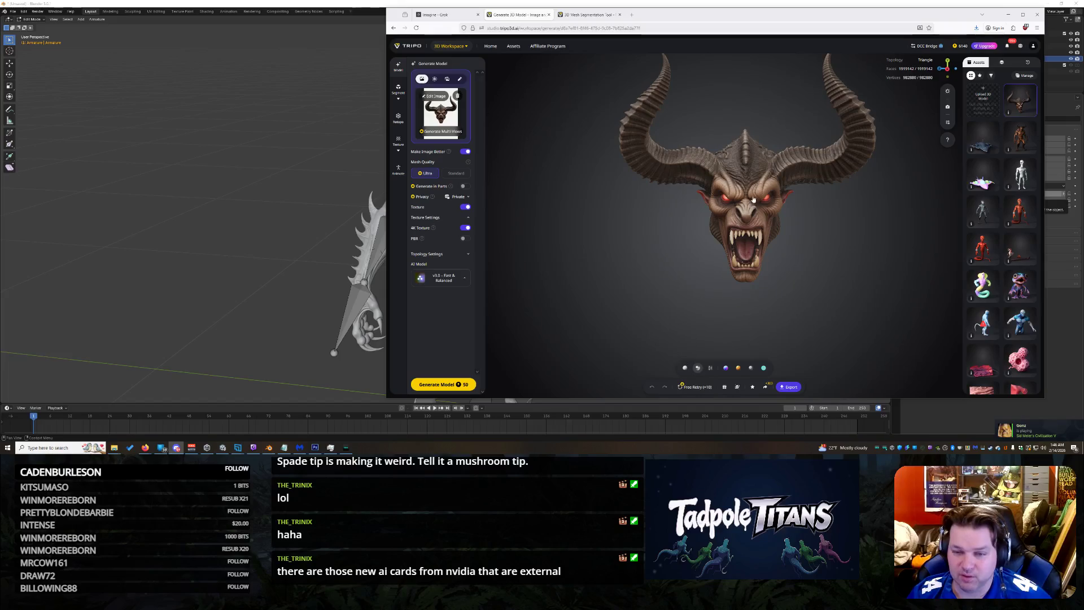
mouse_move(804, 230)
left_mouse_down()
mouse_move(776, 197)
mouse_move(847, 219)
left_mouse_up()
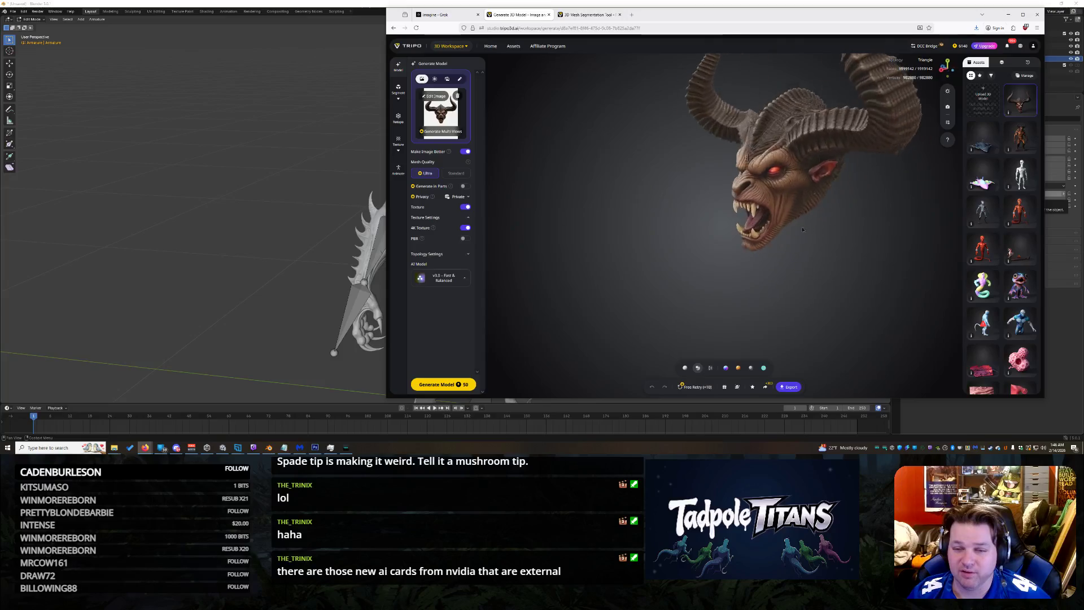
scroll(847, 219, "up", 3)
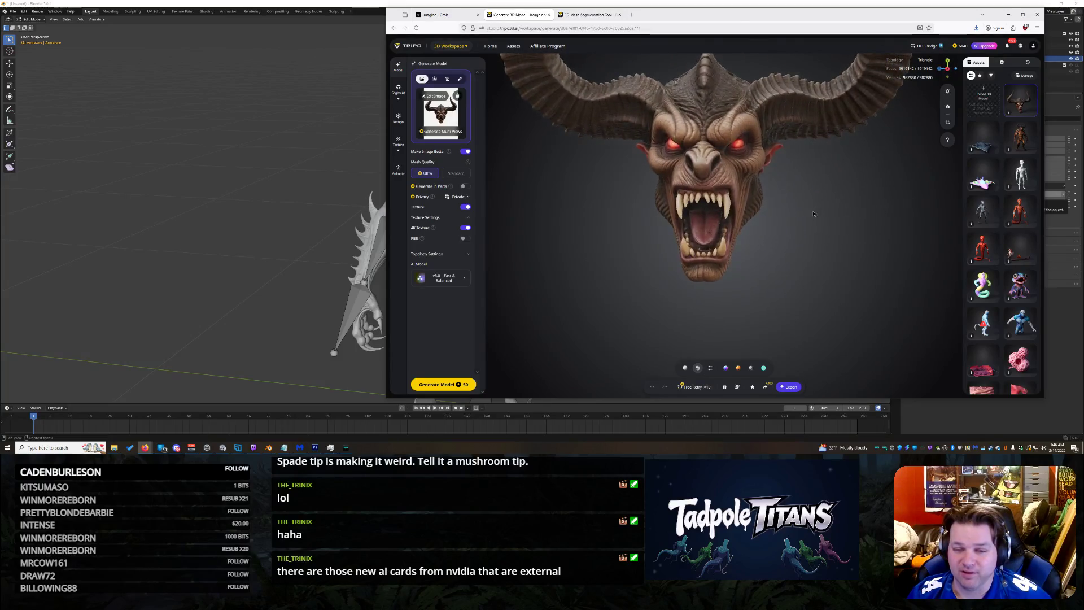
scroll(816, 259, "up", 2)
mouse_move(815, 260)
left_mouse_down()
mouse_move(664, 240)
mouse_move(747, 223)
mouse_move(736, 242)
mouse_move(580, 196)
mouse_move(509, 198)
mouse_move(681, 239)
left_mouse_up()
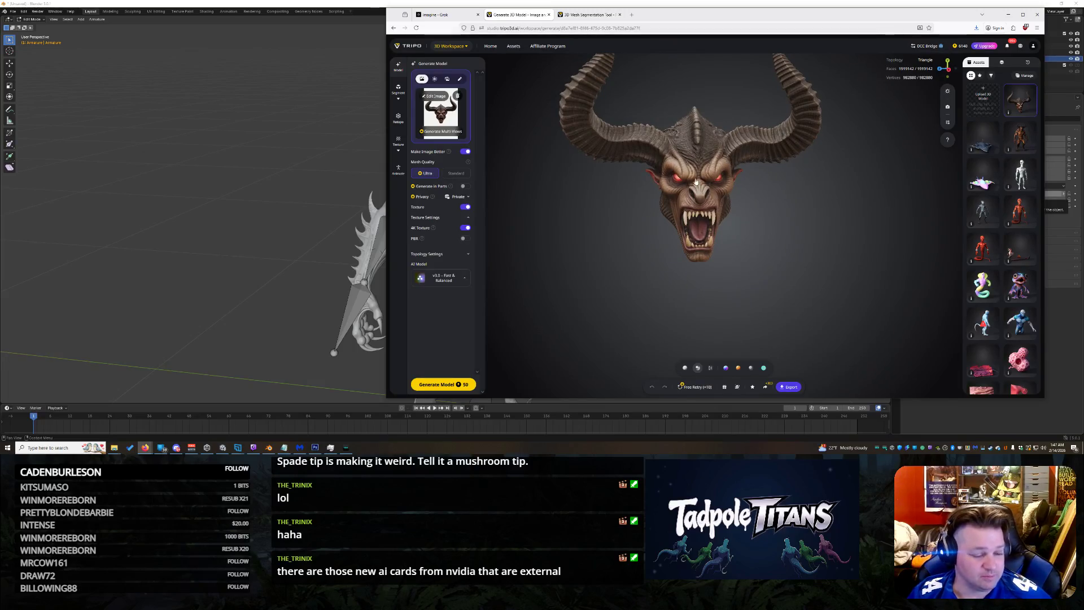
Step: Export the horned demon head from Tripo as a GLB file with 4K textures
left_click_drag(728, 157, 694, 162)
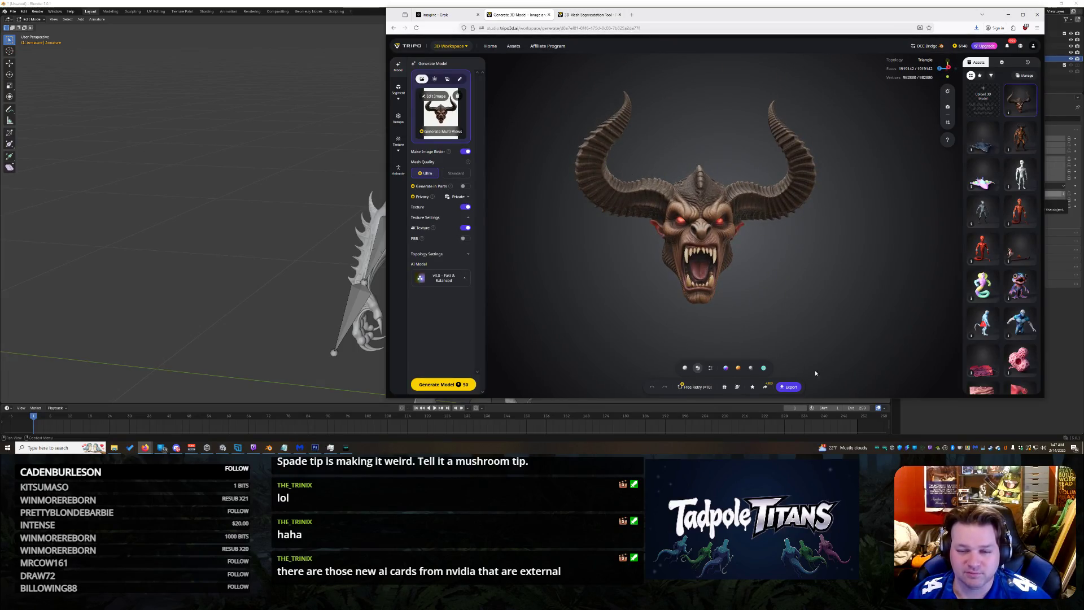
left_click(794, 387)
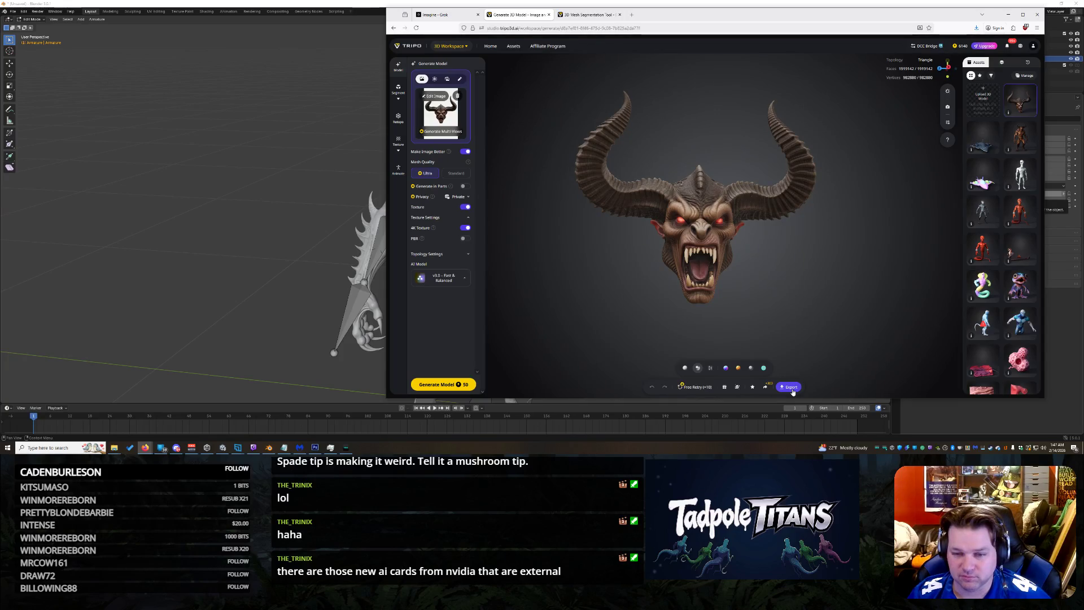
left_click(793, 391)
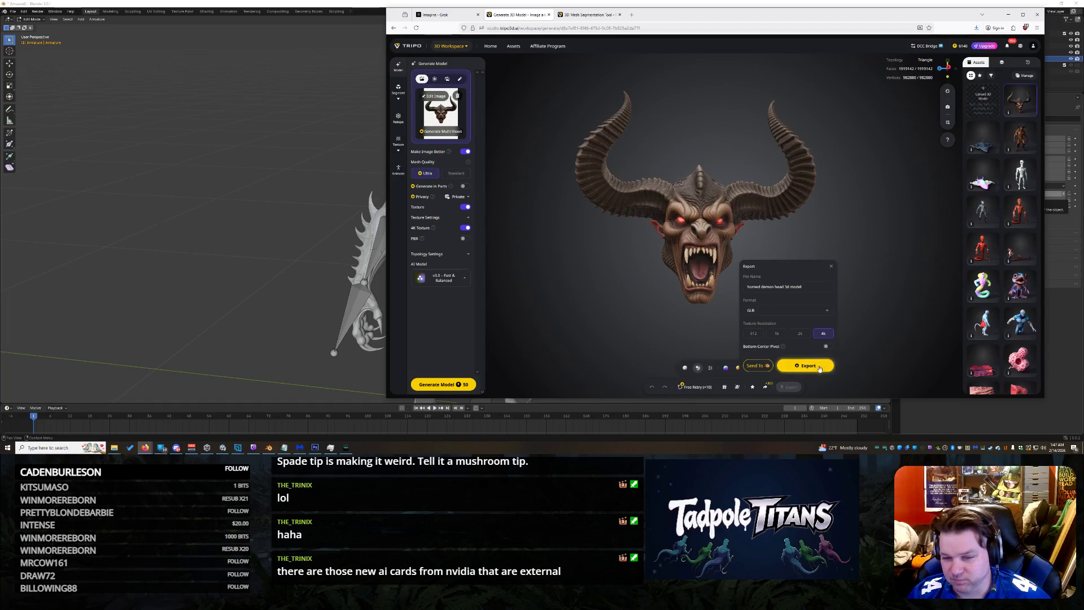
left_click(820, 368)
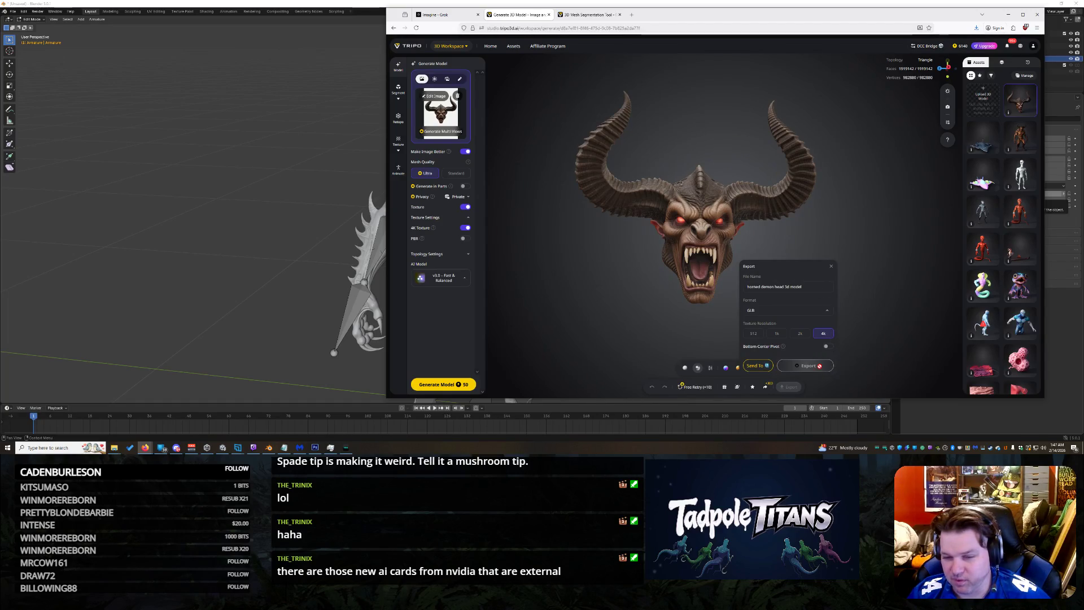
Step: Back in Blender's Texture Paint workspace, select the Armature and hide it with H
left_click(220, 173)
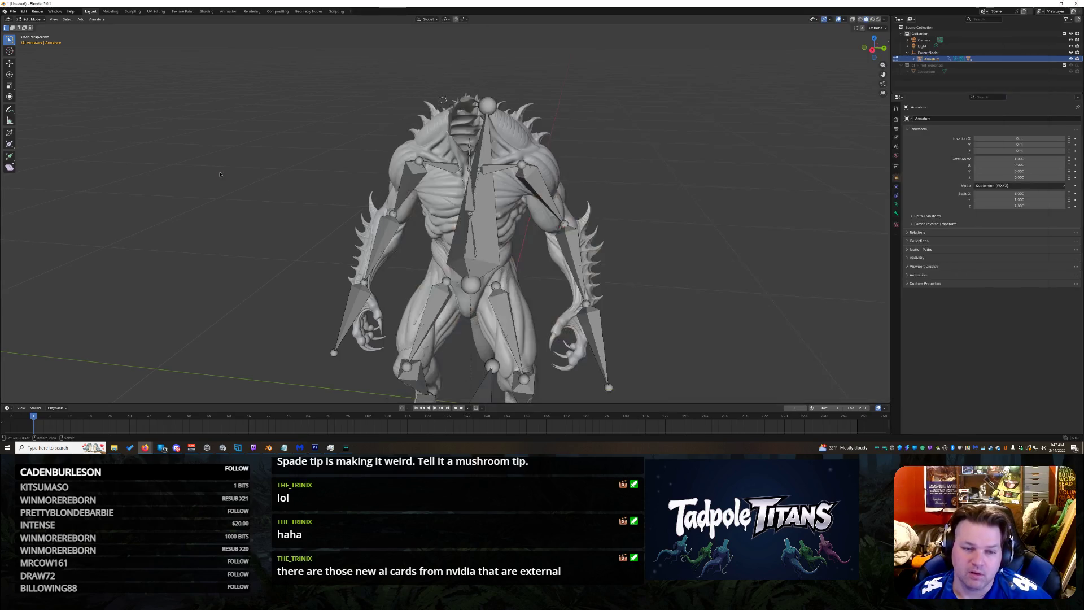
right_click(648, 162, "shift")
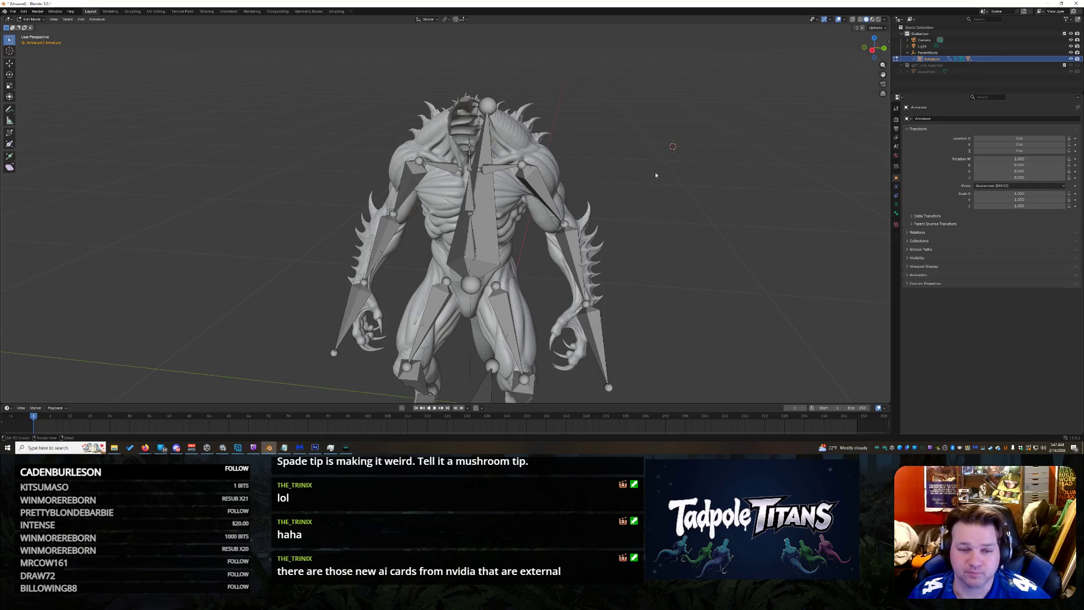
right_click(702, 116, "shift")
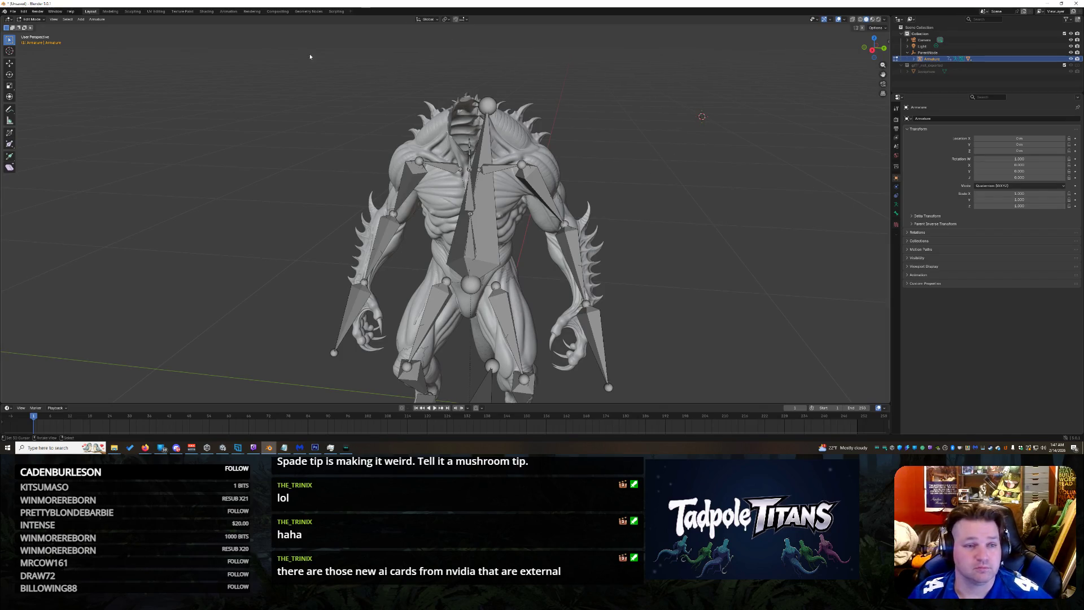
left_click(184, 11)
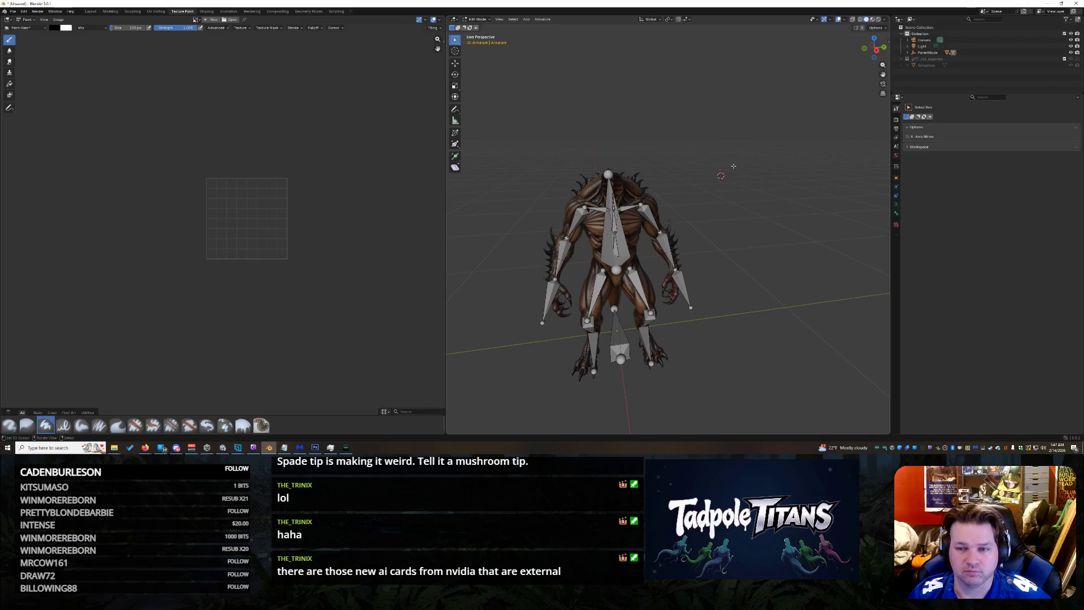
scroll(733, 166, "up", 4)
scroll(751, 164, "down", 1)
left_click(909, 53)
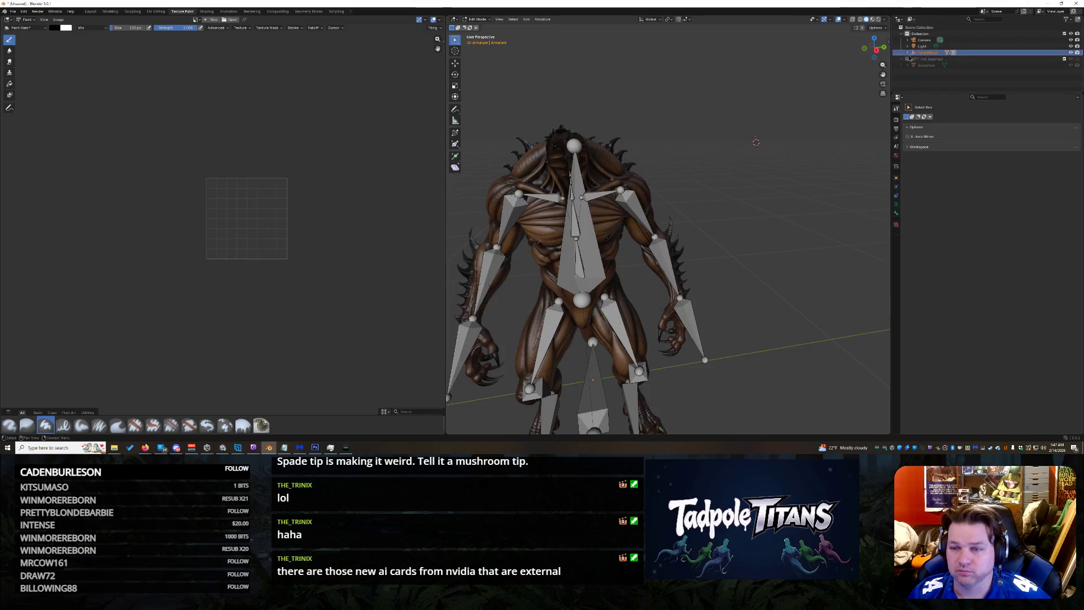
key("h")
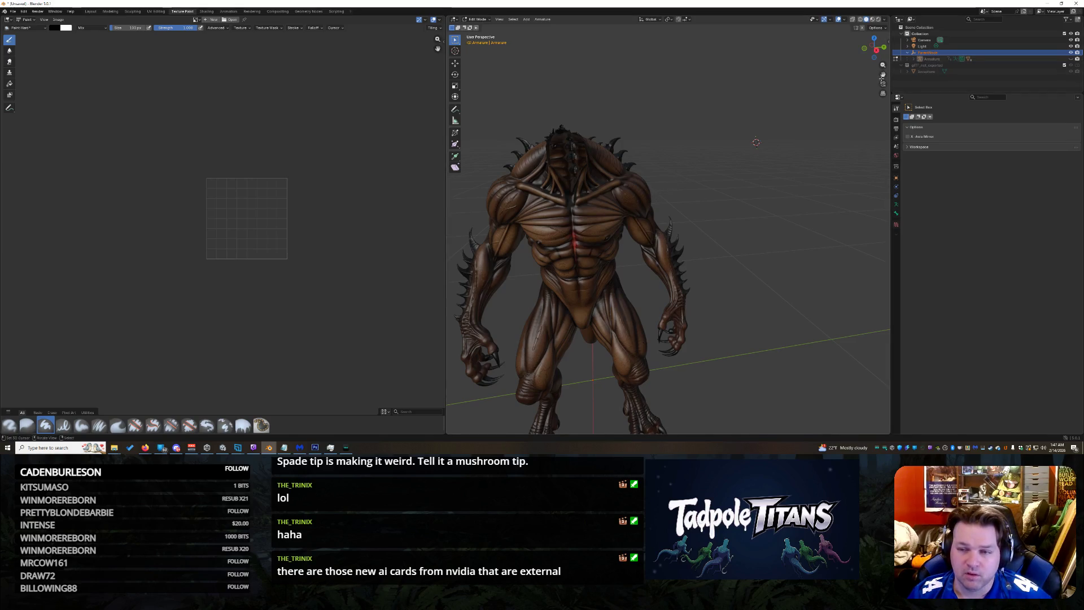
Step: Drag the exported demon head GLB into the viewport to start the glTF import
middle_click_drag(720, 178, 740, 173)
scroll(740, 172, "up", 3)
scroll(740, 172, "down", 2)
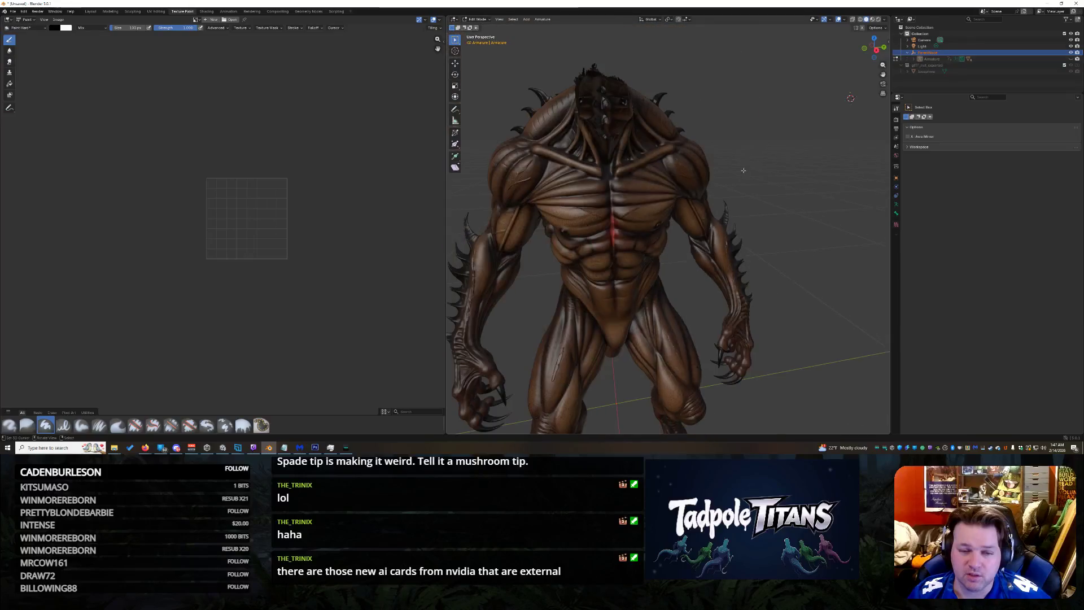
middle_click_drag(820, 106, 842, 74)
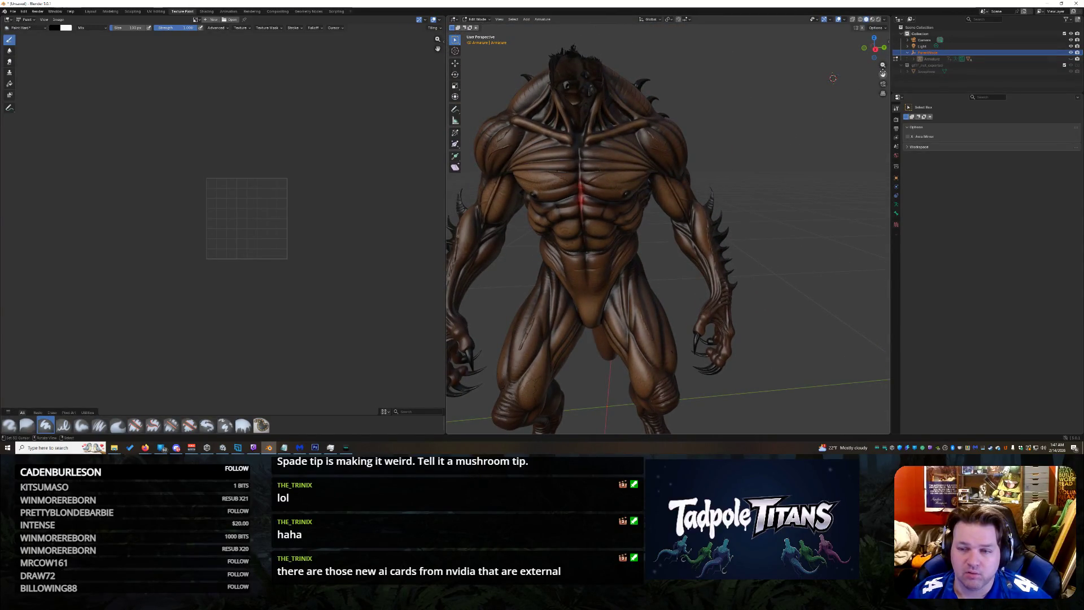
middle_click_drag(842, 74, 835, 101)
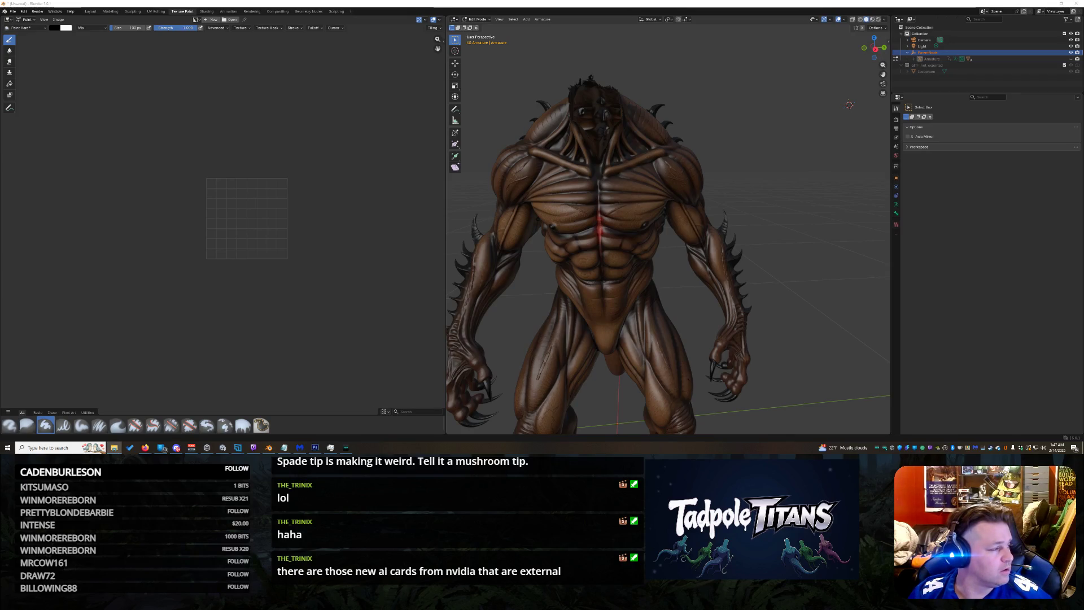
left_click_drag(752, 168, 751, 168)
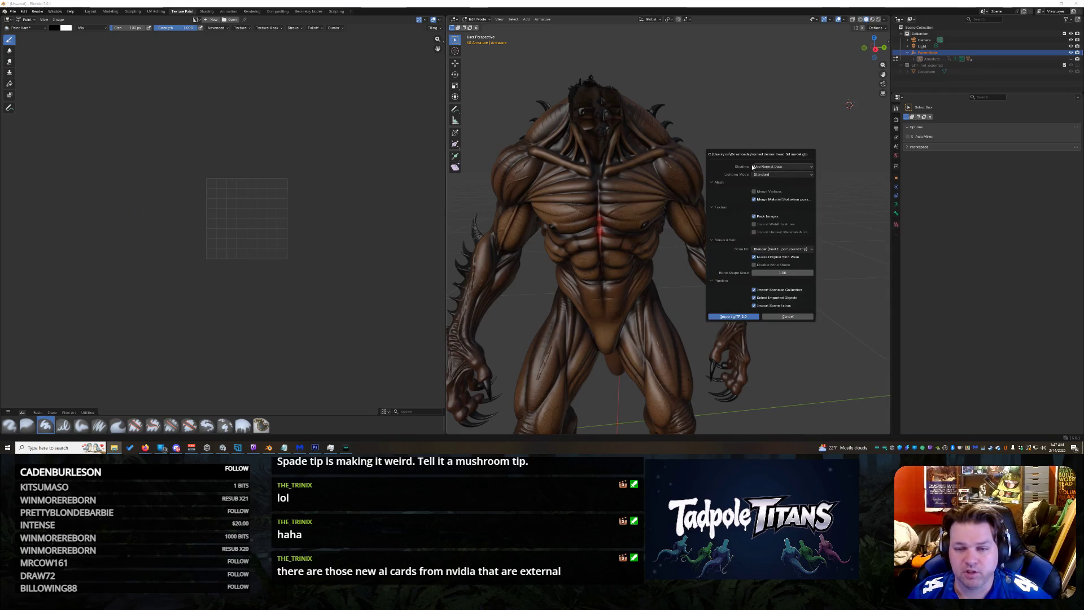
Step: Import the glTF head and move it up the Z axis onto the body's shoulders
left_click(734, 316)
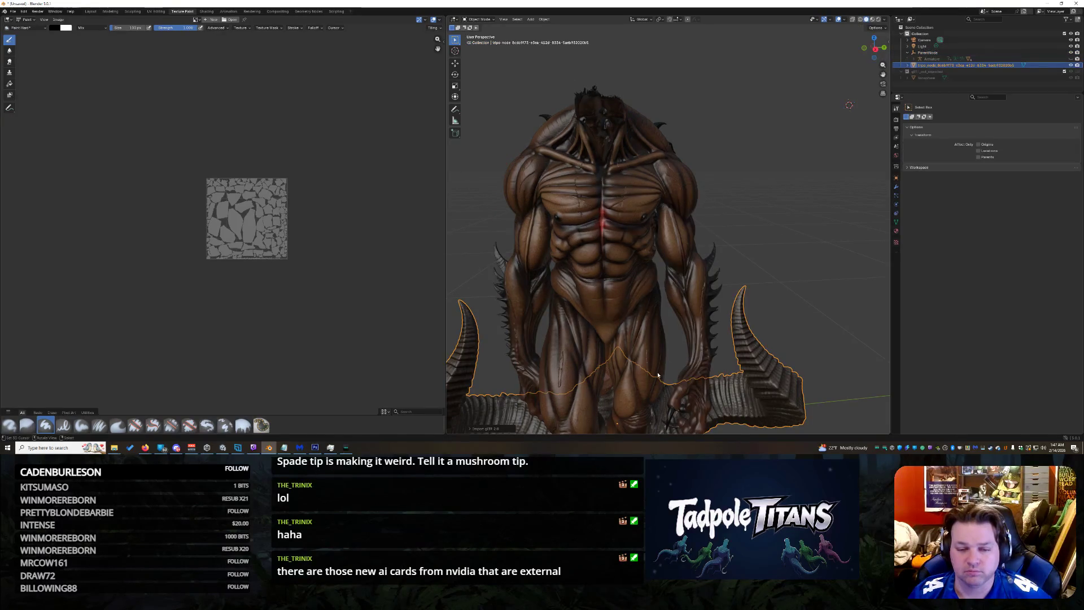
left_click(455, 62)
scroll(599, 384, "down", 2)
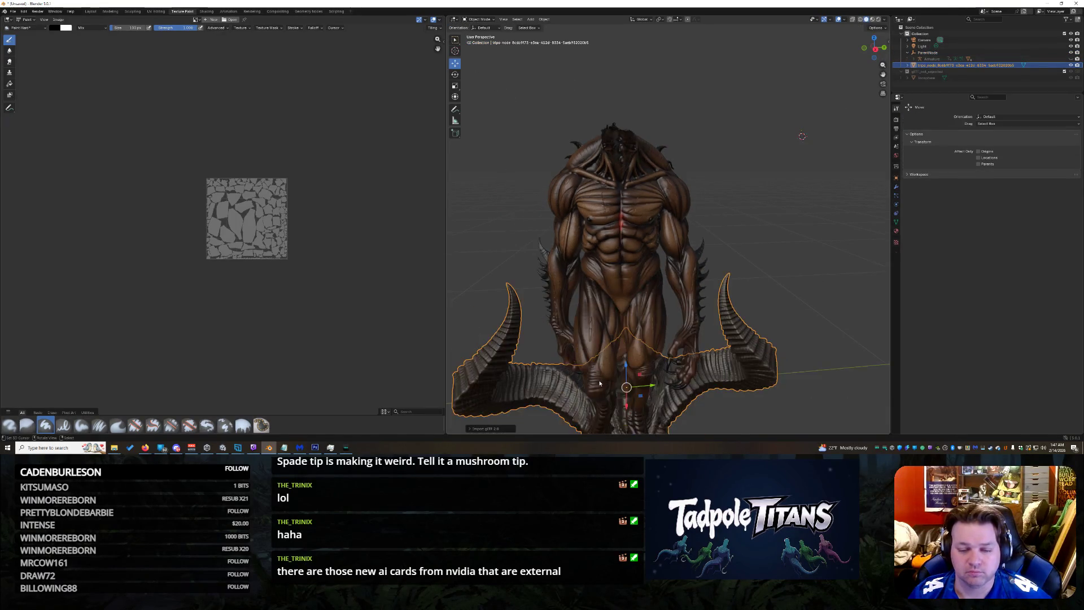
mouse_move(632, 377)
left_mouse_down()
mouse_move(654, 27)
mouse_move(660, 51)
left_mouse_up()
left_click(690, 126)
scroll(776, 152, "down", 4)
scroll(776, 152, "up", 4)
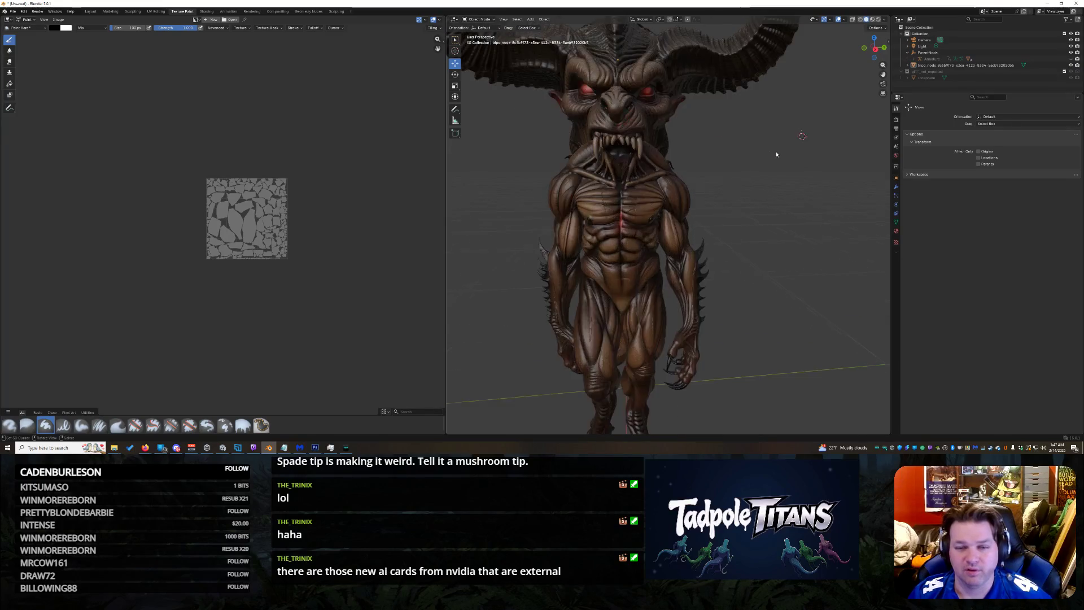
key("ctrl+z")
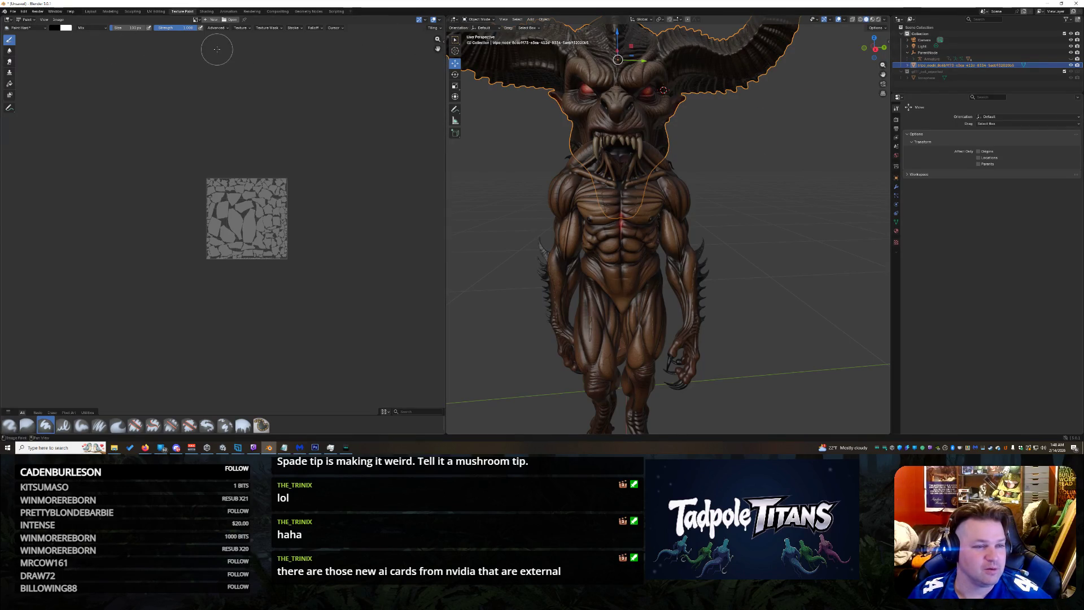
left_click(90, 10)
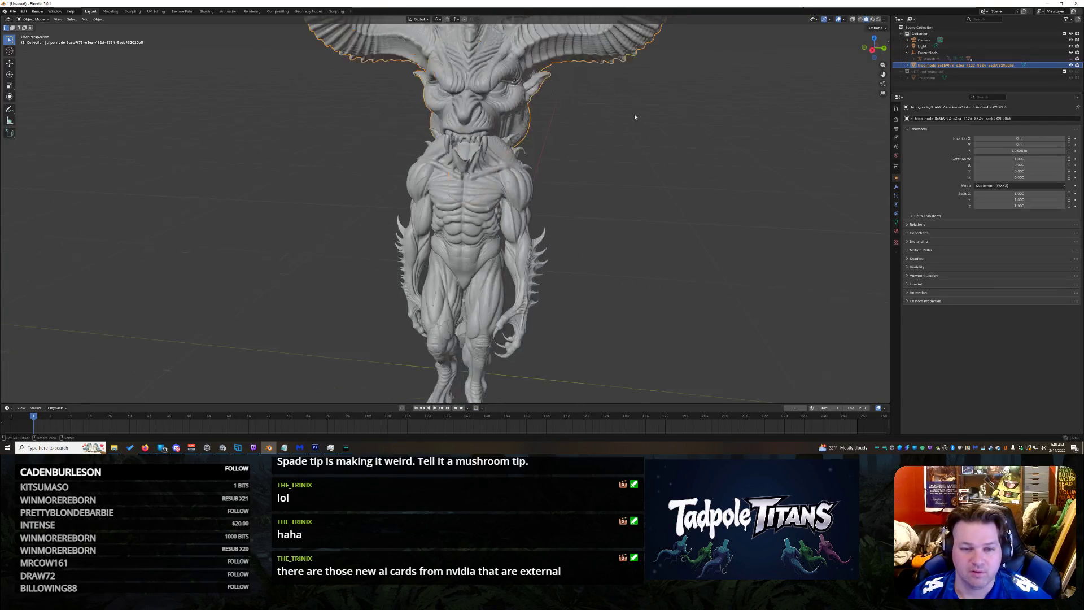
Step: Scale the horned head down with S so it matches the demon body's size
left_click(557, 176)
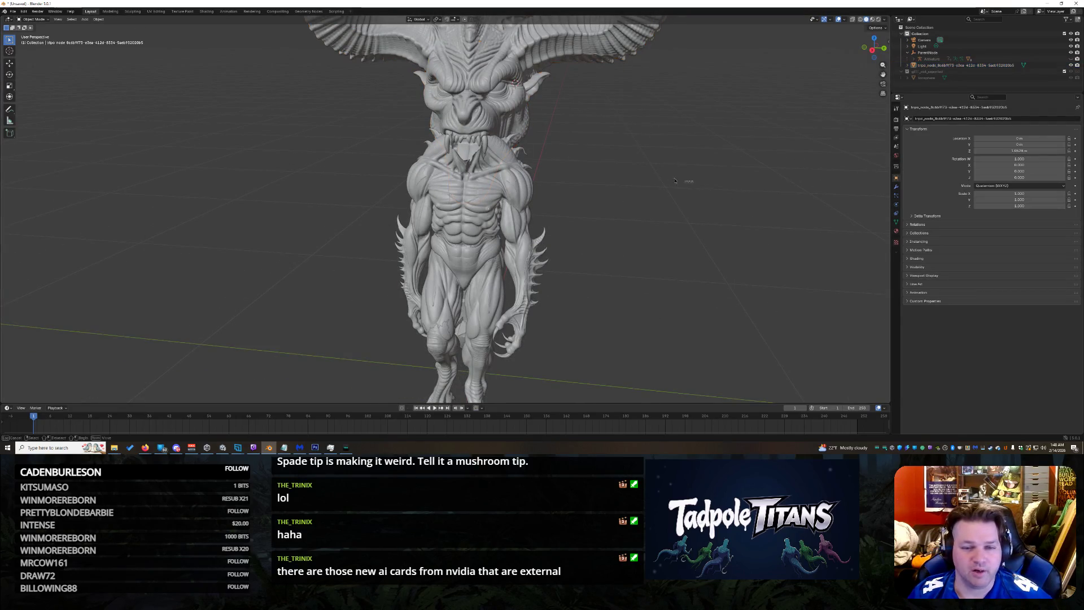
key("ctrl+z")
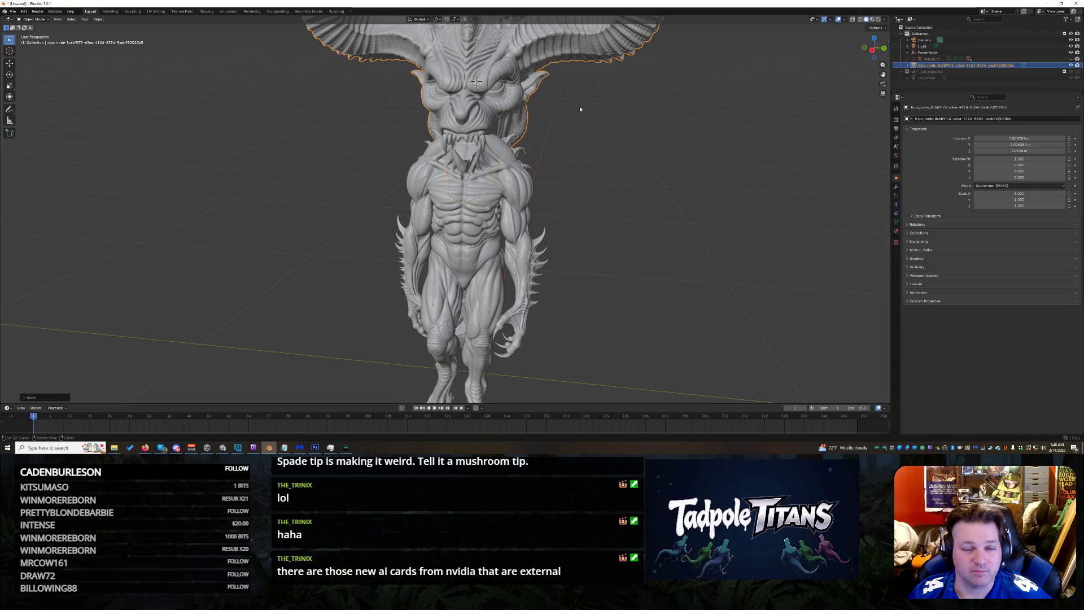
scroll(766, 110, "down", 3)
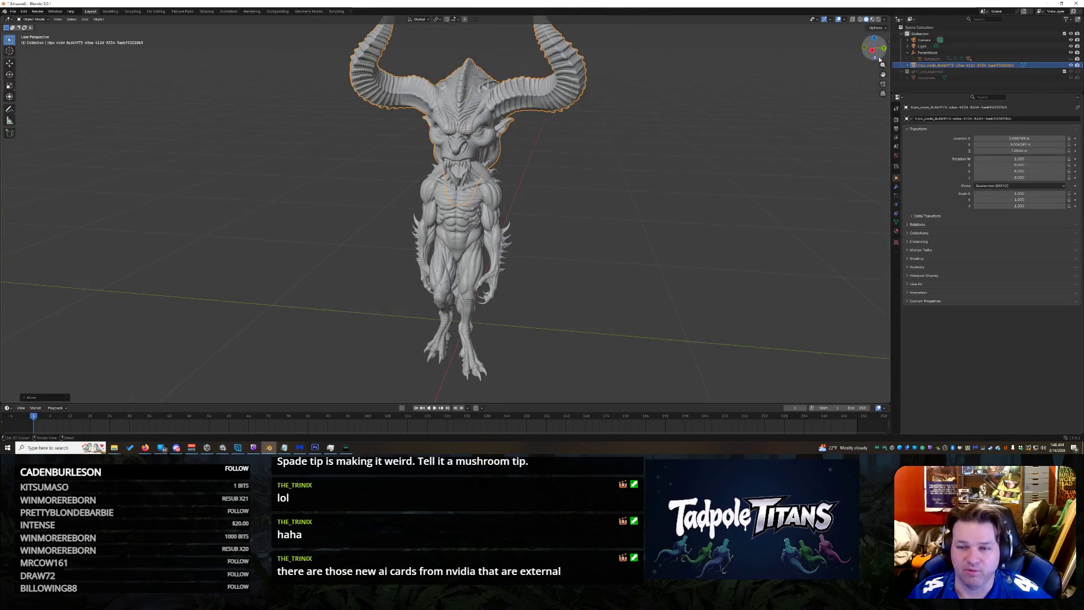
middle_click_drag(869, 70, 110, 51)
left_click(8, 85)
key("s")
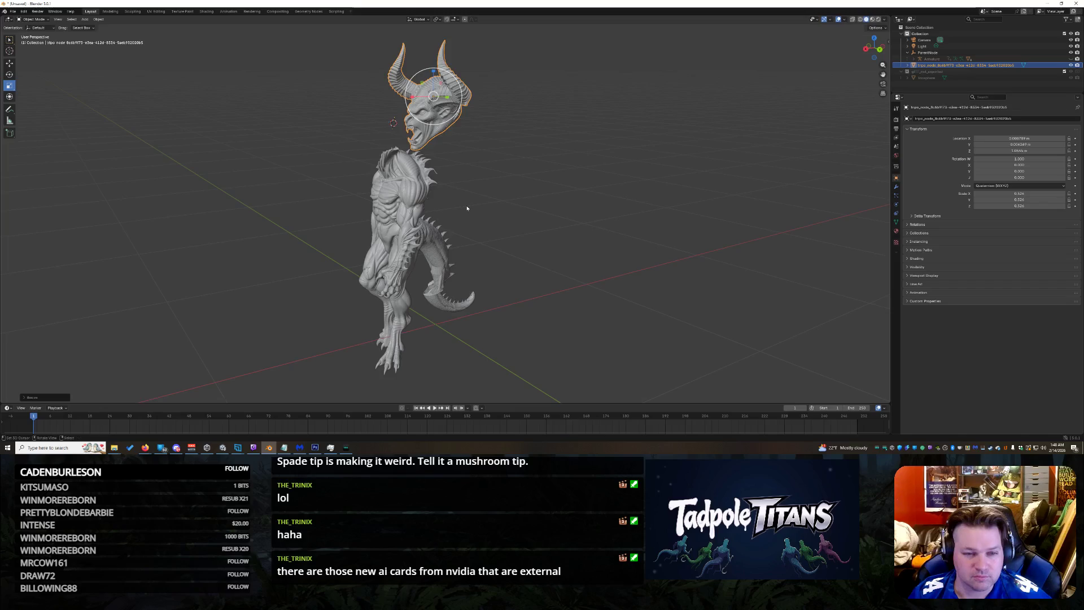
left_click(432, 99)
left_click_drag(433, 98, 534, 173)
middle_click_drag(505, 164, 482, 189)
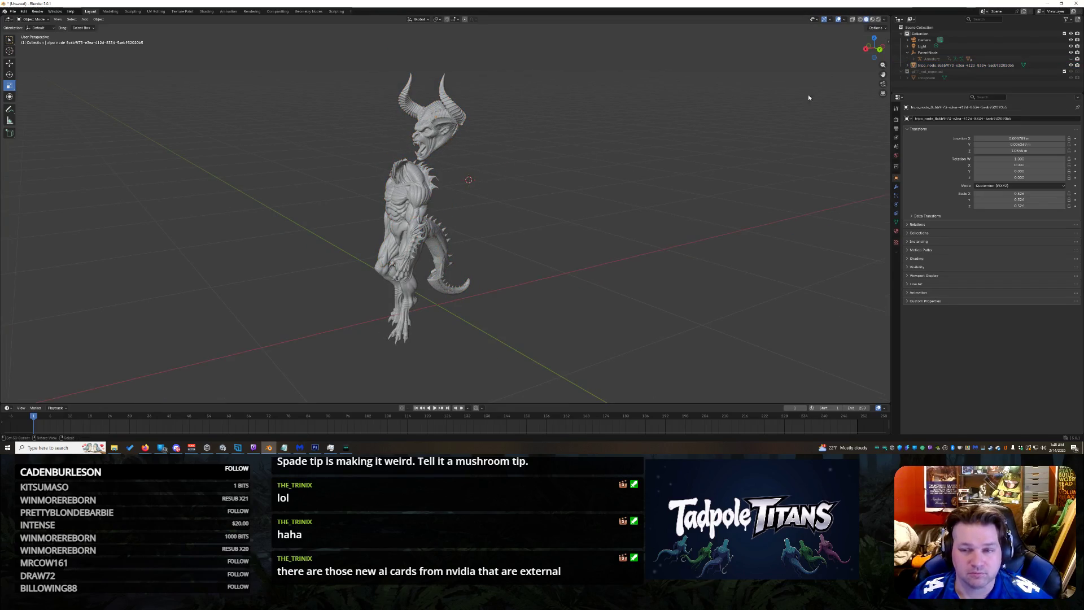
middle_click_drag(768, 115, 606, 140)
scroll(603, 142, "up", 2)
scroll(508, 61, "up", 2)
Step: Move the head along the X axis with G X so it sits over the body's neck
left_click(498, 88)
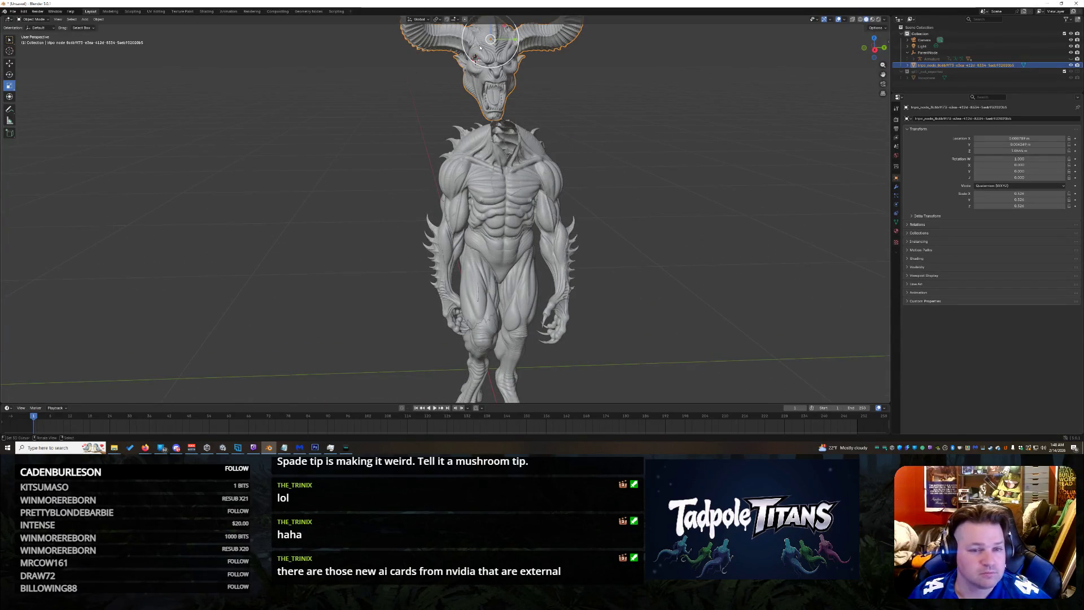
scroll(390, 75, "down", 2)
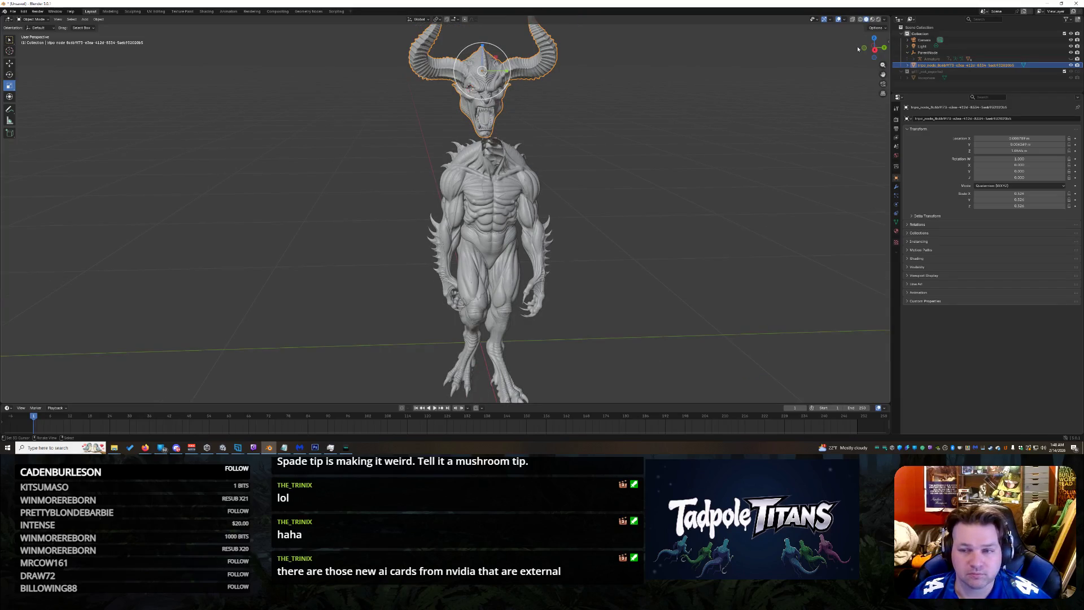
middle_click_drag(391, 75, 500, 80)
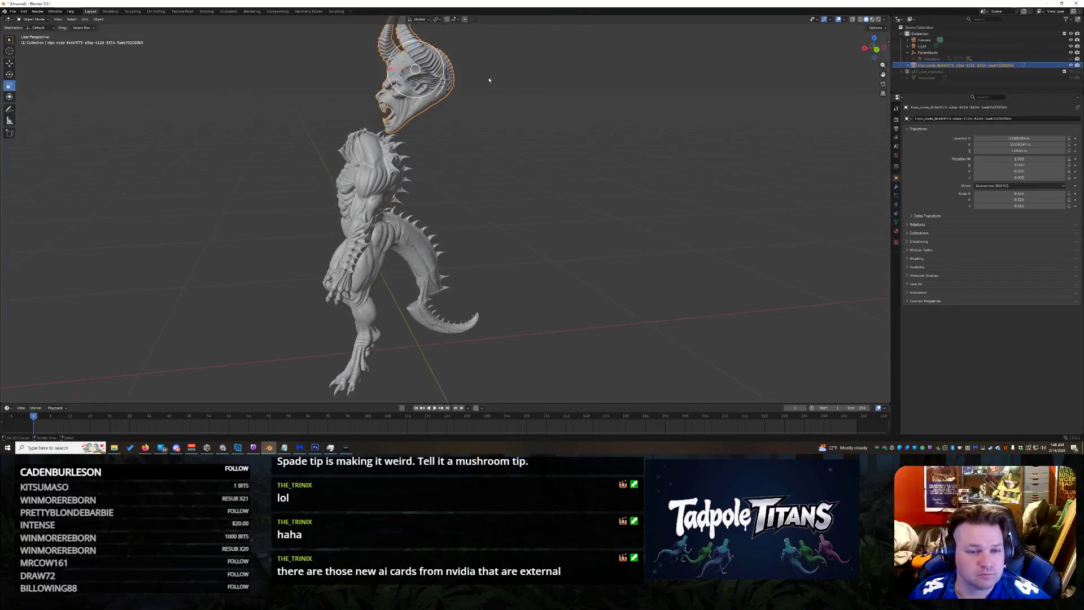
key("shift+space")
key("g")
left_click_drag(407, 76, 352, 76)
key("g")
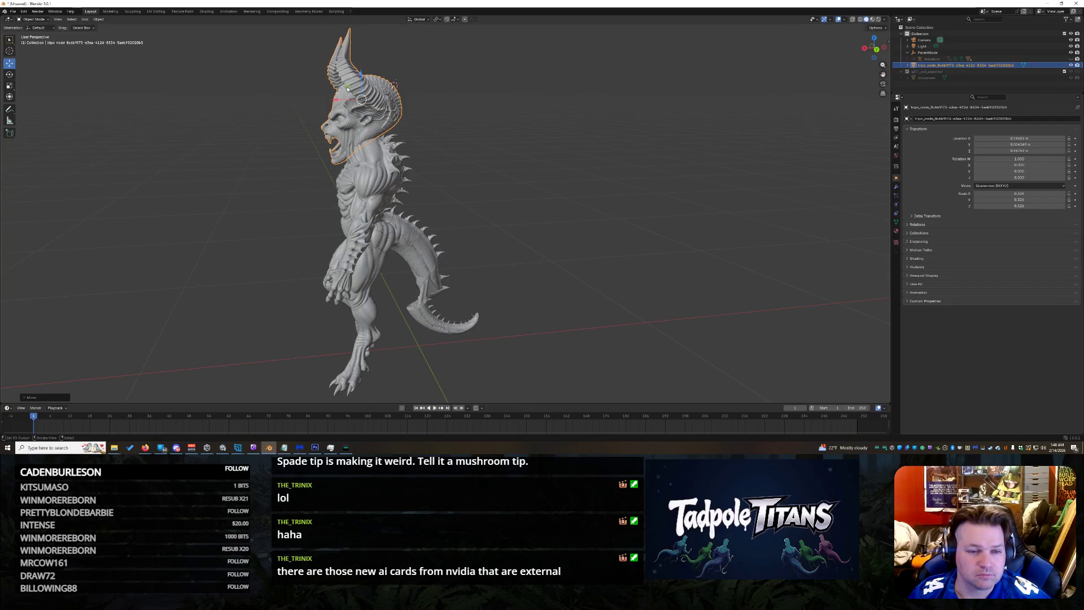
key("x")
key("Return")
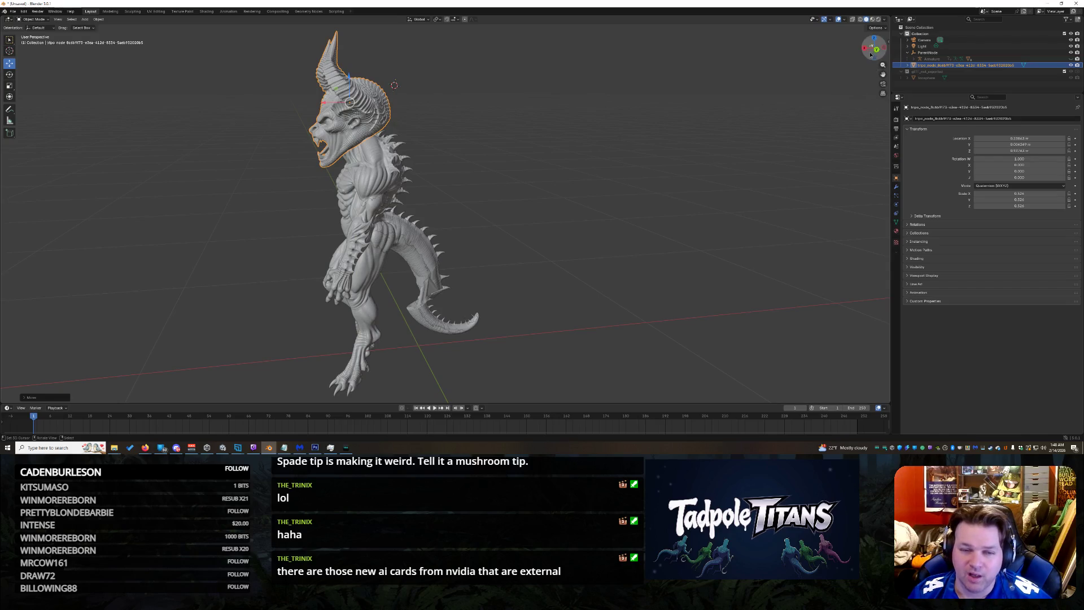
left_click_drag(873, 48, 856, 51)
scroll(794, 99, "up", 2)
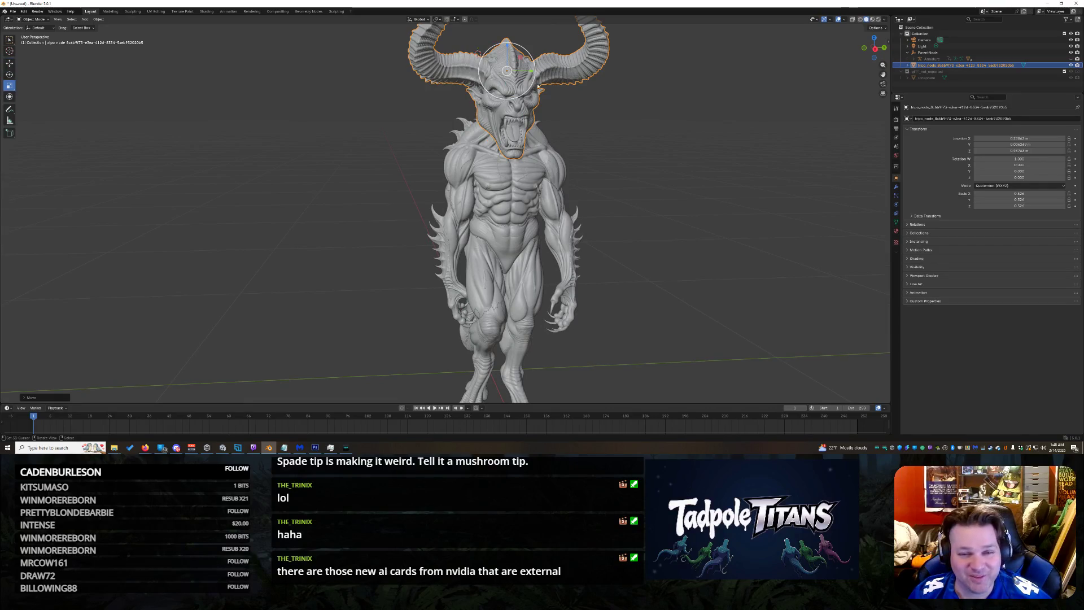
Step: Reshape the head with S X, S and S Z to widen, shrink and heighten it on the neck
key("s")
key("x")
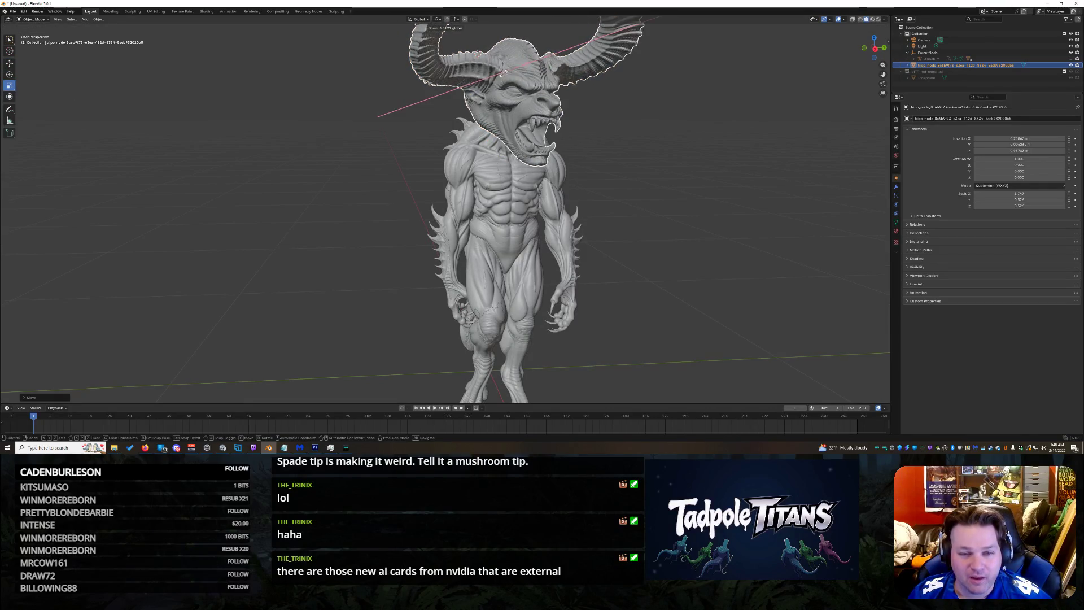
left_click(519, 76)
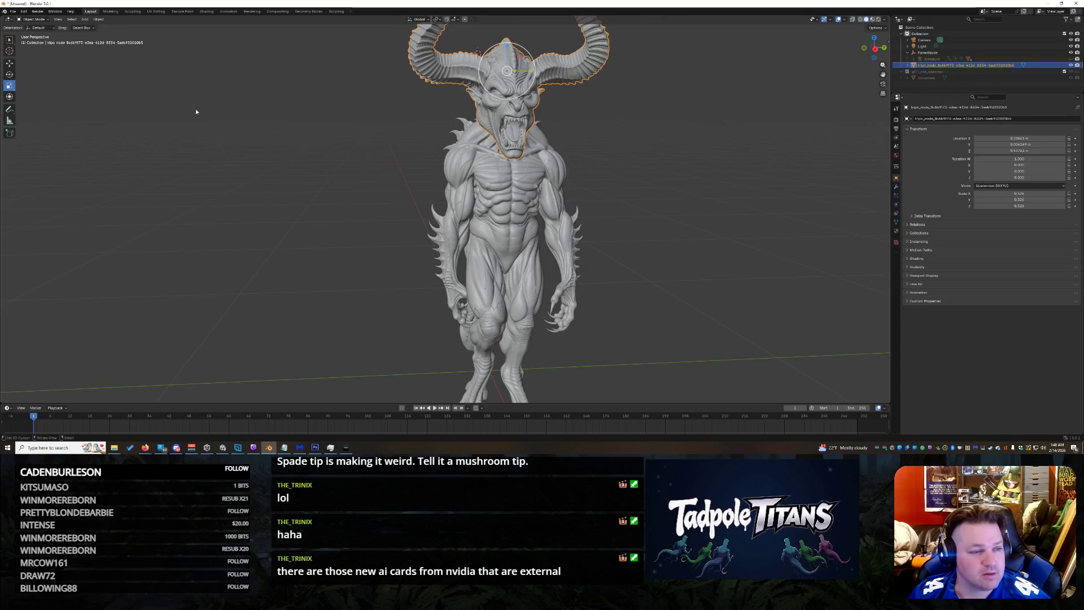
key("s")
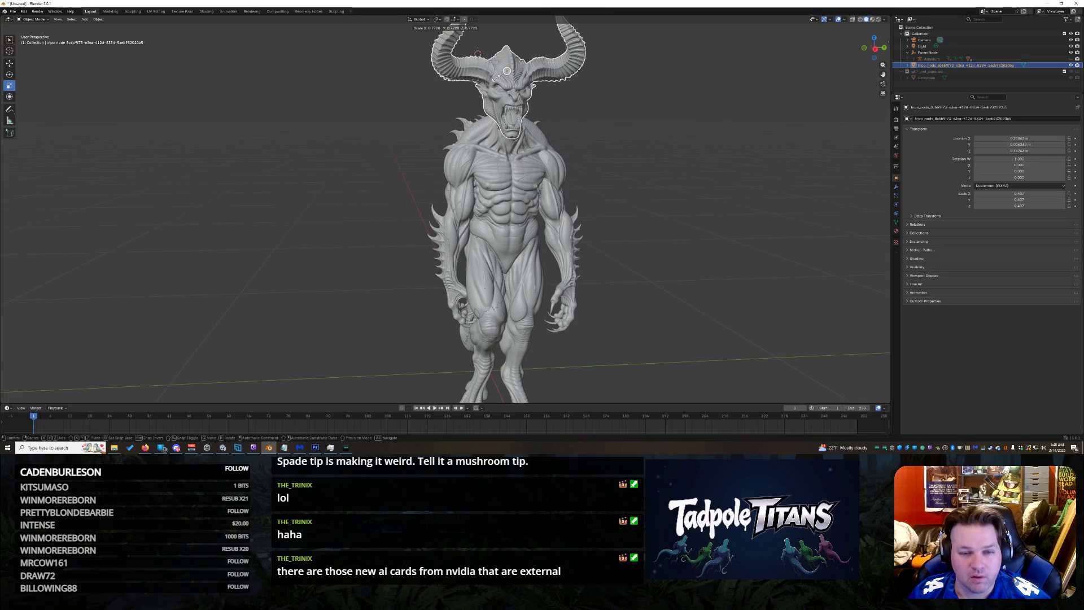
left_click(827, 55)
left_click(10, 64)
key("s")
key("z")
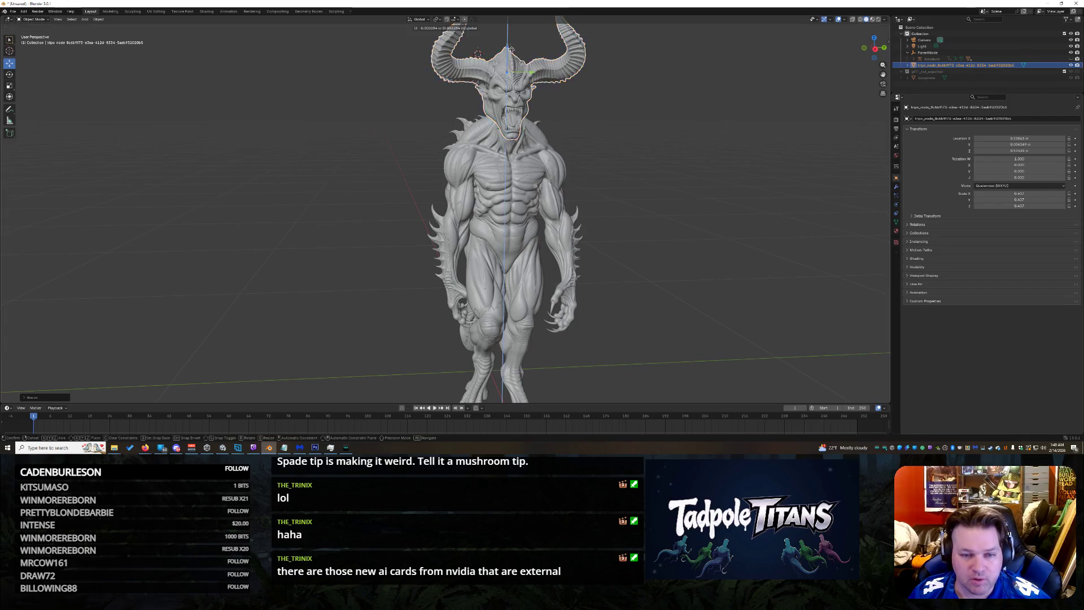
left_click(766, 146)
mouse_move(478, 54)
middle_mouse_down()
mouse_move(378, 58)
mouse_move(591, 168)
middle_mouse_up()
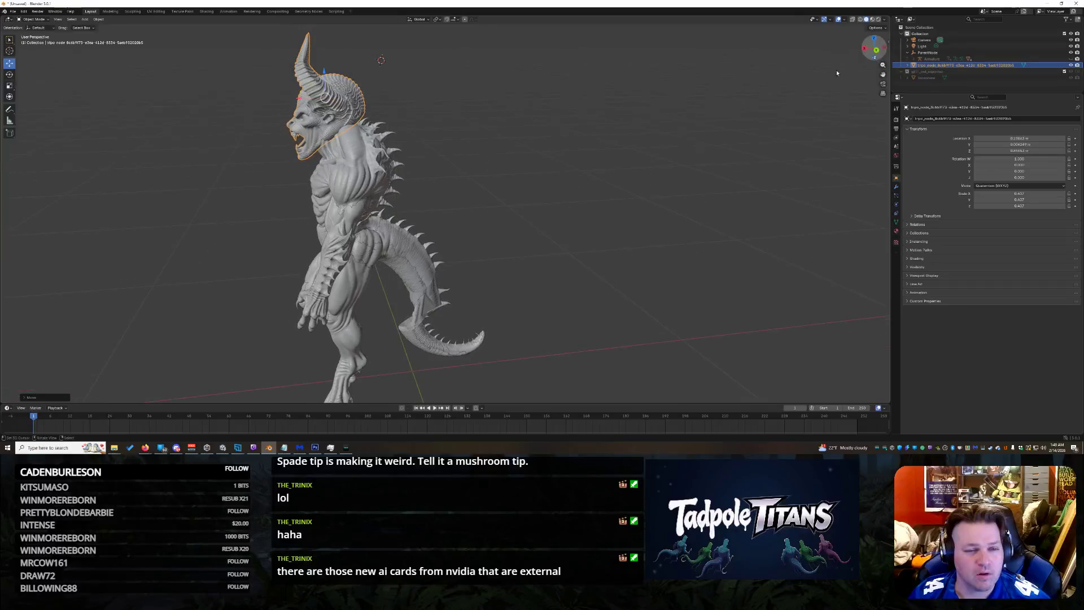
left_click(503, 186)
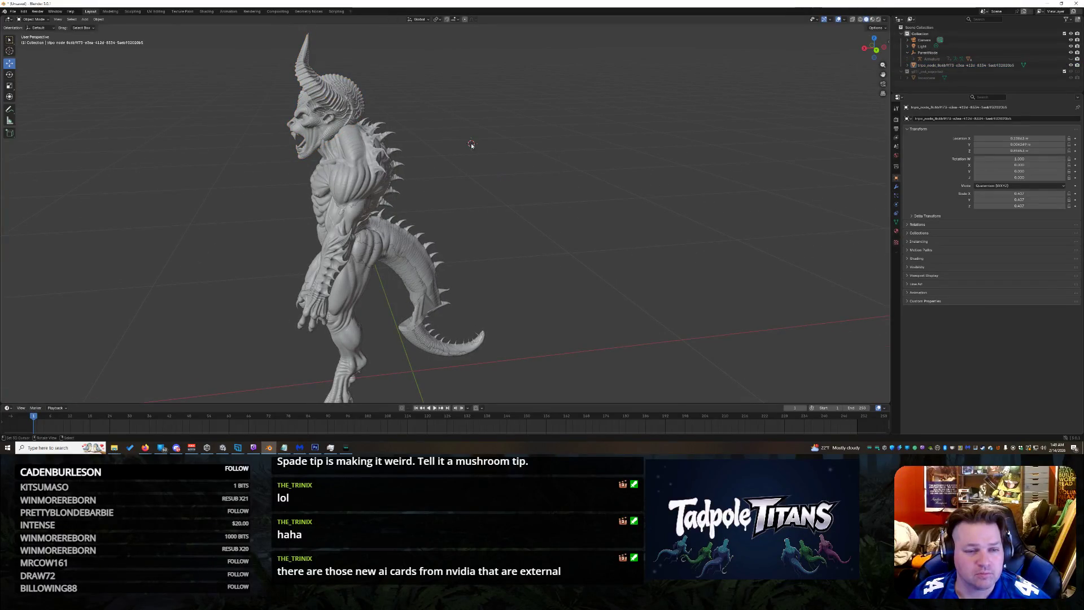
left_click(179, 11)
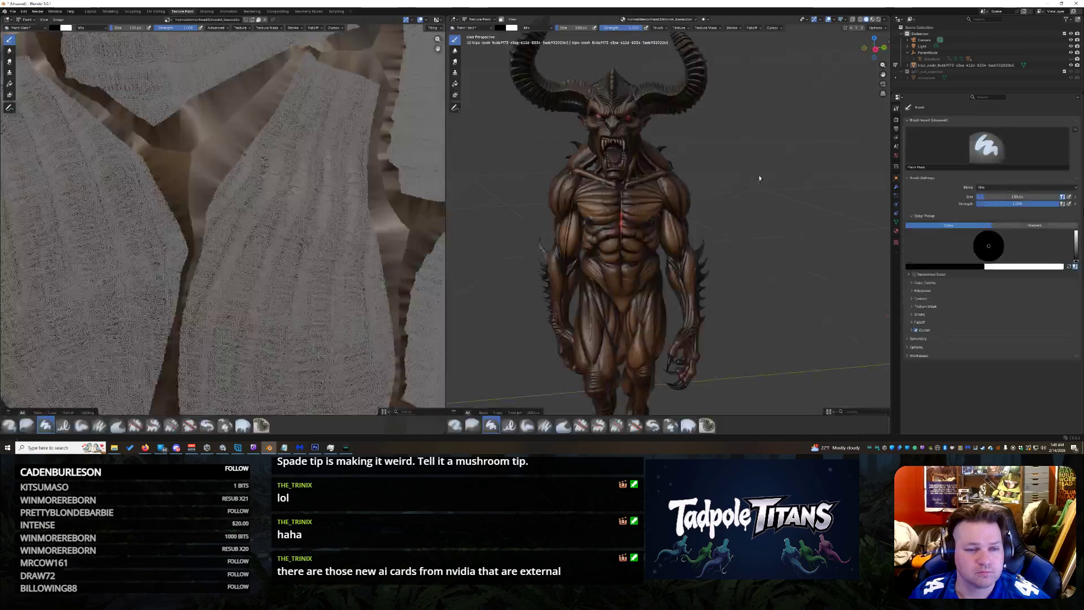
Step: Orbit around the textured demon, then return to the Layout workspace
middle_click_drag(594, 212, 762, 212)
middle_click_drag(669, 220, 585, 218)
scroll(760, 172, "down", 1)
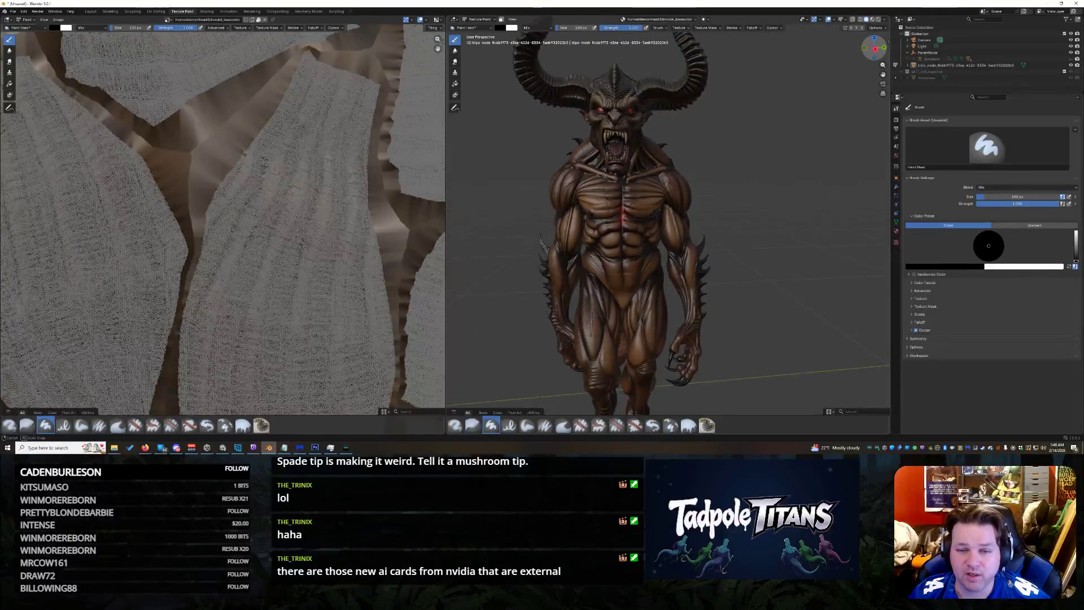
scroll(760, 172, "down", 1)
scroll(760, 172, "down", 2)
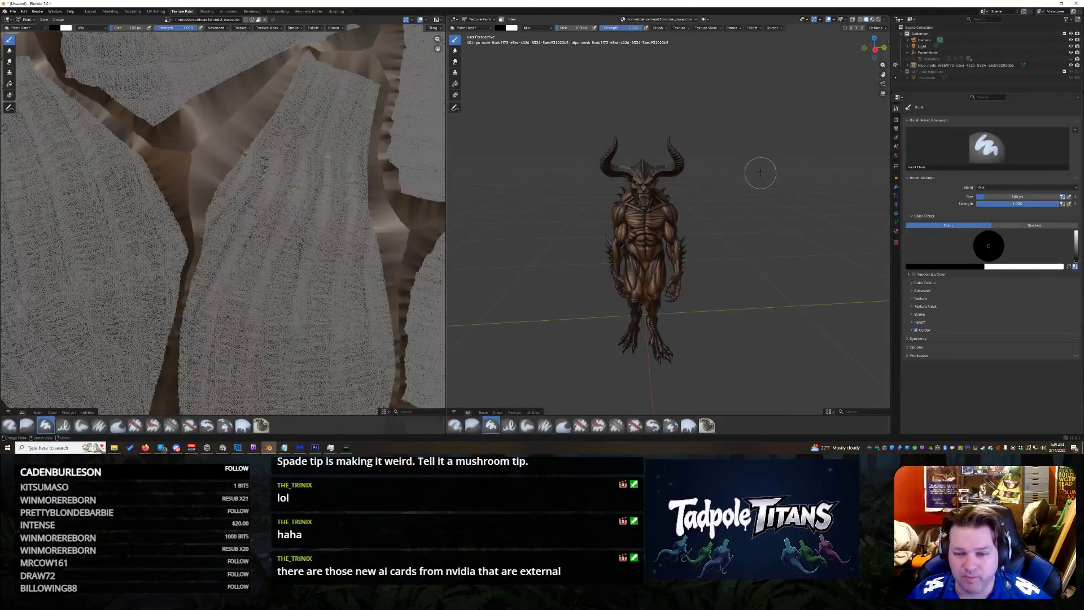
left_click(90, 11)
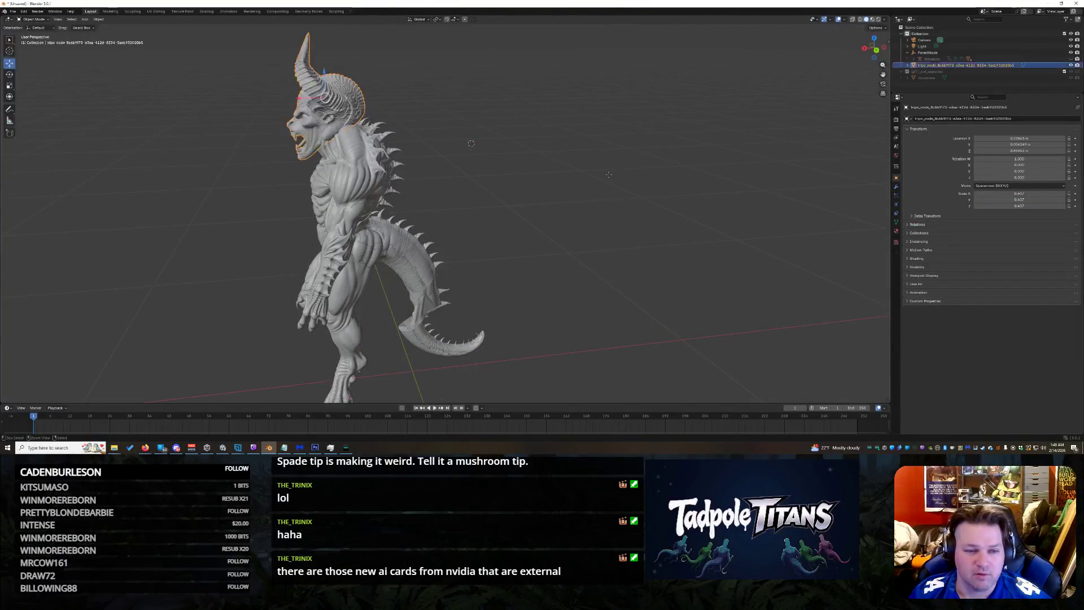
key("ctrl+z")
key("ctrl+z")
key("ctrl+z")
key("ctrl+z")
key("ctrl+z")
key("ctrl+z")
key("ctrl+z")
key("ctrl+z")
key("ctrl+z")
key("ctrl+z")
key("ctrl+z")
key("ctrl+z")
key("ctrl+z")
key("ctrl+z")
key("ctrl+z")
key("ctrl+z")
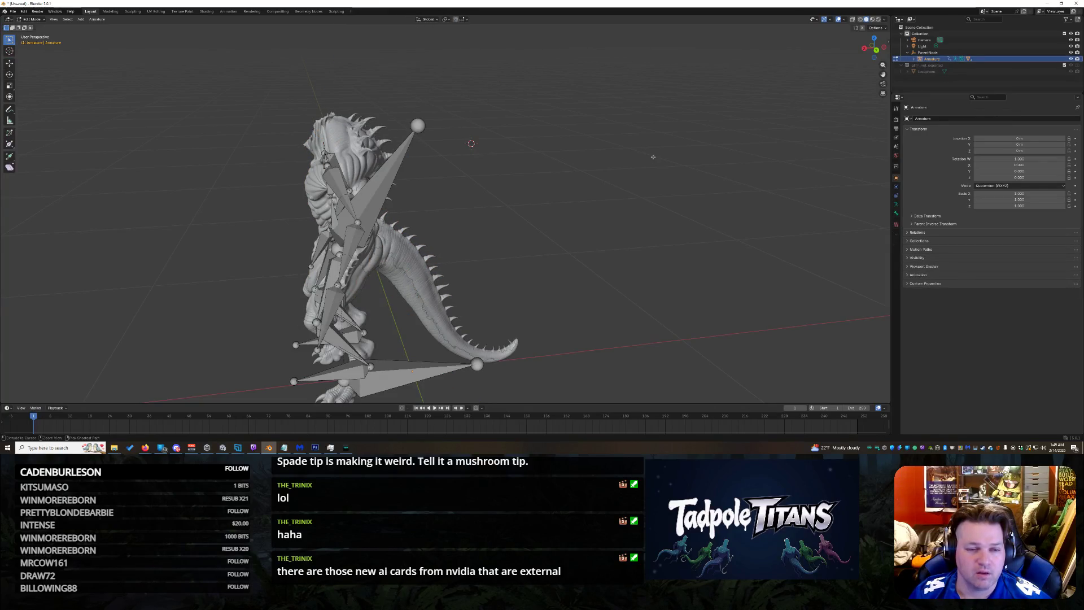
left_click_drag(869, 59, 834, 68)
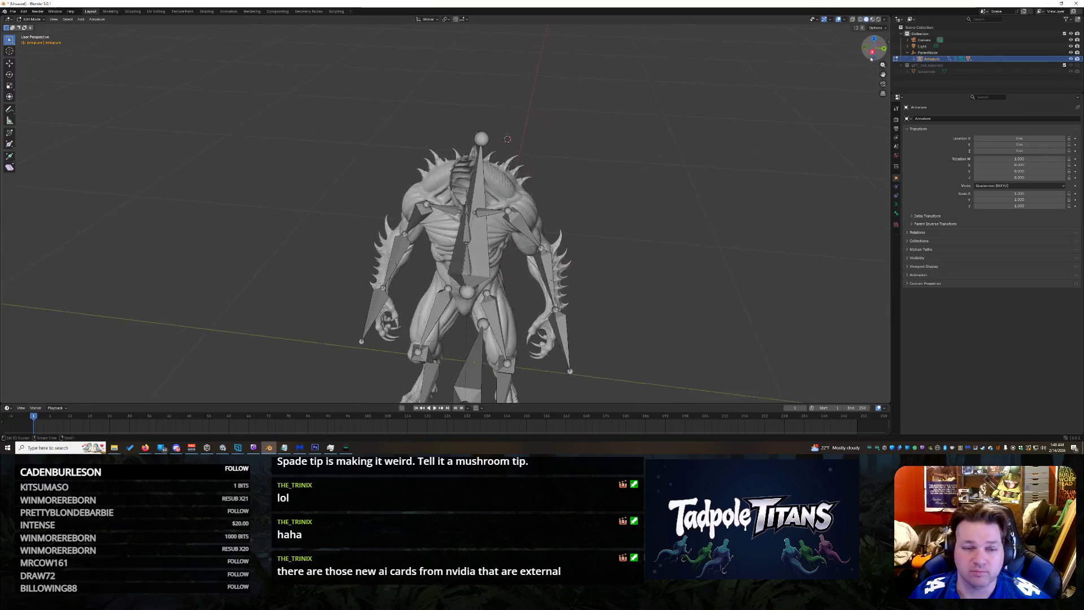
key("ctrl+z")
key("ctrl+z")
key("ctrl+z")
key("ctrl+z")
key("ctrl+z")
key("ctrl+z")
key("ctrl+z")
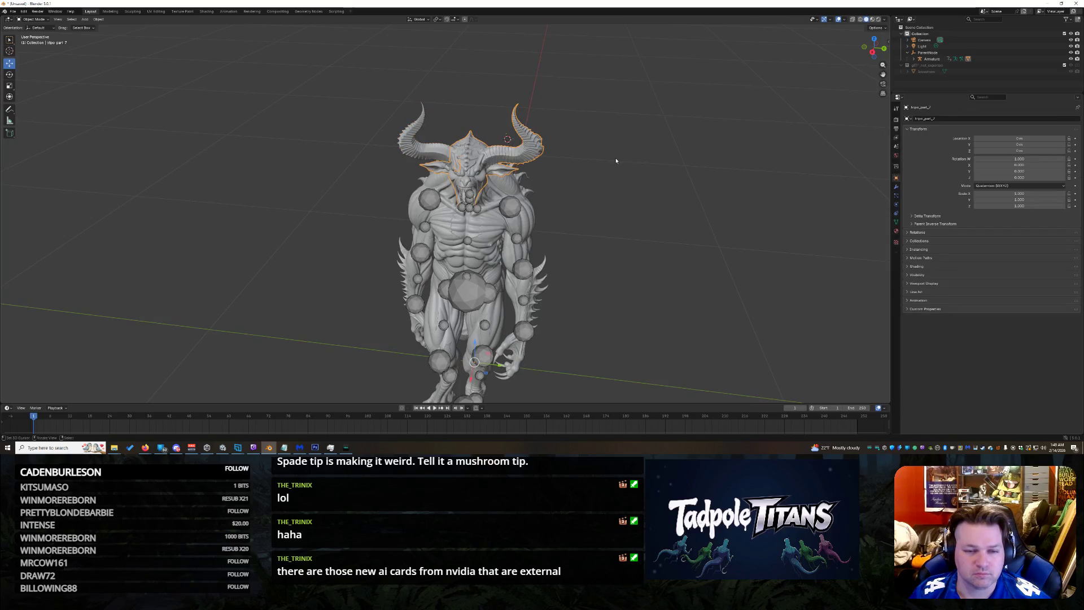
left_click_drag(874, 48, 722, 118)
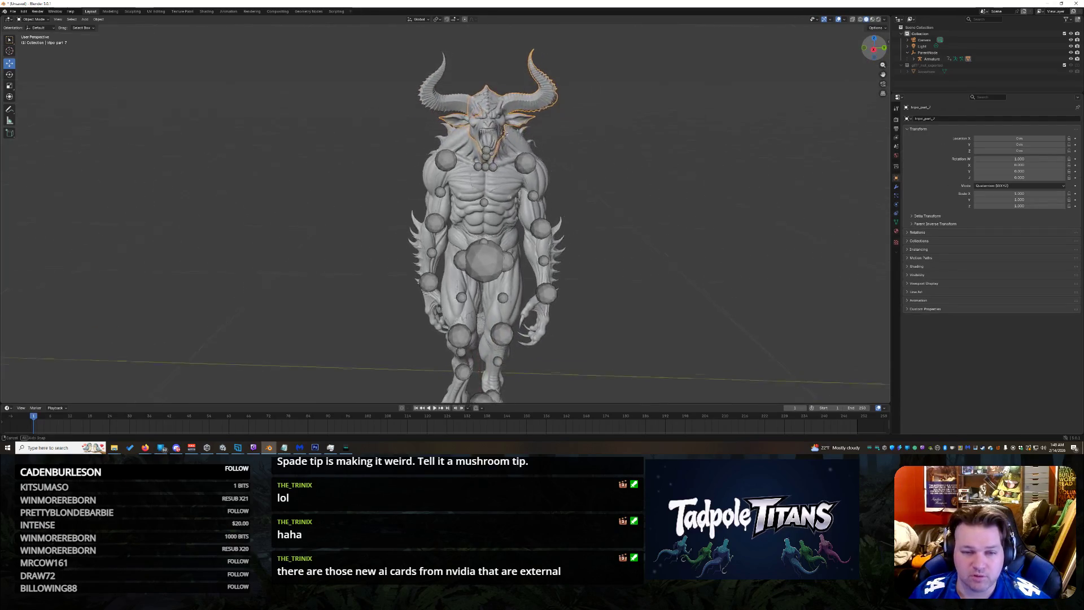
scroll(712, 145, "up", 4)
scroll(712, 145, "down", 2)
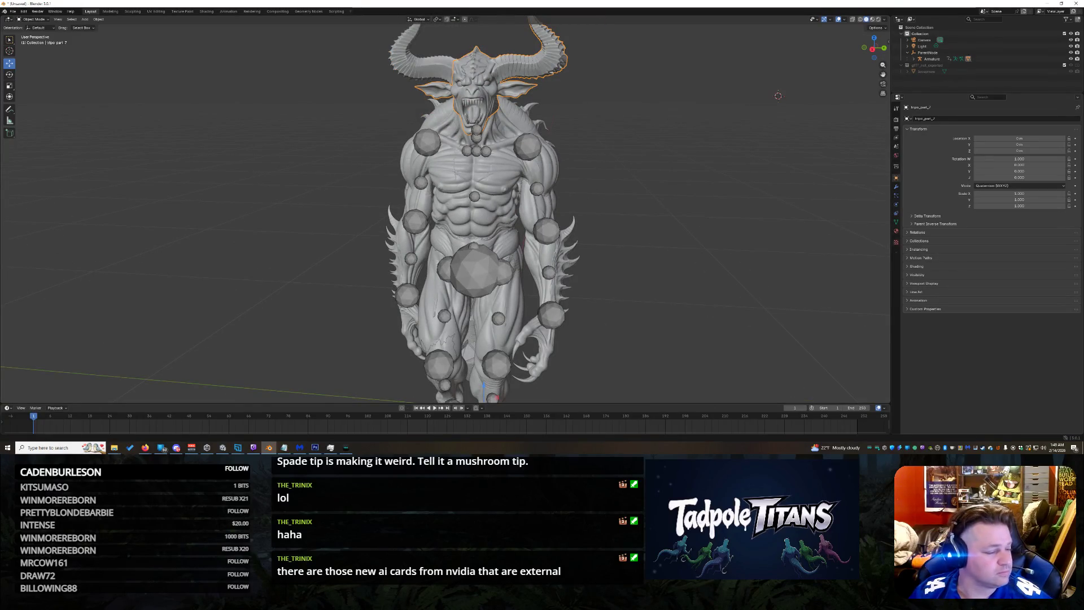
left_click_drag(1083, 226, 631, 226)
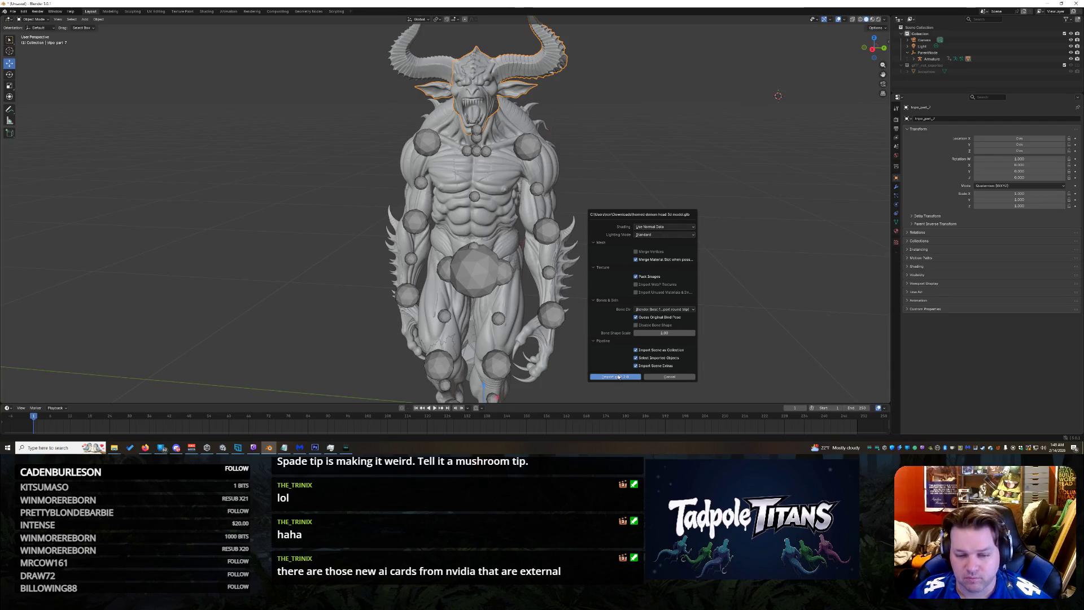
Step: Import the GLB head and move it up along Z high above the rigged body
key("Return")
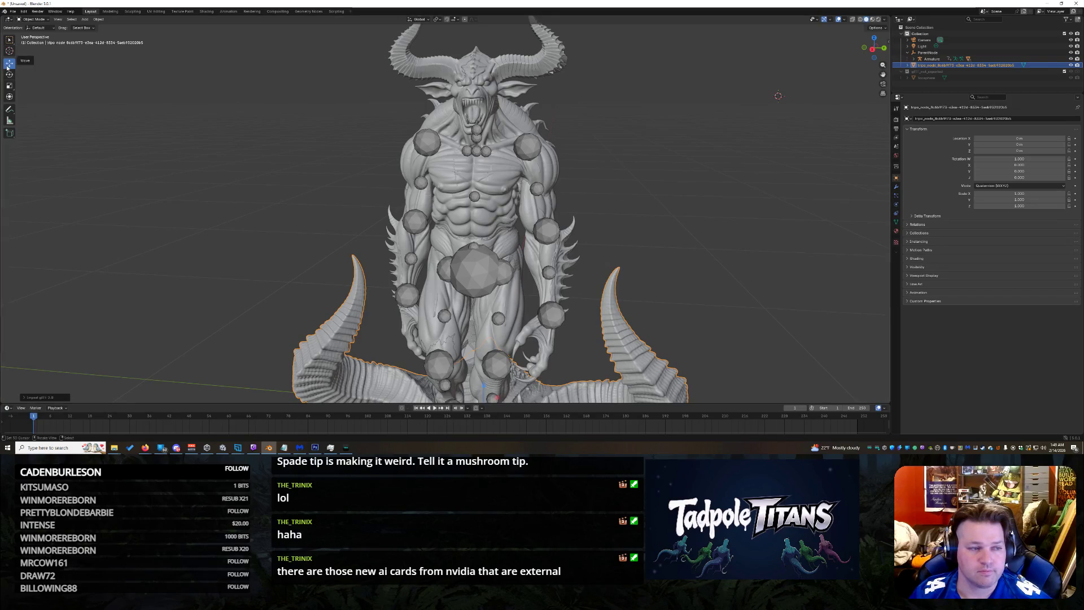
key("g")
key("z")
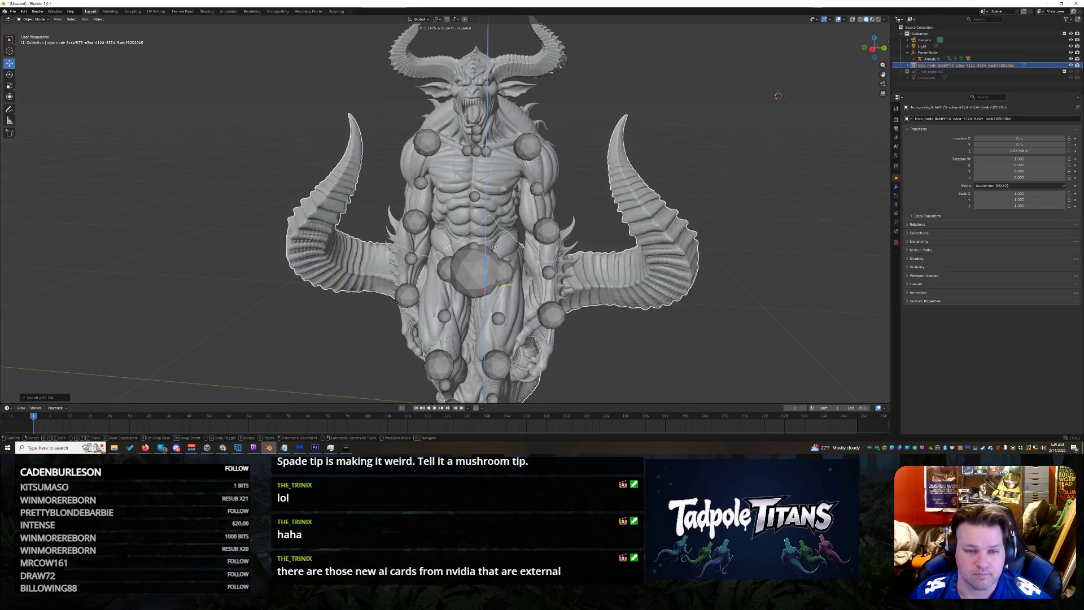
left_click(893, 373)
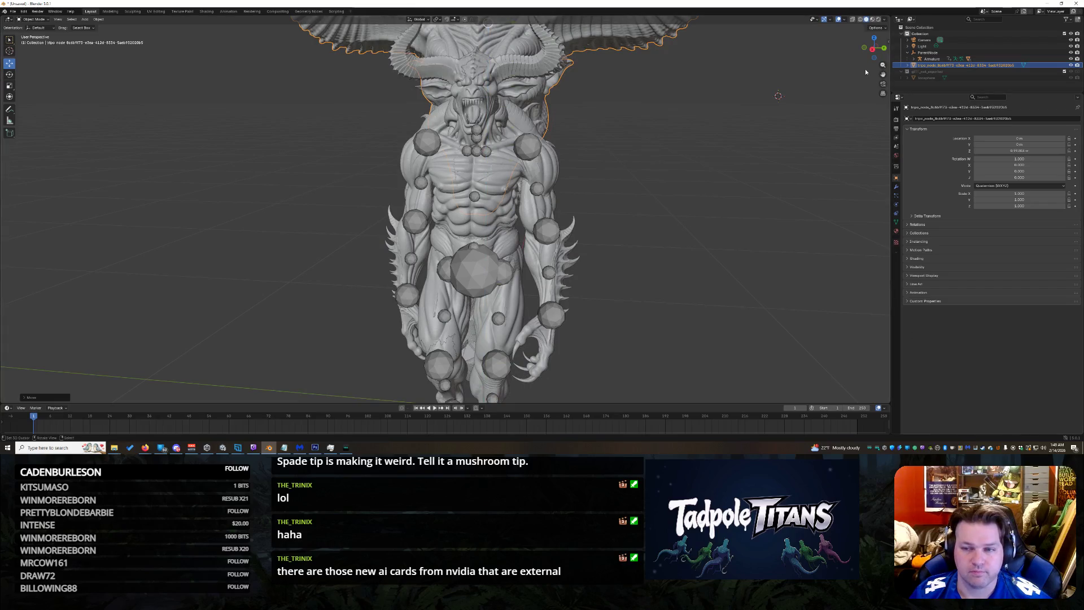
left_click_drag(873, 48, 840, 51)
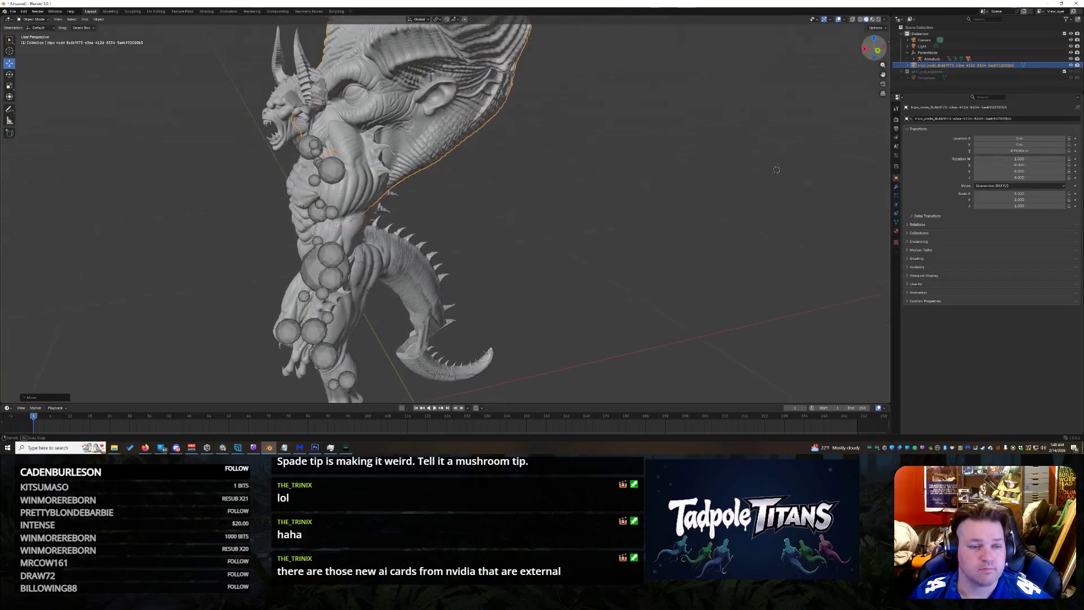
middle_click_drag(777, 169, 715, 323)
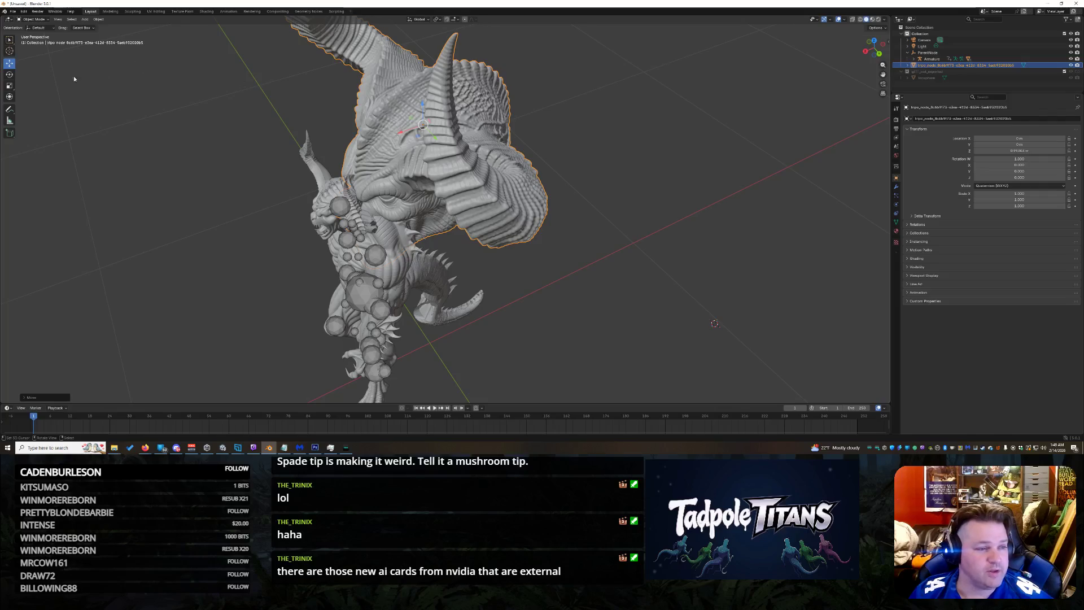
key("shift+space")
key("s")
Step: Scale the head to about 0.39 and move it down toward the demon body
left_click_drag(418, 129, 444, 129)
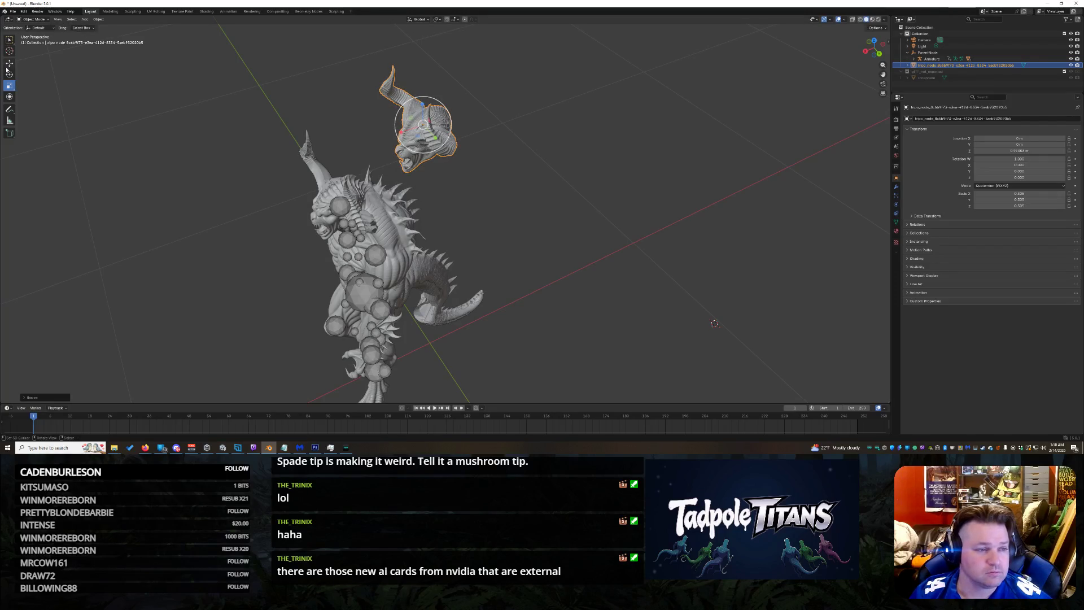
scroll(332, 188, "up", 4)
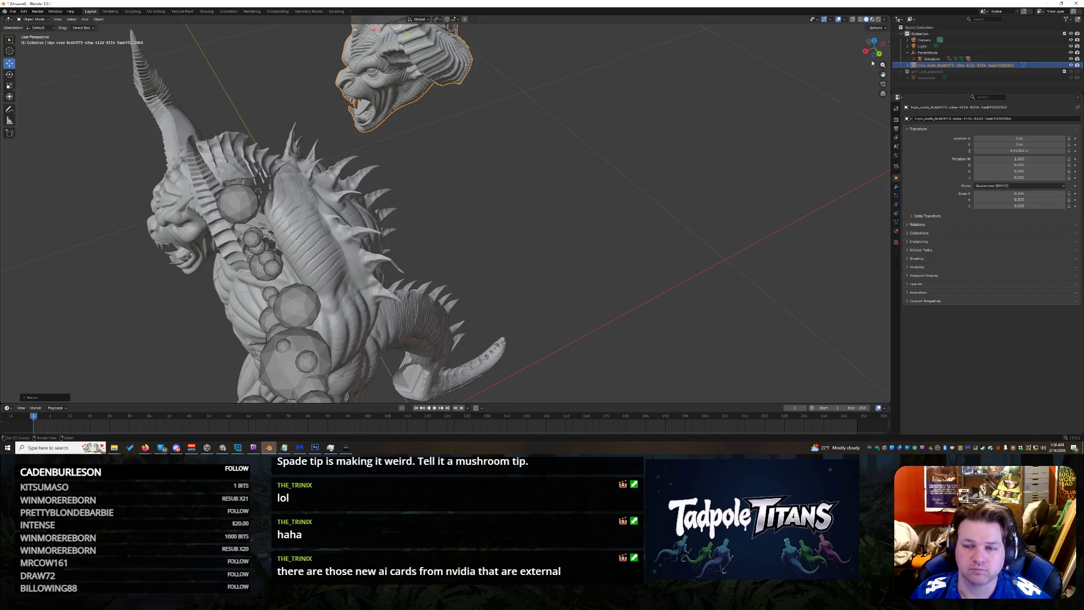
middle_click_drag(339, 213, 364, 212)
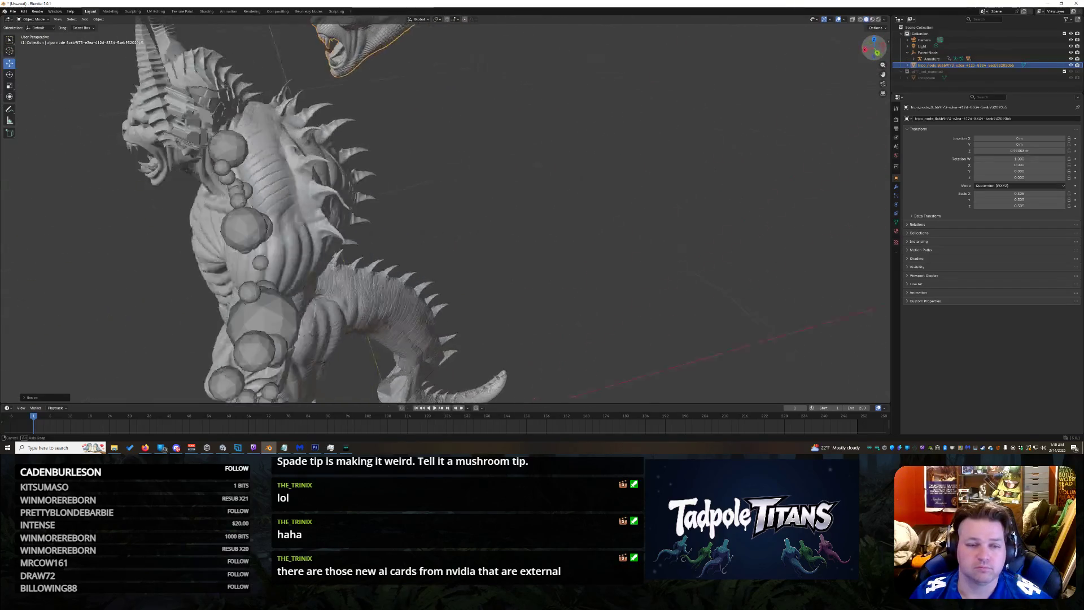
left_click_drag(875, 49, 873, 59)
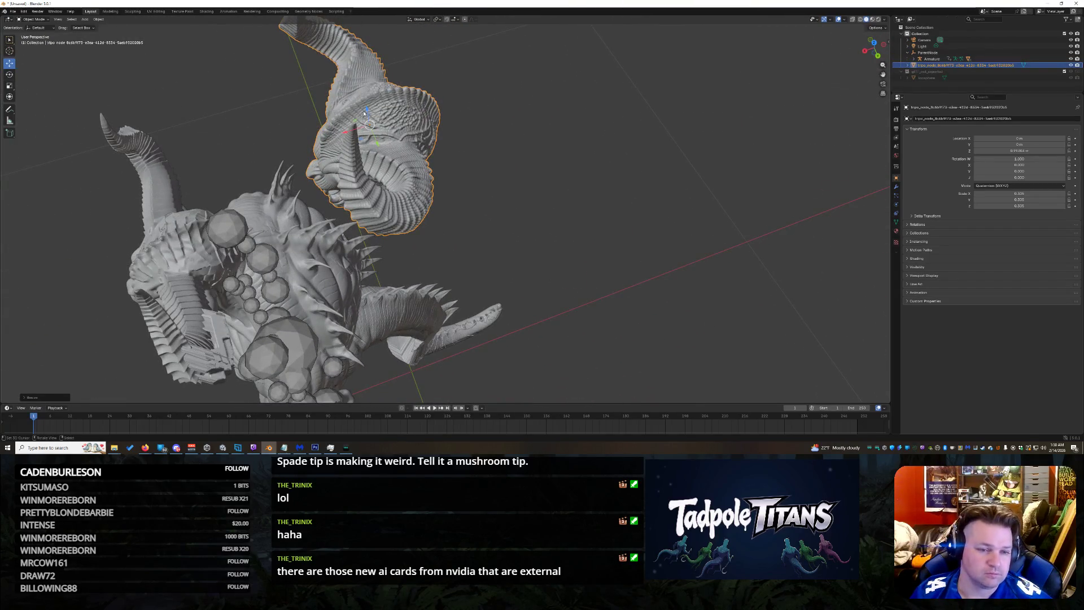
key("g")
left_click(355, 184)
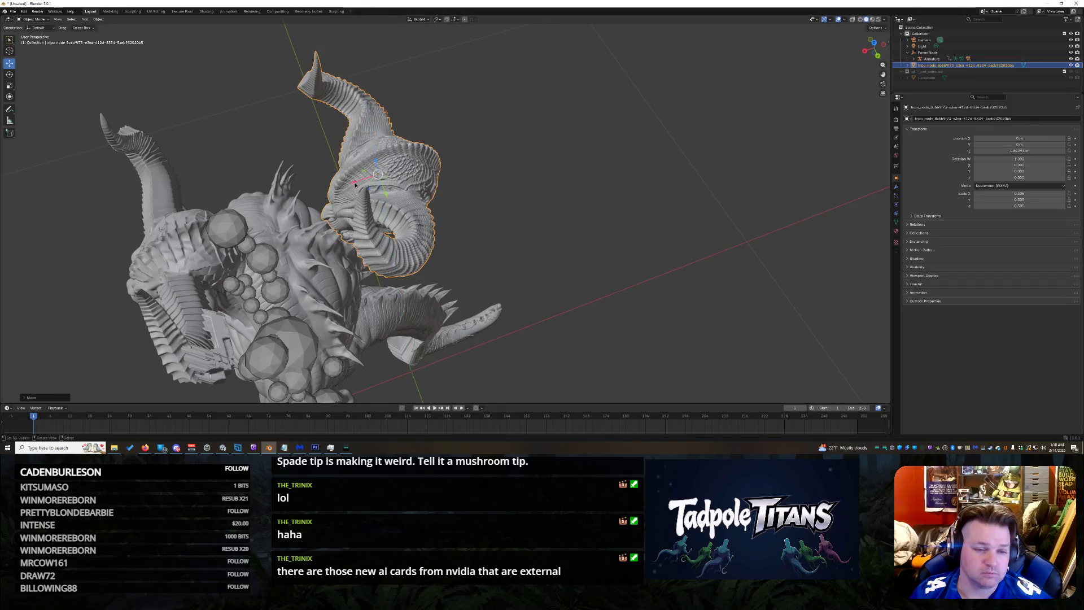
Step: Cancel an accidental move of the spiky body and reset it with Alt+G
left_click(423, 313)
key("g")
left_click(438, 232)
key("alt+g")
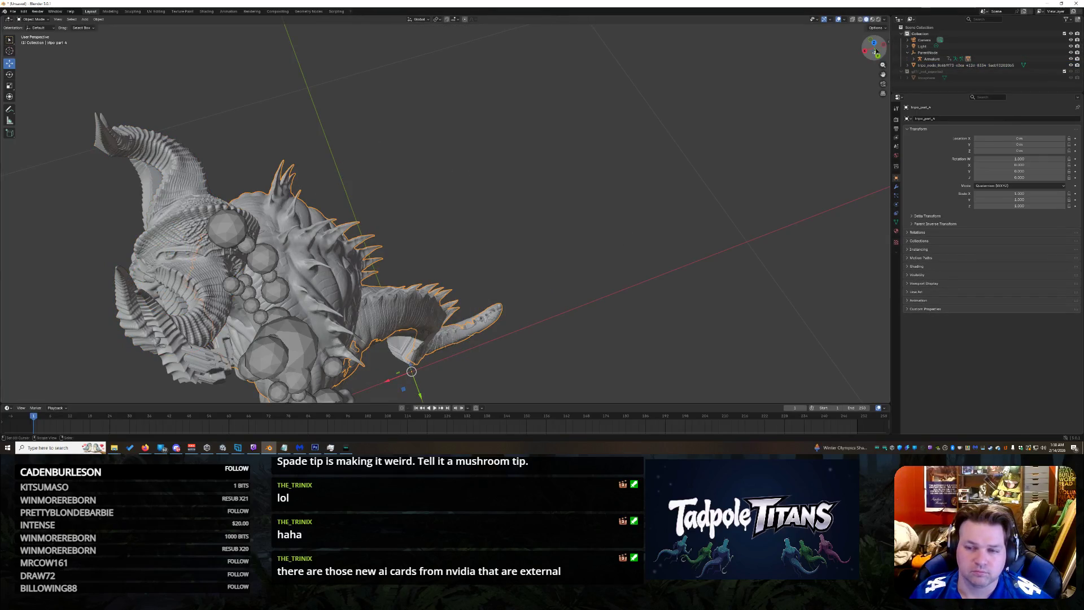
Step: Select the head in the Outliner, seat it on the shoulders via the Z gizmo, and enter Edit Mode
middle_click_drag(474, 255, 566, 149)
scroll(566, 149, "up", 2)
scroll(566, 149, "down", 3)
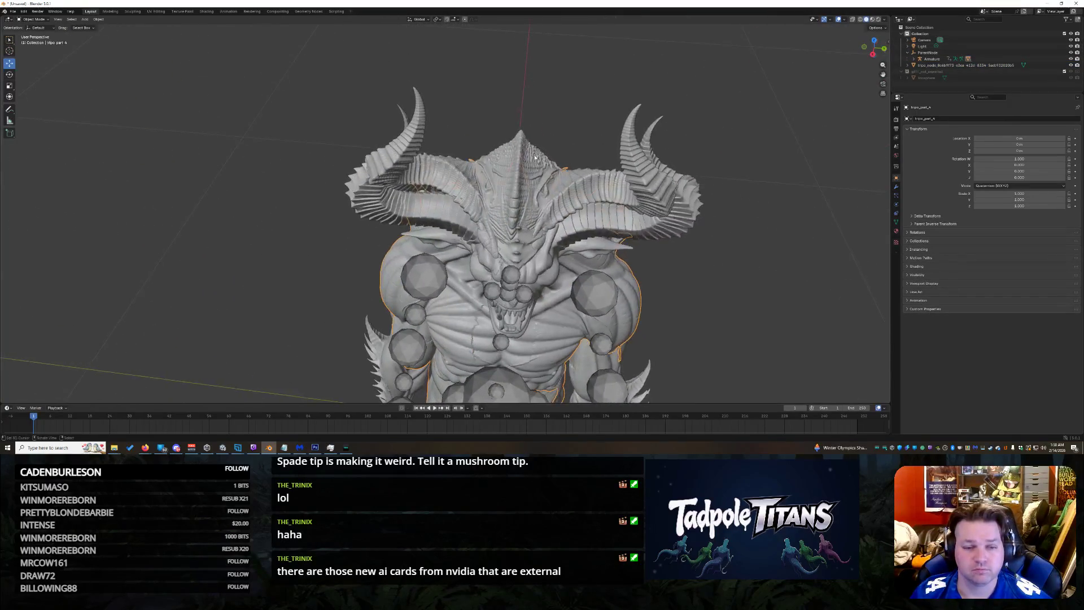
left_click(966, 64)
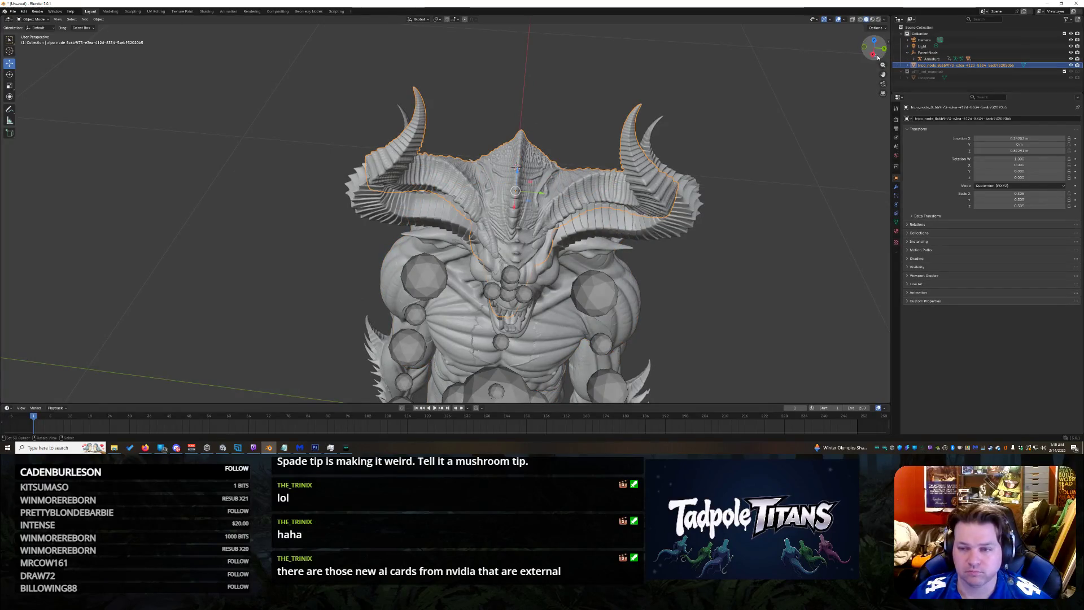
scroll(542, 212, "up", 3)
scroll(542, 212, "down", 1)
scroll(542, 211, "down", 1)
scroll(543, 212, "down", 1)
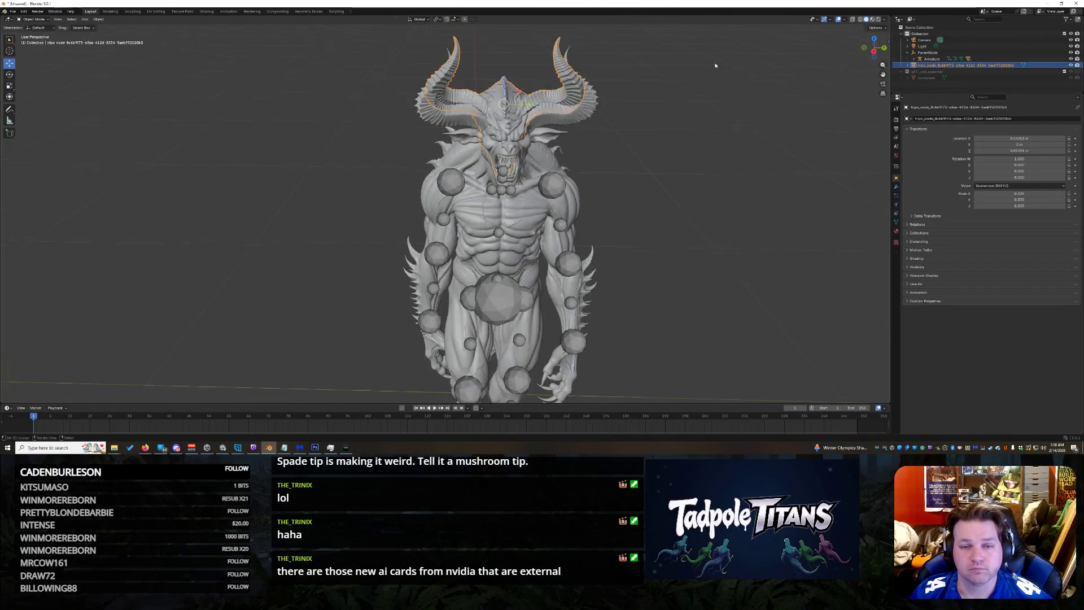
left_click_drag(504, 79, 496, 95)
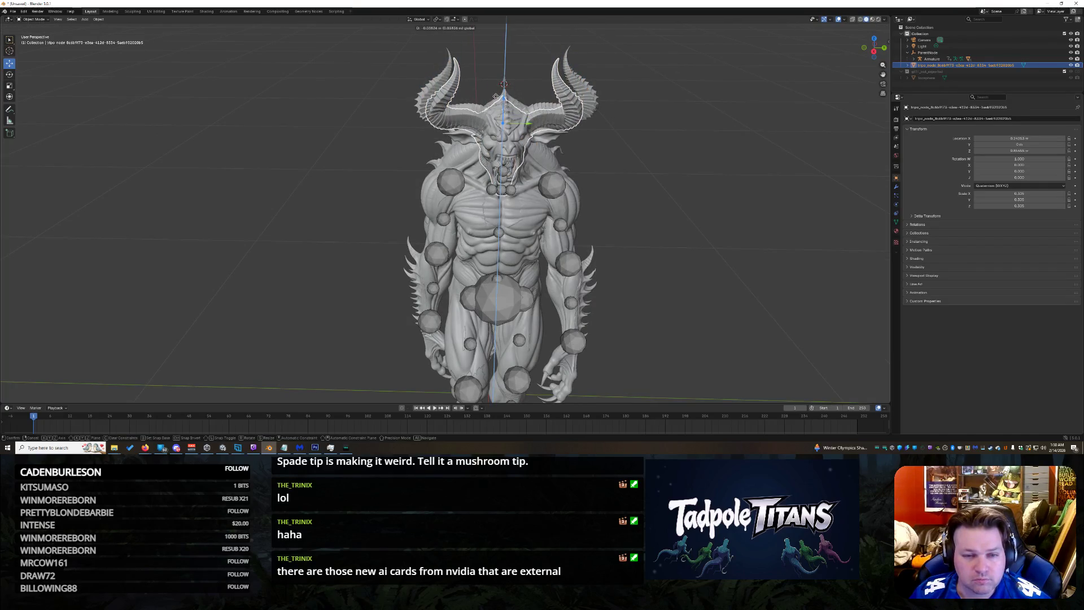
left_click_drag(496, 96, 503, 86)
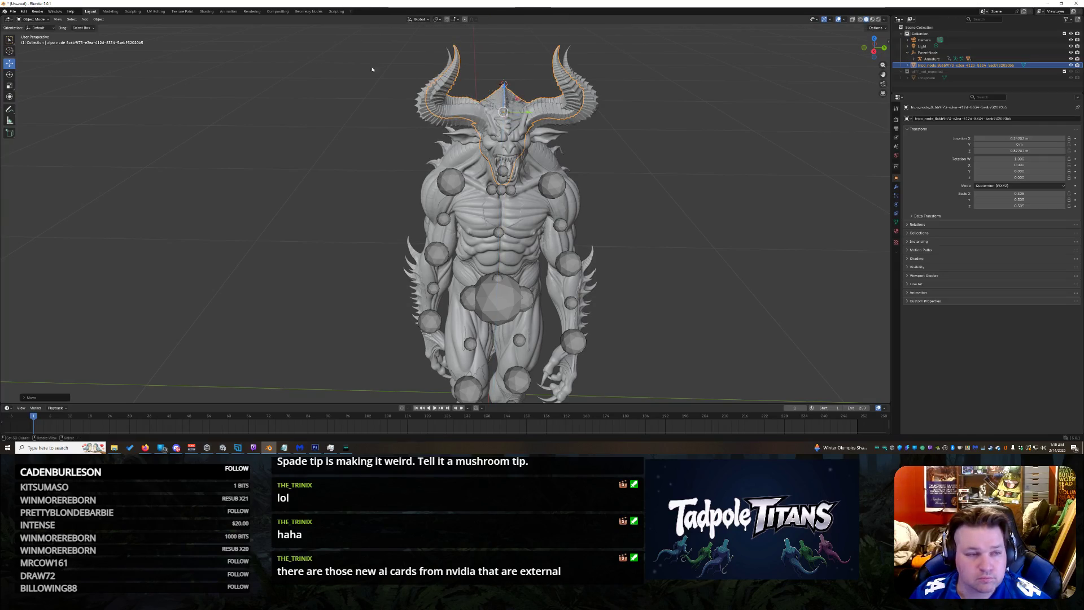
left_click(42, 18)
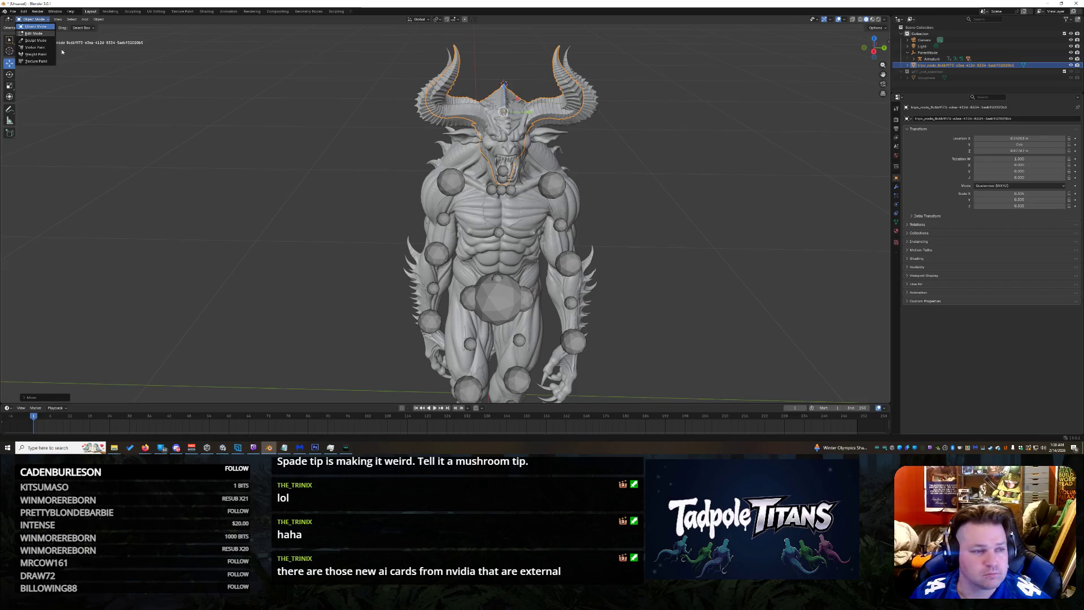
key("Tab")
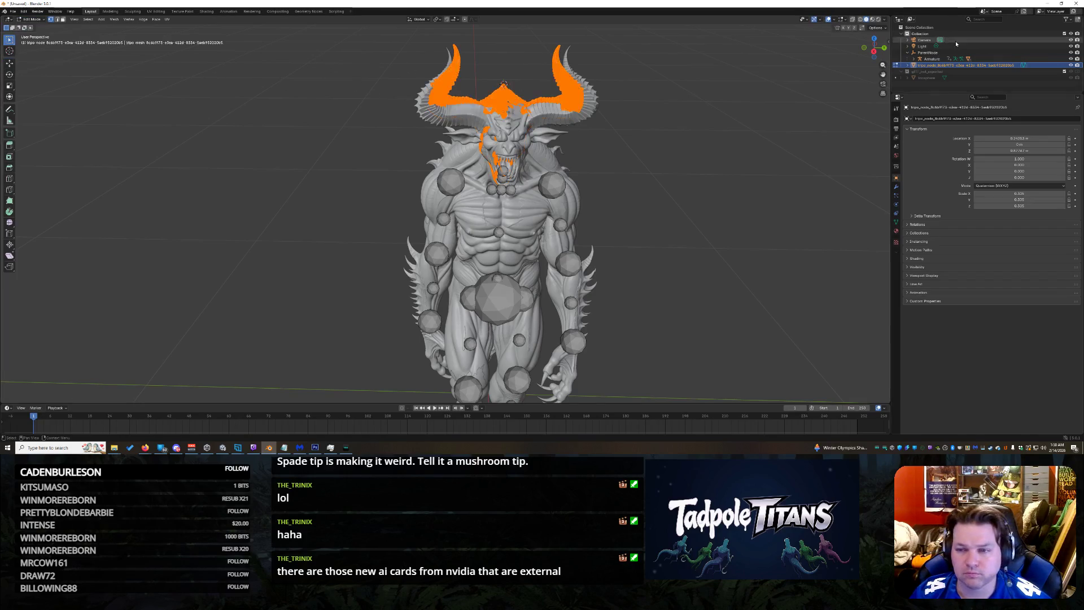
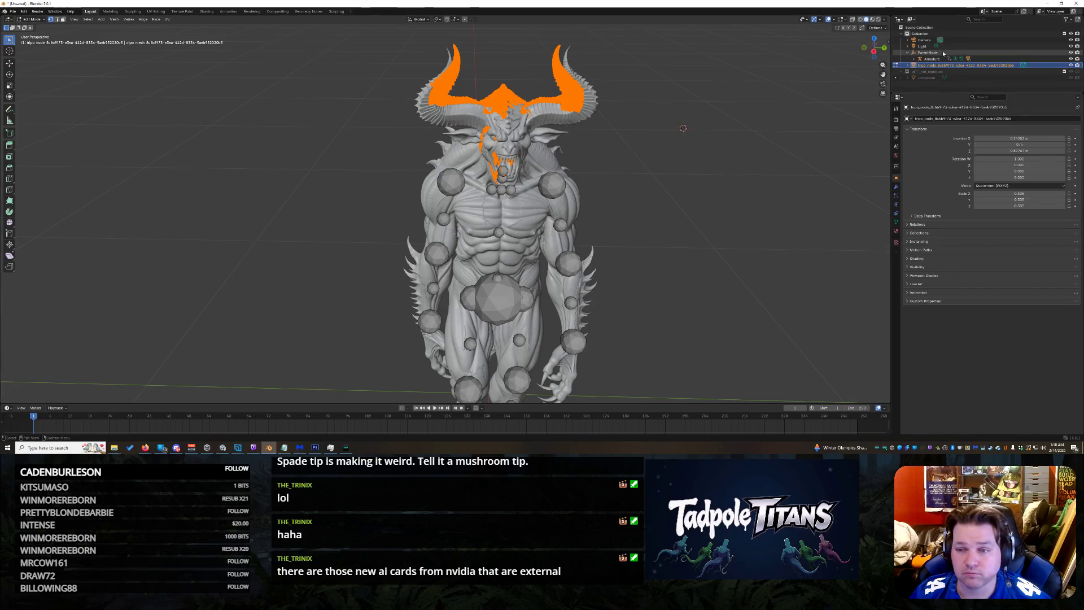
Step: Select the Armature in the Outliner and expand it to show its children
left_click(932, 58)
left_click(933, 54)
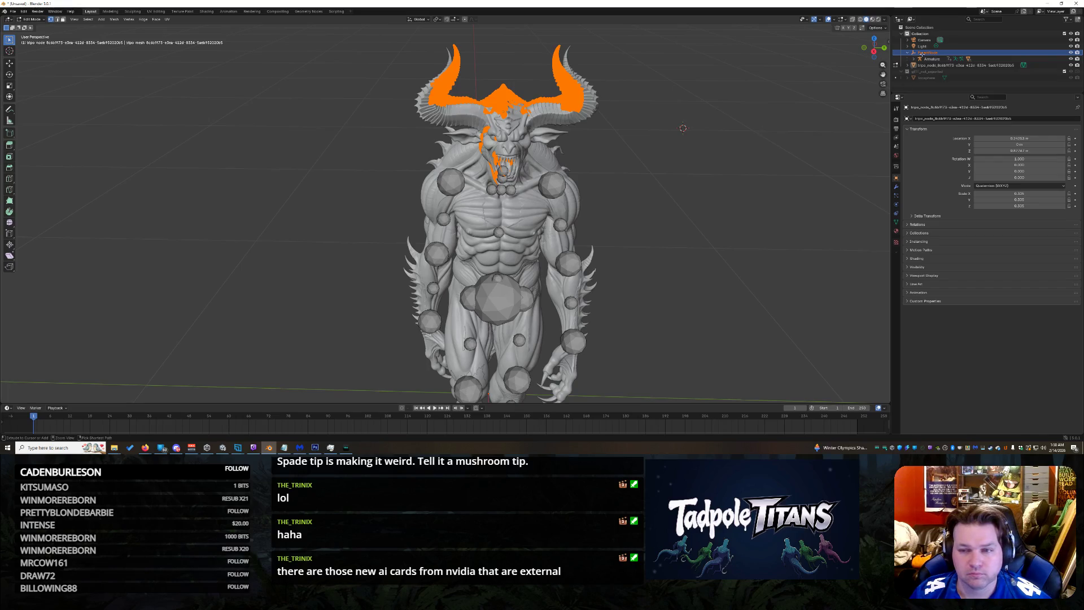
left_click(915, 59)
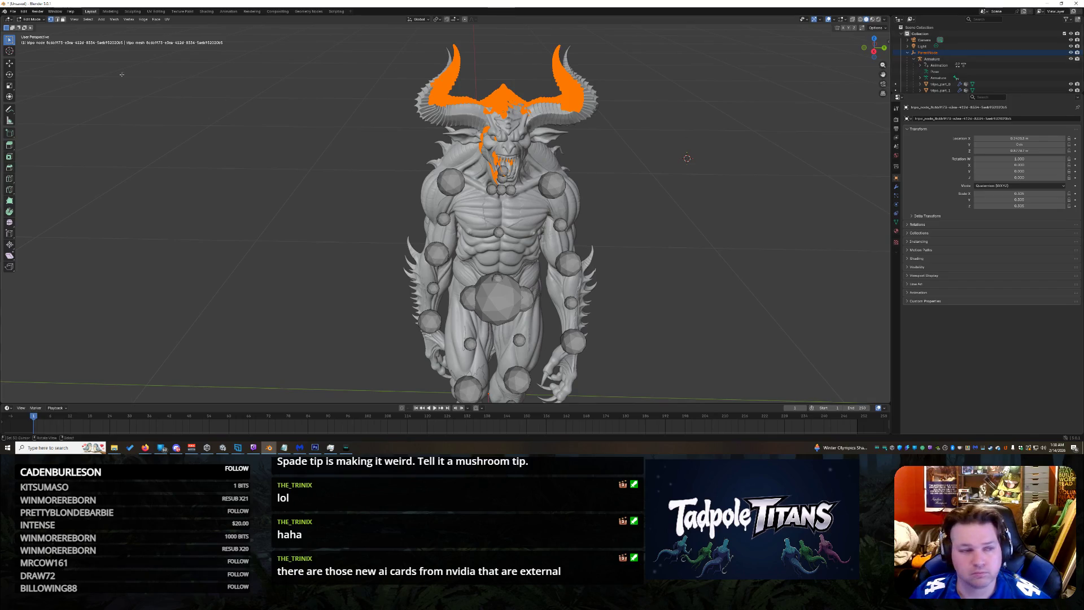
Step: Return from Edit Mode to Object Mode and select the head-and-horns mesh
left_click(29, 19)
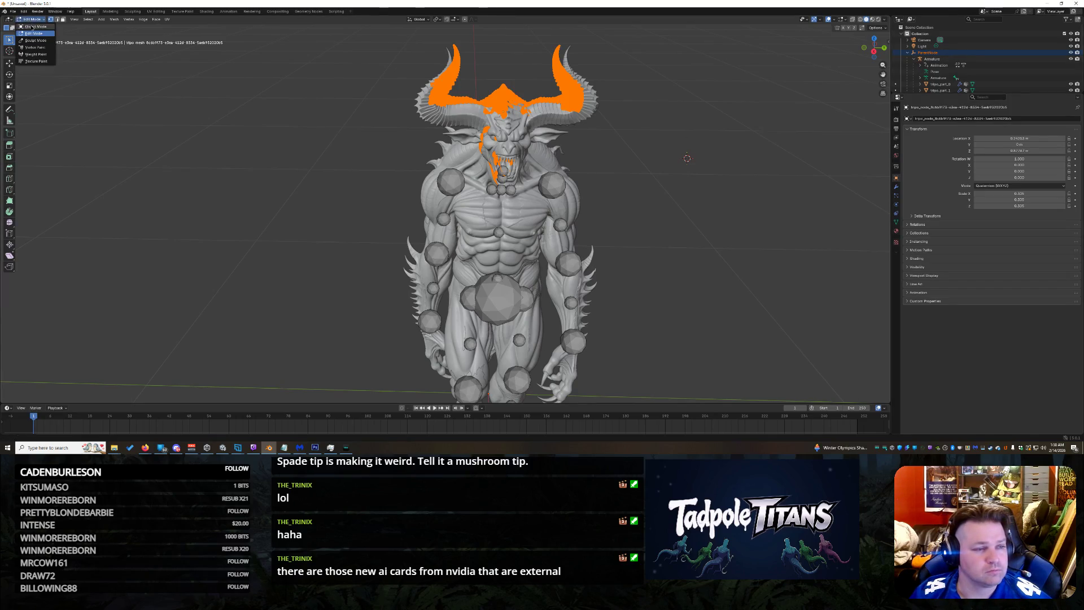
left_click(34, 27)
scroll(676, 136, "up", 4)
scroll(651, 116, "down", 1)
left_click(523, 64)
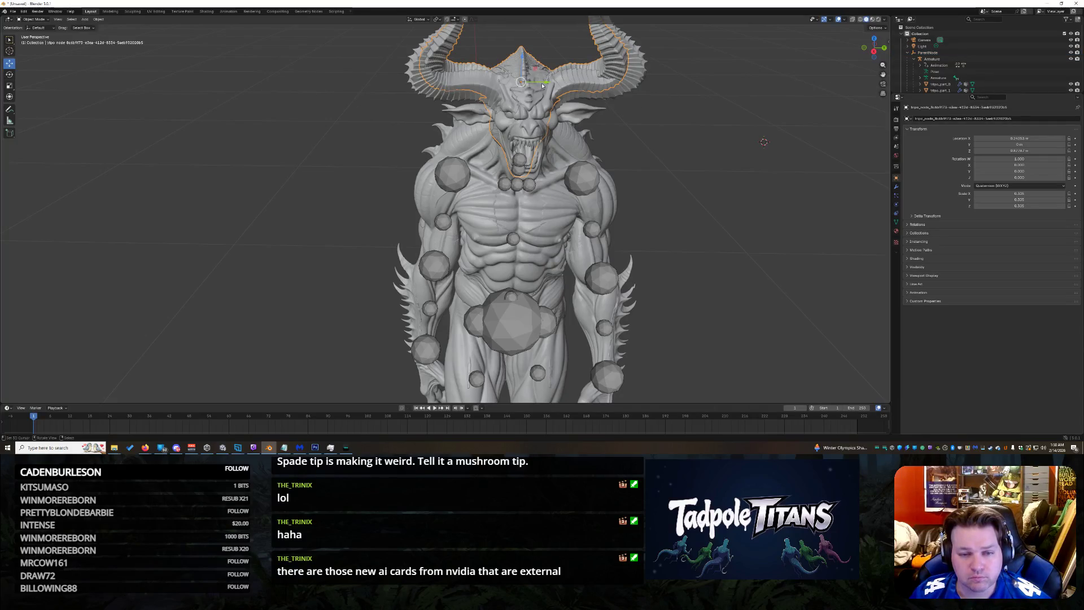
Step: Select tripo_node and toggle it into Edit Mode and back to Object Mode
middle_click_drag(765, 142, 738, 125)
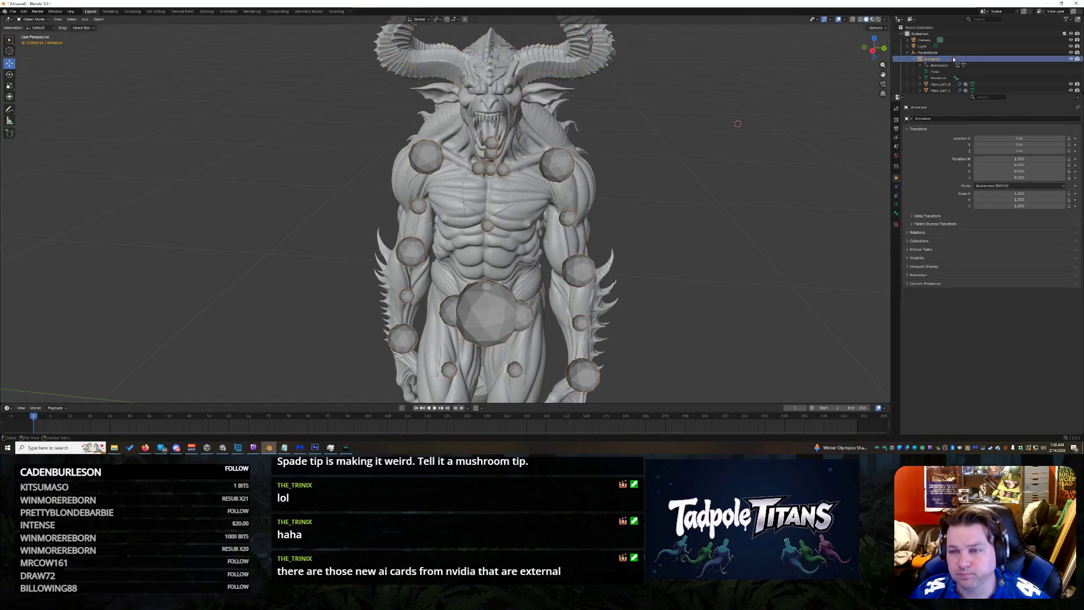
left_click(920, 59)
left_click(932, 58)
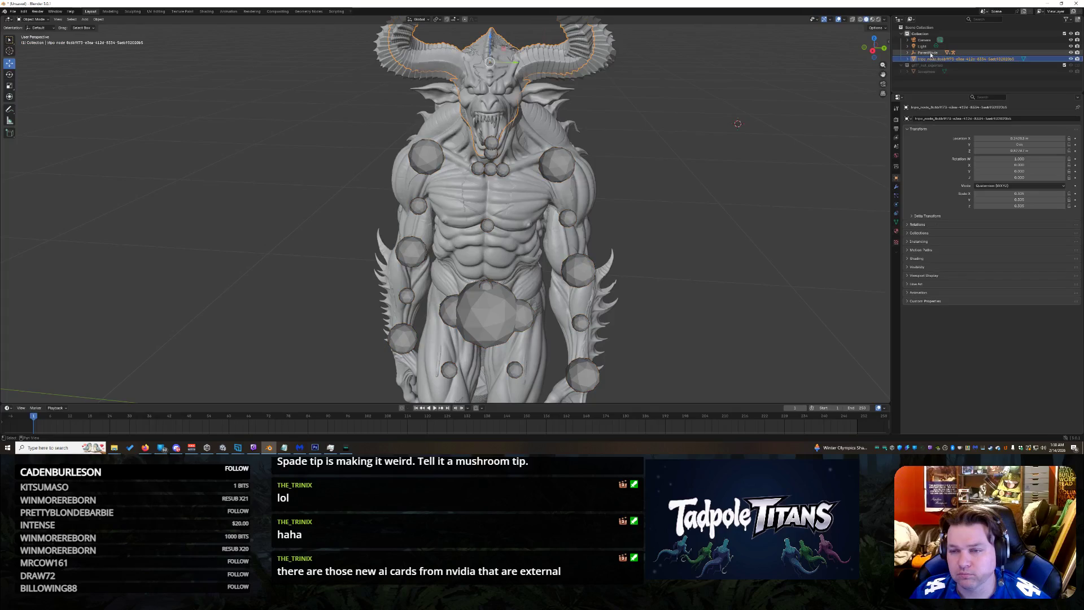
left_click(37, 21)
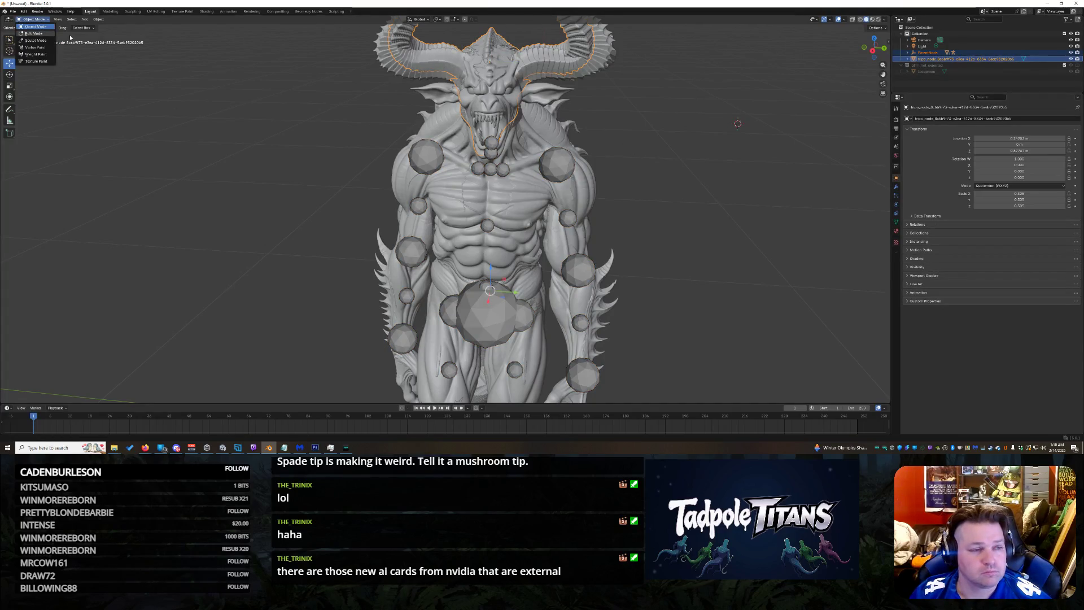
left_click(34, 33)
key("Tab")
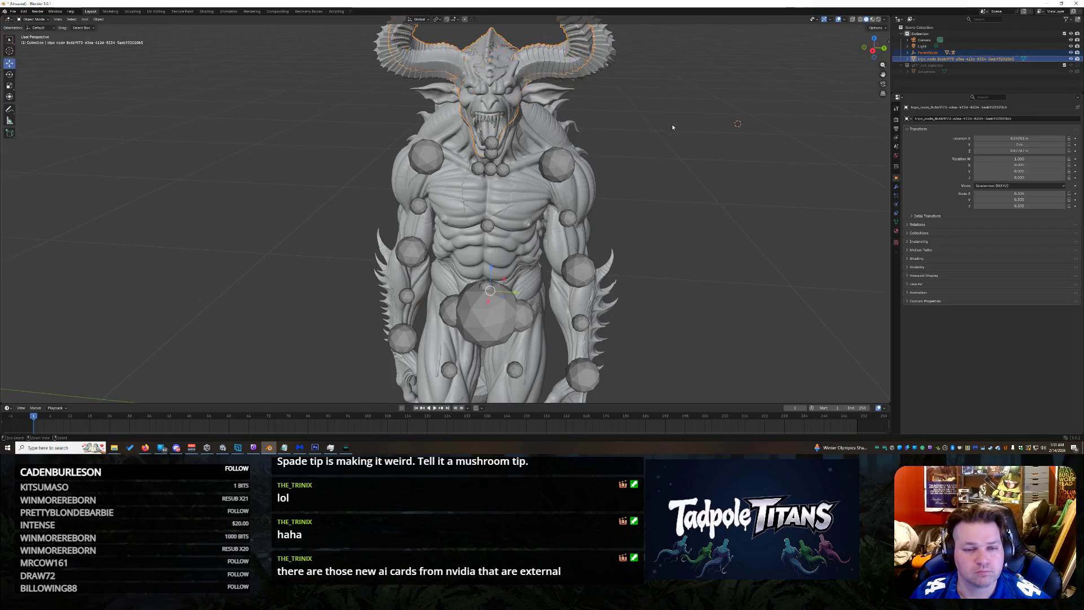
scroll(627, 105, "down", 2)
scroll(590, 92, "down", 2)
Step: Select another head part and expand ParentNode to list the armature's tripo_part pieces
left_click(565, 88)
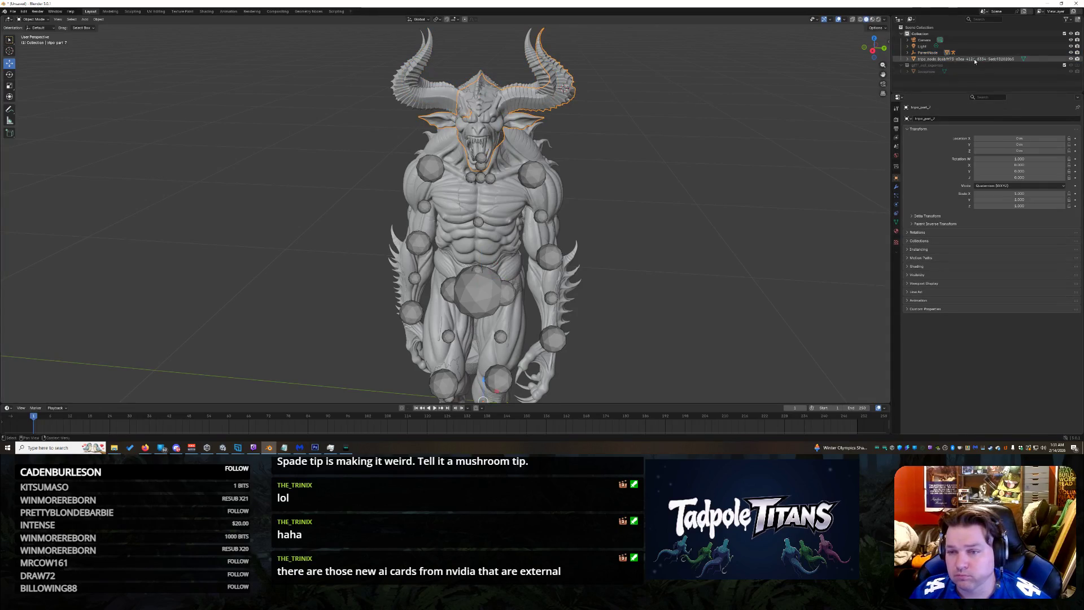
left_click(908, 52, "shift")
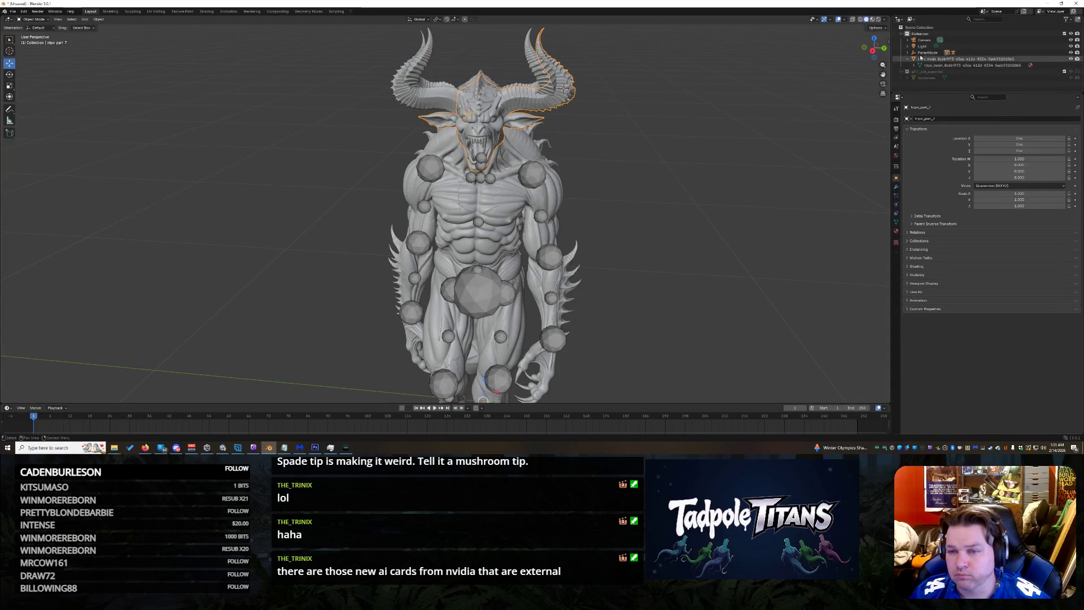
scroll(1005, 72, "down", 2)
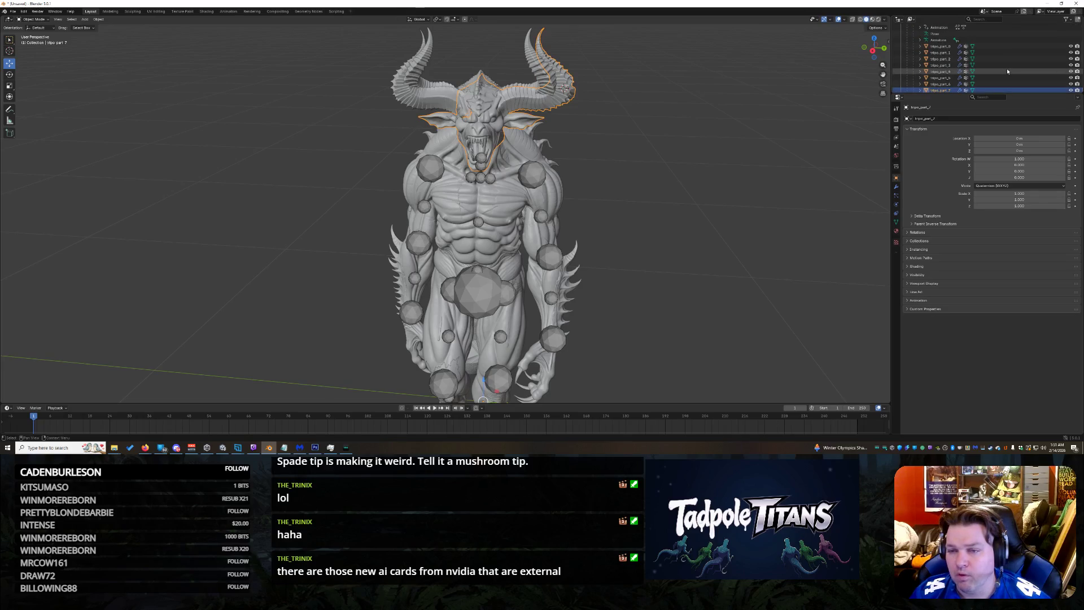
scroll(1007, 69, "down", 2)
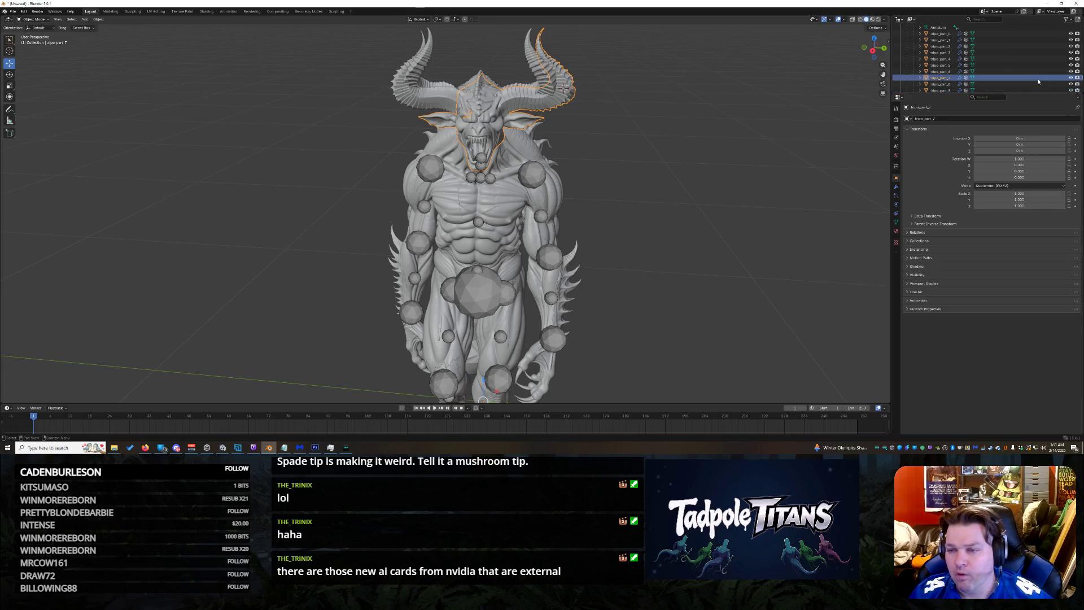
Step: Toggle visibility of head, leg, belly and torso parts to identify each piece
left_click(1072, 79)
scroll(1059, 79, "down", 2)
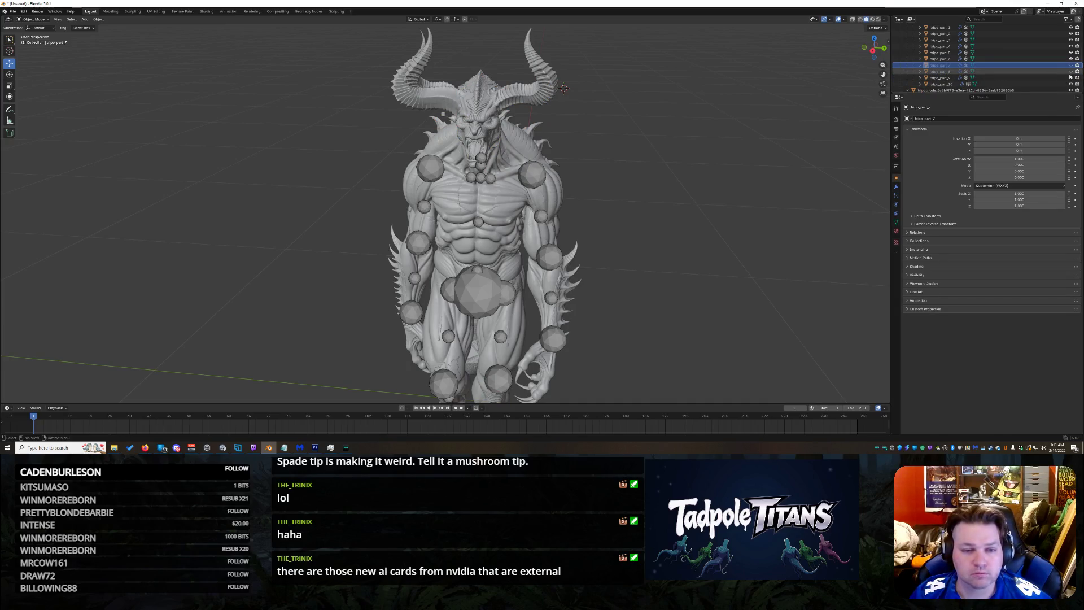
left_click(1071, 78)
left_click(1072, 62)
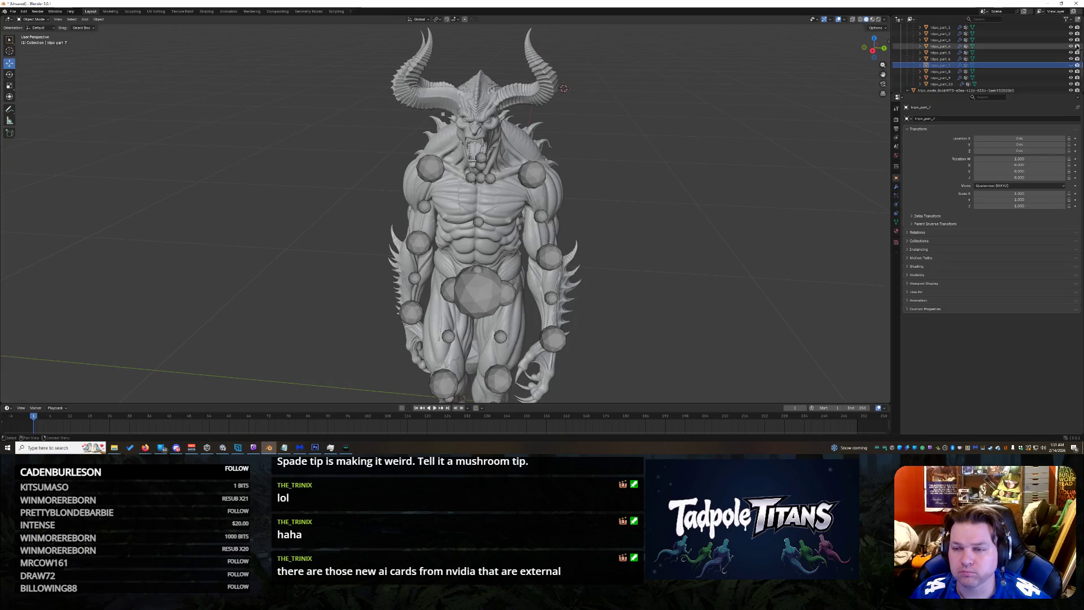
left_click(1072, 45)
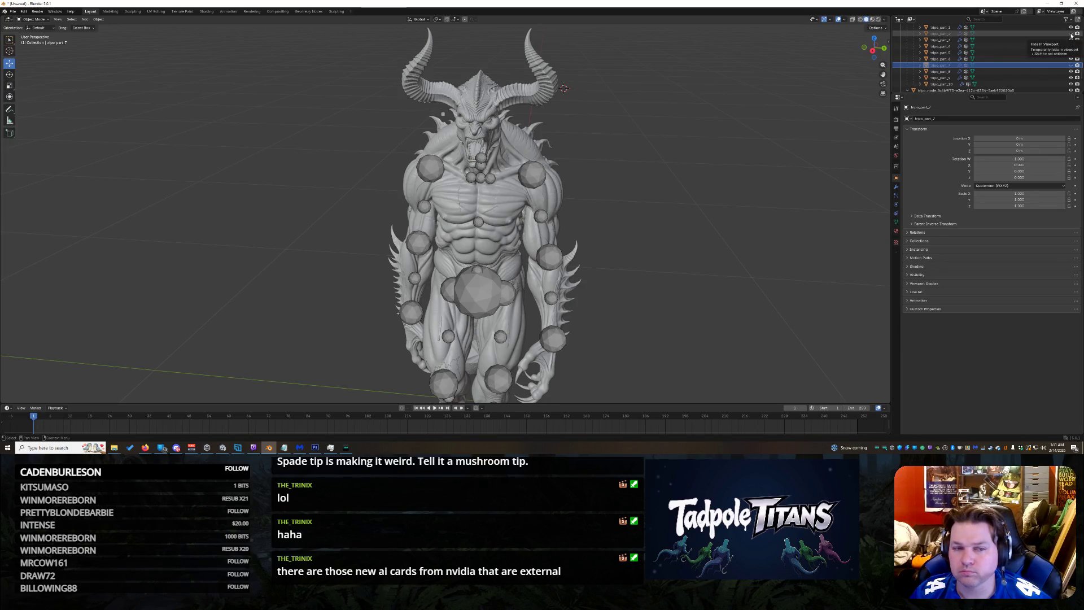
scroll(647, 126, "up", 2)
Step: Select the head-and-horns mesh and nudge it slightly to the right
middle_click_drag(442, 43, 452, 35)
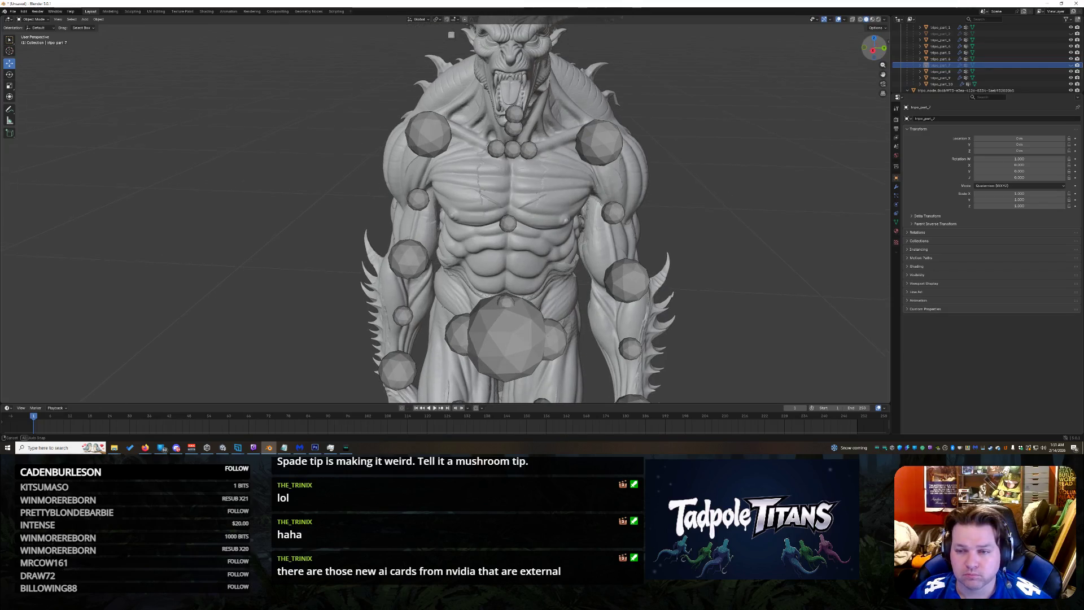
middle_click_drag(848, 80, 775, 101)
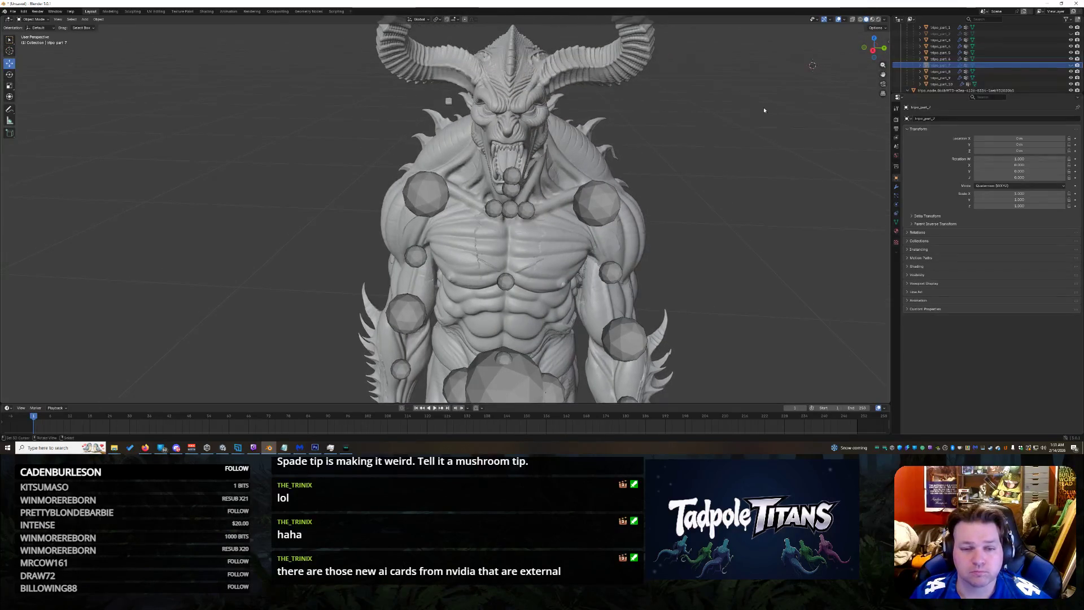
left_click(541, 85)
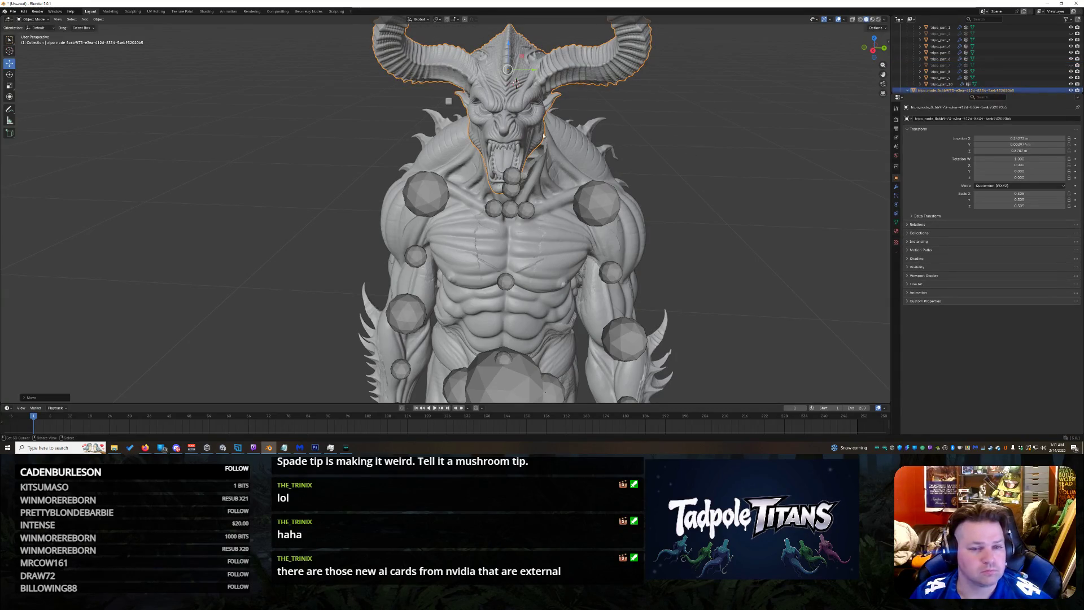
key("g")
left_click(534, 74)
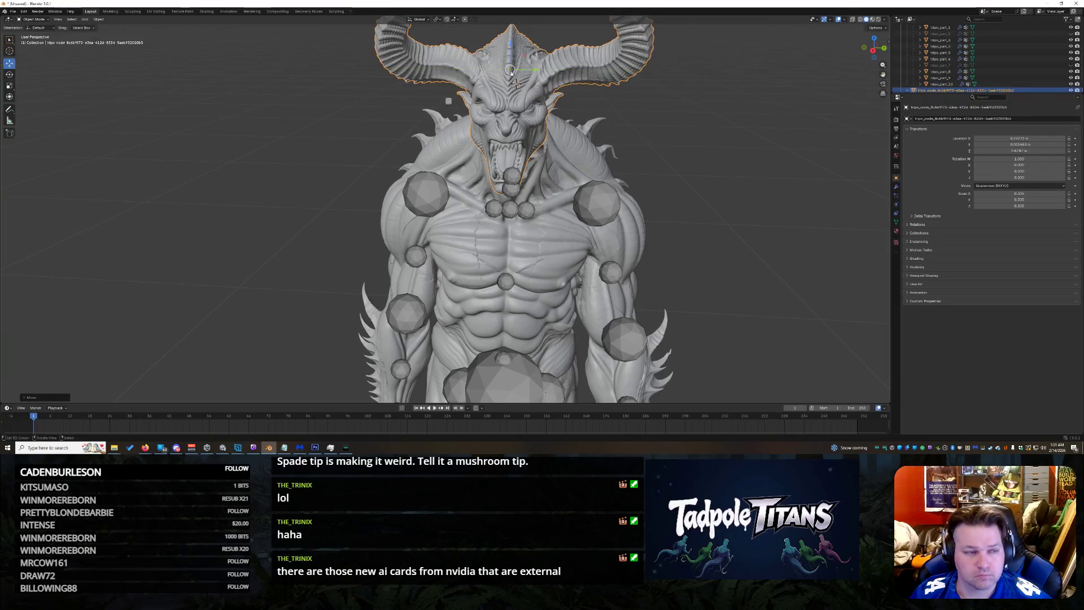
Step: Put the head mesh into Edit Mode and switch to the Texture Paint workspace
left_click(43, 20)
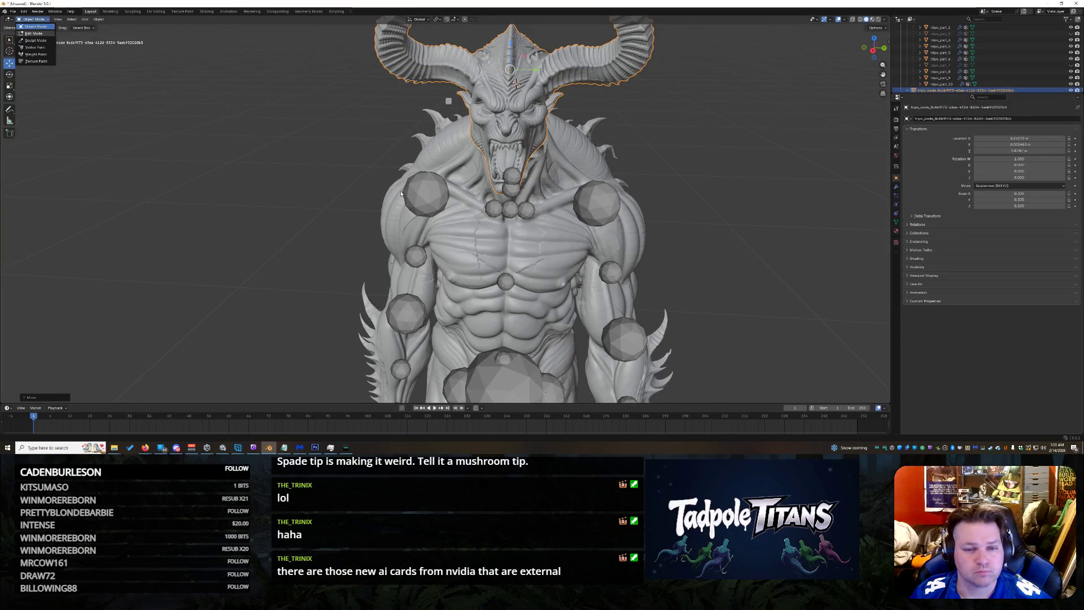
key("Tab")
scroll(756, 186, "down", 3)
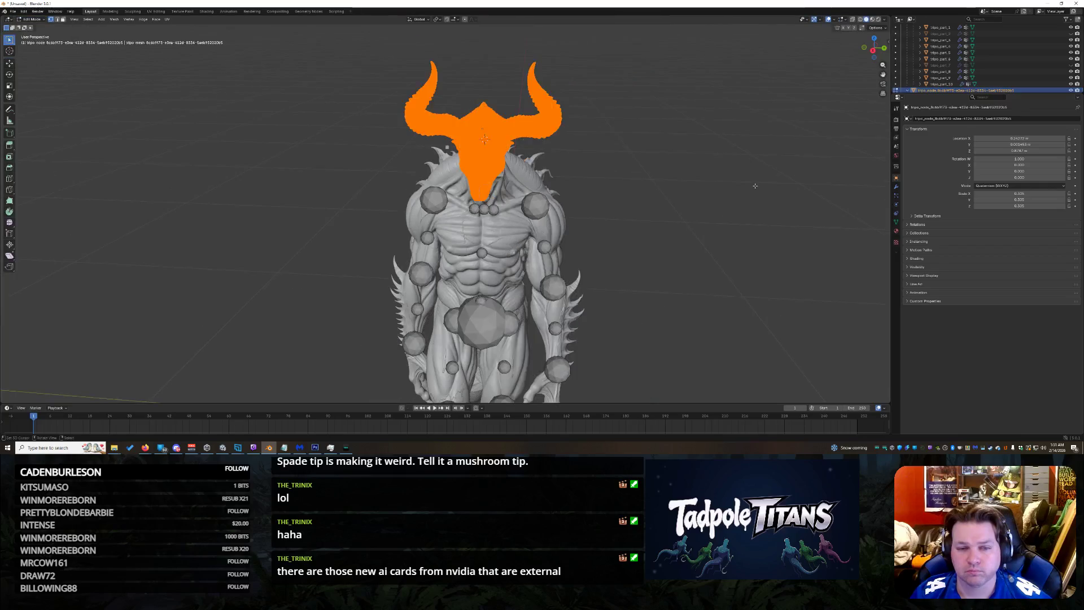
scroll(715, 178, "down", 3)
scroll(714, 178, "up", 3)
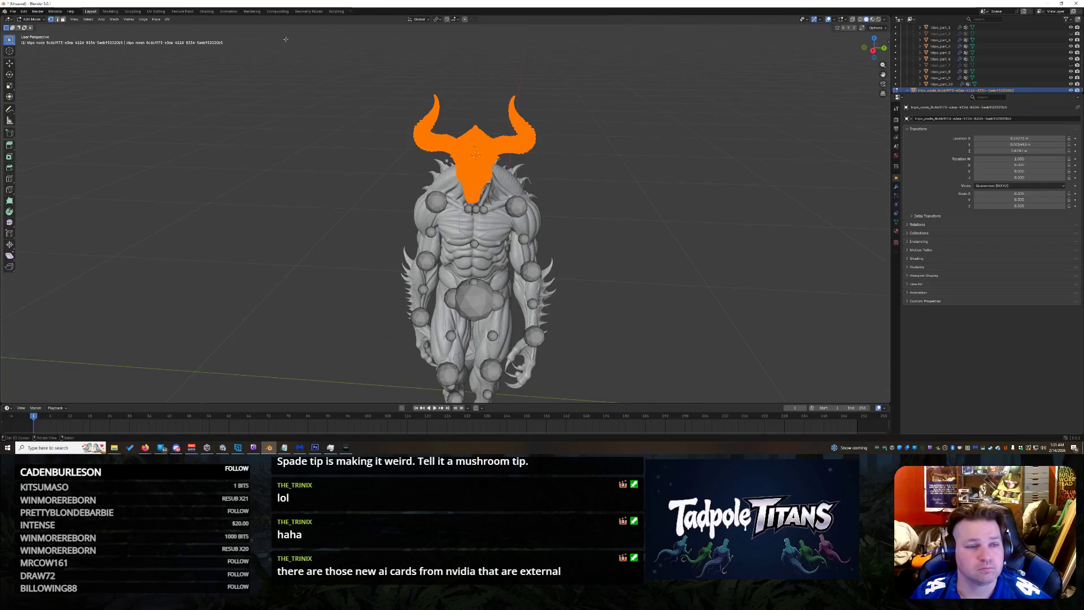
left_click(183, 11)
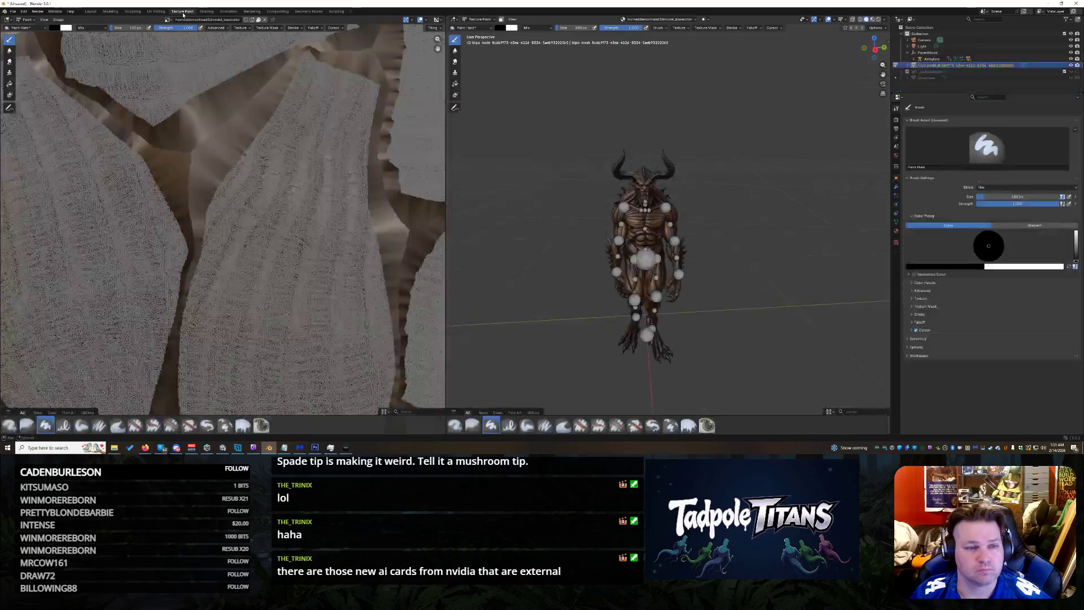
Step: Orbit and pan around the textured demon to view its side, front and head
left_click_drag(875, 51, 885, 52)
scroll(788, 133, "up", 2)
scroll(839, 116, "up", 5)
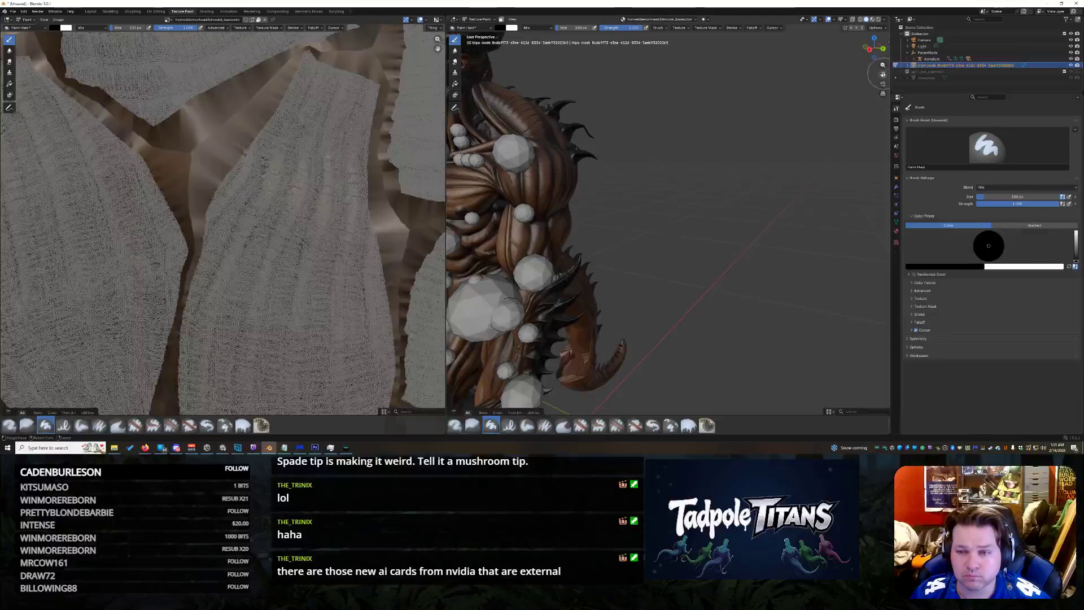
middle_click_drag(839, 117, 506, 86)
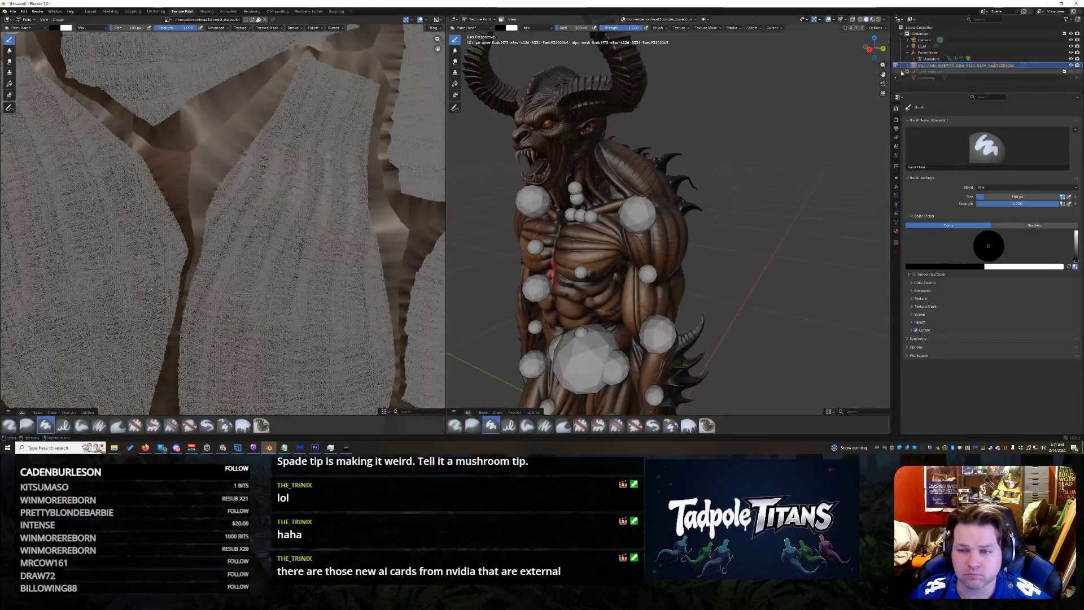
left_click_drag(875, 51, 875, 49)
scroll(777, 76, "up", 3)
scroll(777, 77, "down", 1)
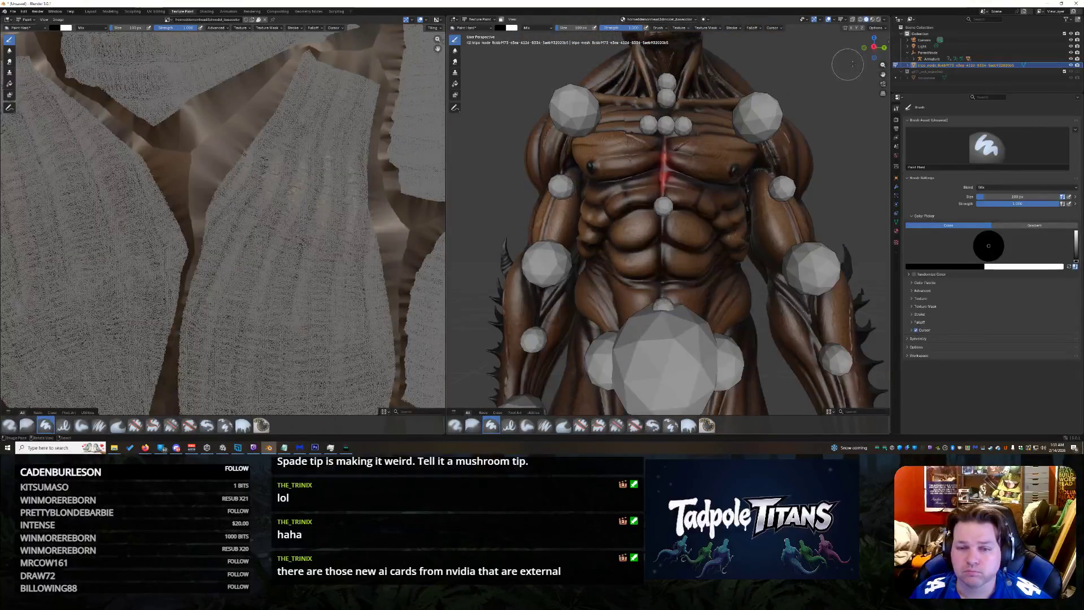
left_click_drag(883, 75, 847, 127)
scroll(842, 141, "up", 3)
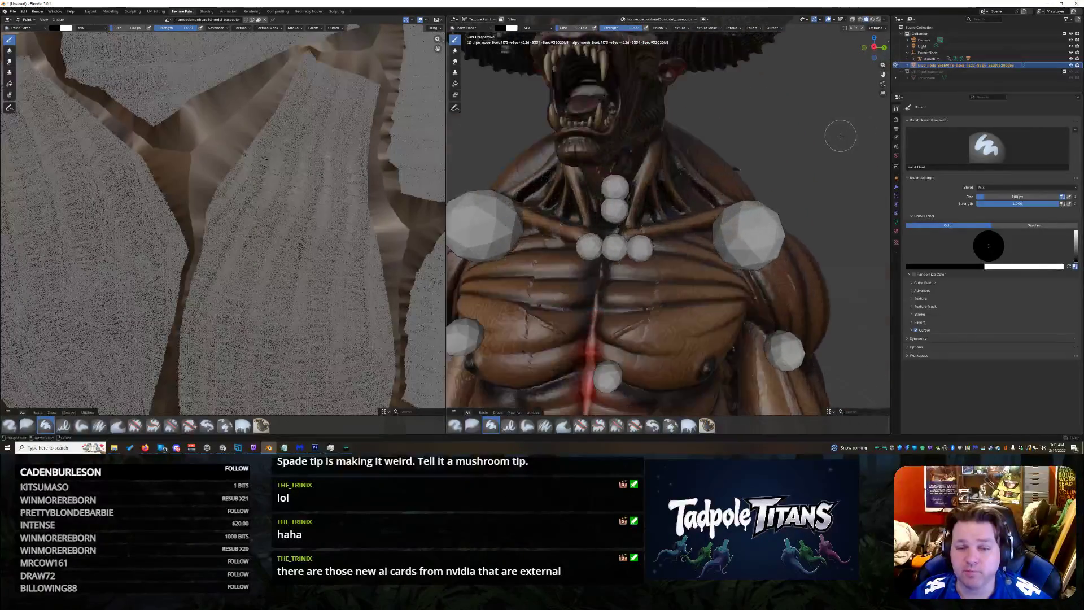
scroll(840, 136, "up", 2)
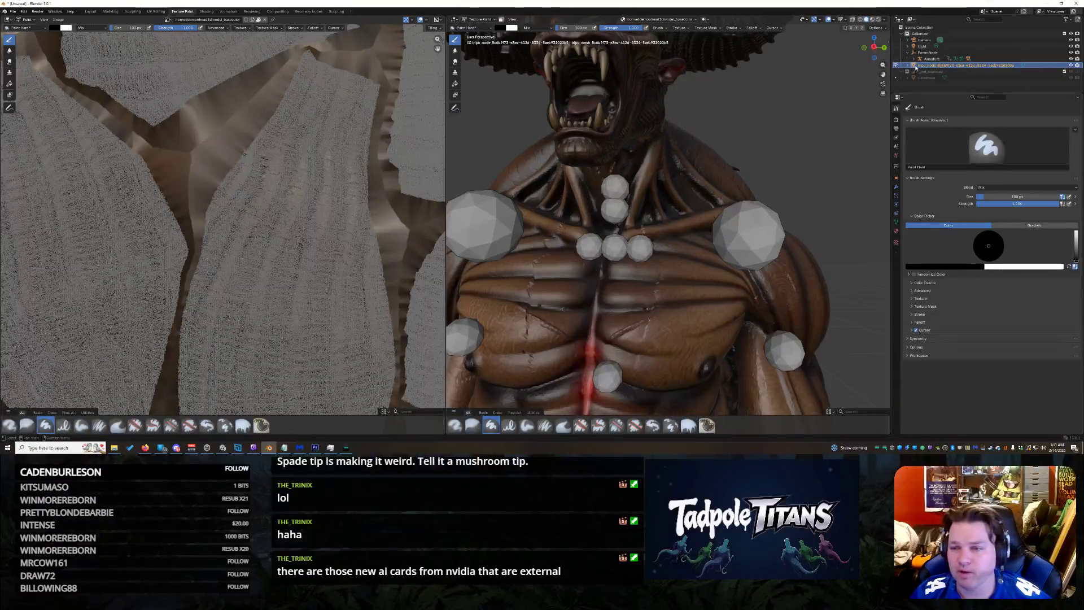
Step: Hide the grey spheres and switch back to the Layout workspace
left_click(1000, 58)
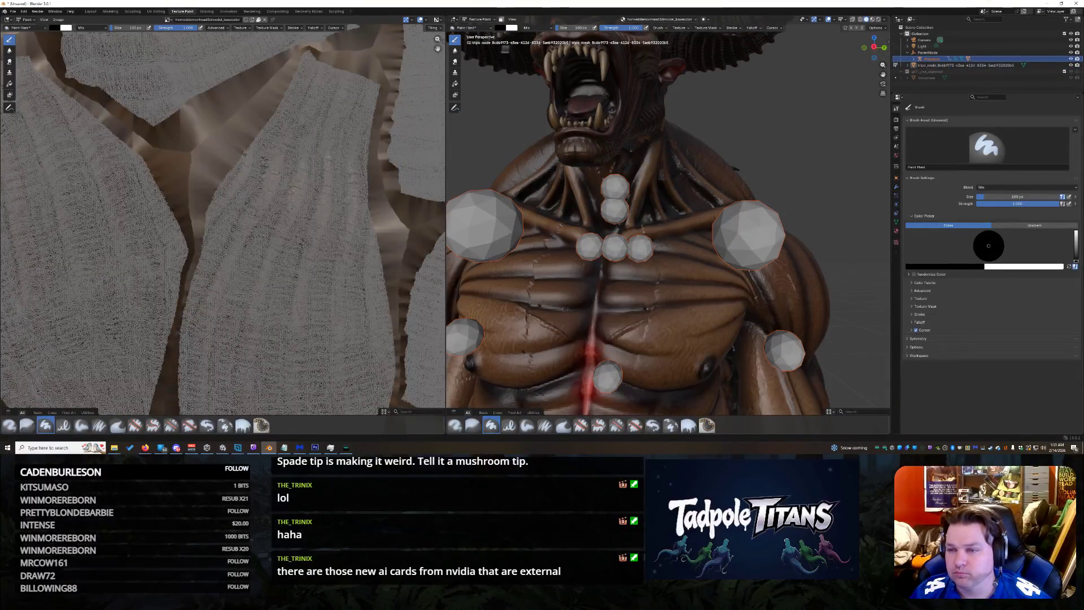
left_click(1073, 60)
left_click_drag(878, 56, 876, 48)
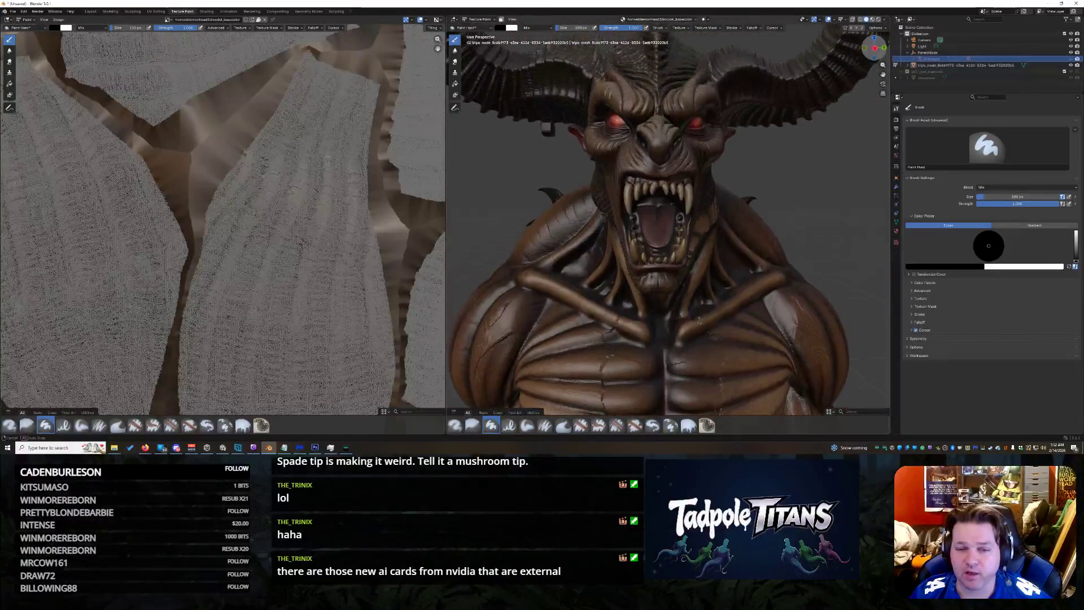
scroll(799, 143, "down", 5)
scroll(800, 143, "up", 4)
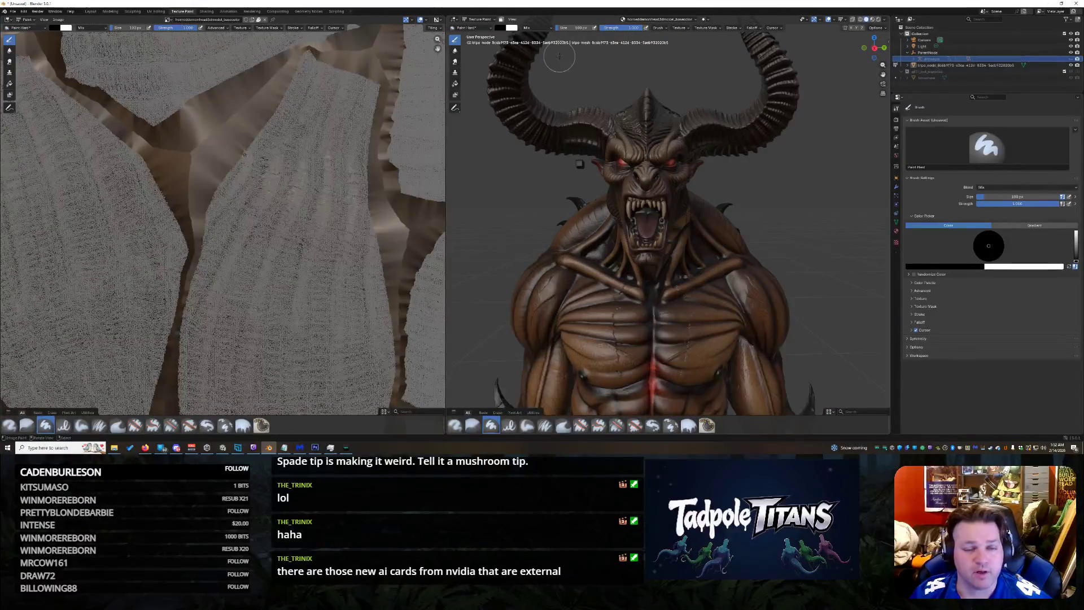
left_click(90, 12)
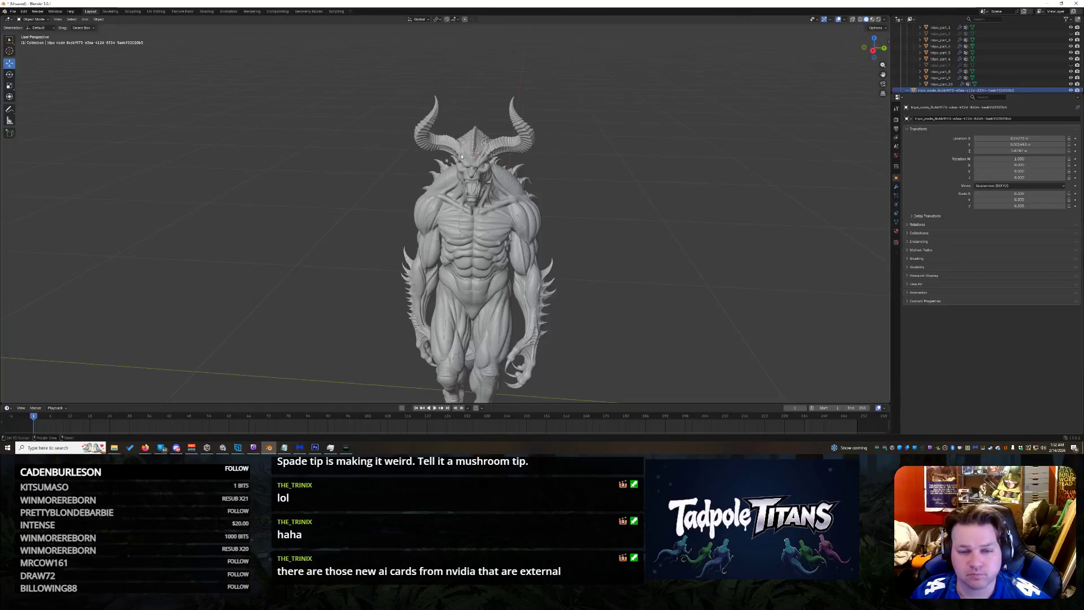
scroll(441, 163, "up", 4)
Step: Delete the stray object, check the mouth part's visibility and hide the horn-base piece
key("Delete")
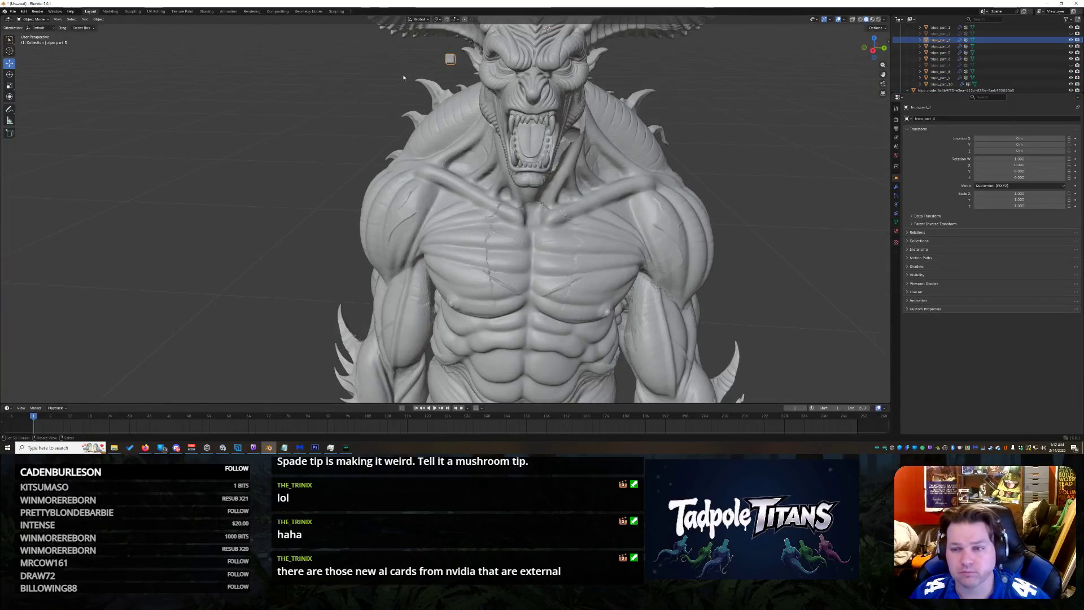
scroll(735, 135, "down", 2)
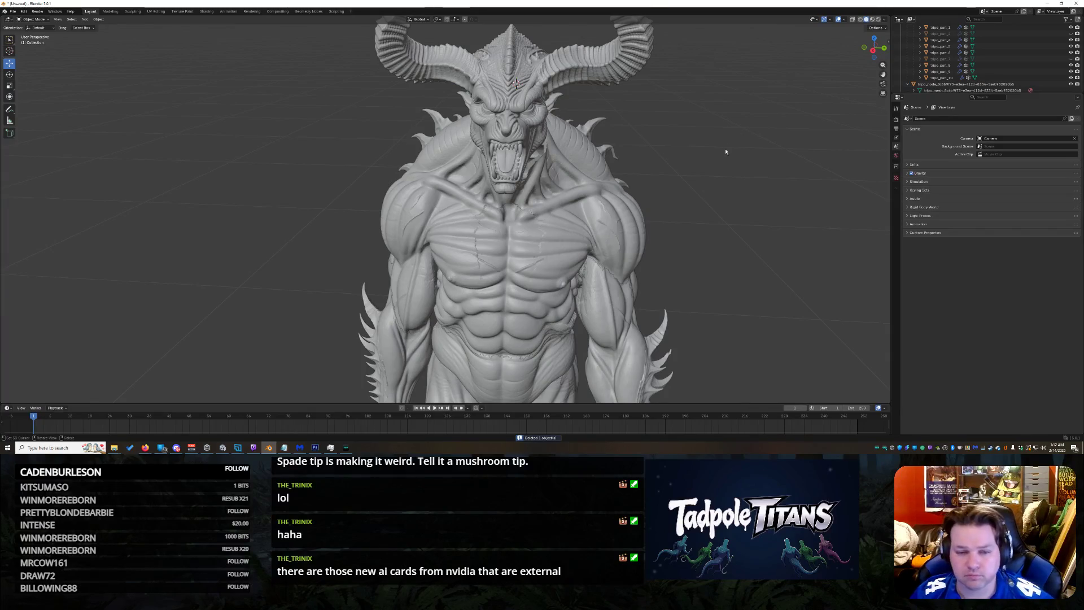
scroll(728, 145, "down", 3)
scroll(724, 148, "up", 6)
scroll(780, 118, "down", 3)
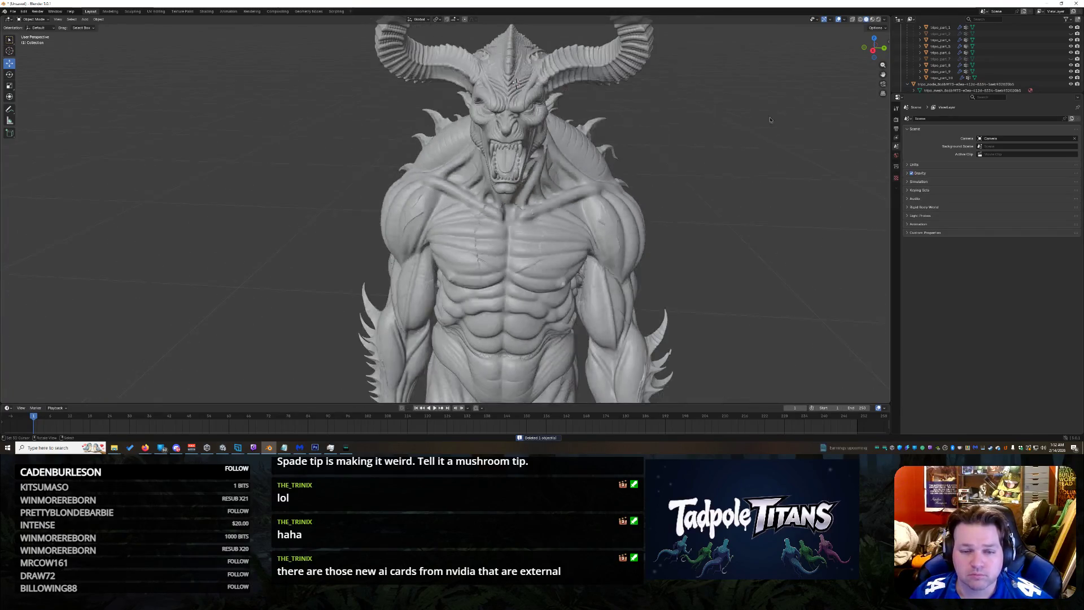
scroll(729, 114, "up", 3)
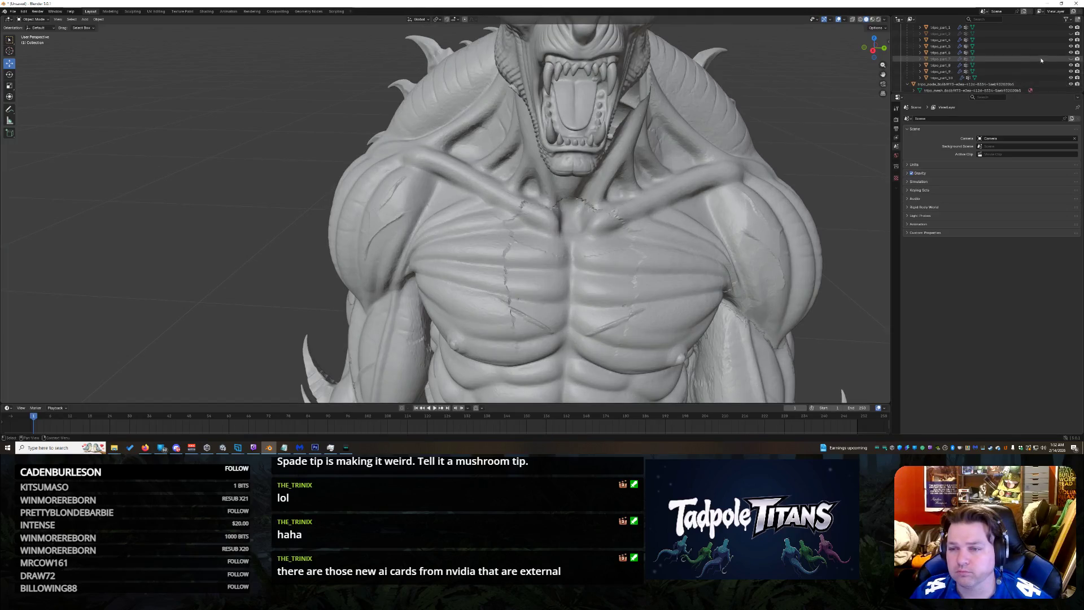
left_click(1069, 59)
left_click(1071, 59)
left_click(1071, 59)
left_click_drag(875, 47, 873, 50)
scroll(878, 54, "down", 5)
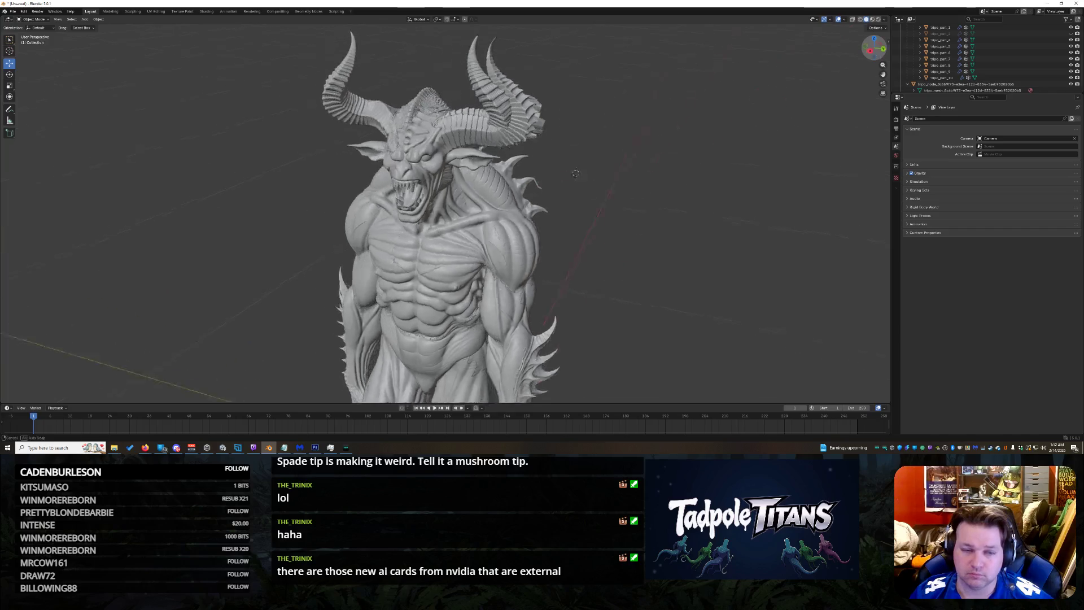
left_click(1071, 58)
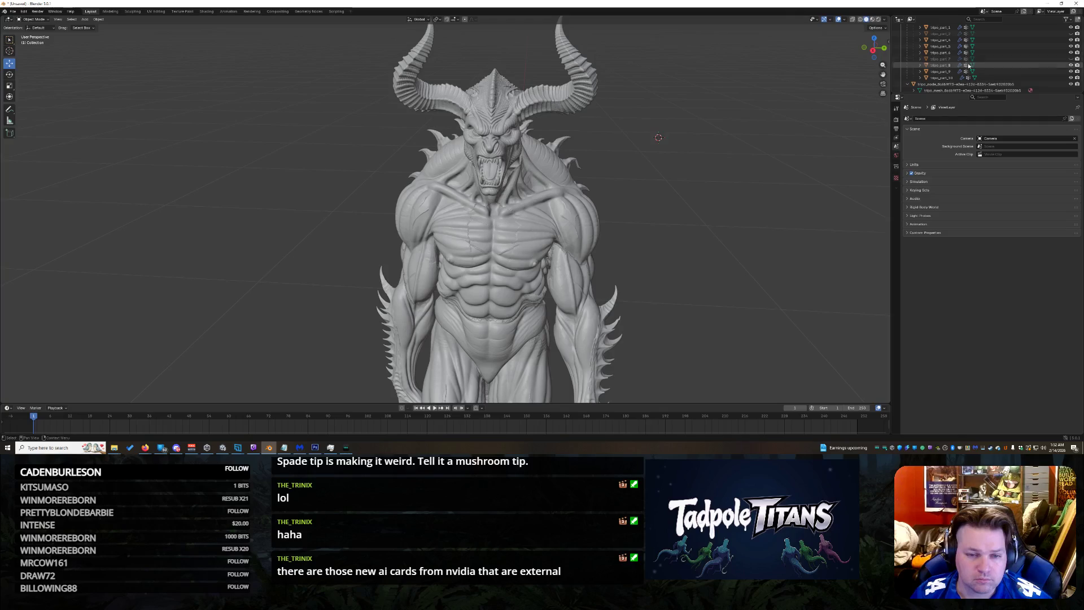
Step: Enlarge the horned head slightly with the Scale tool
left_click(515, 113)
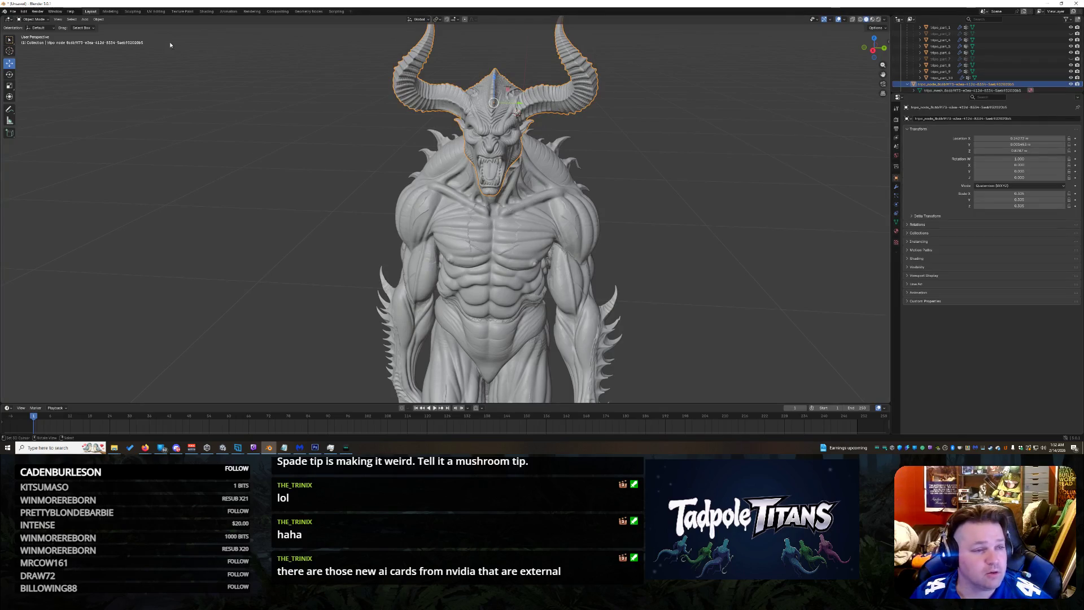
left_click(9, 85)
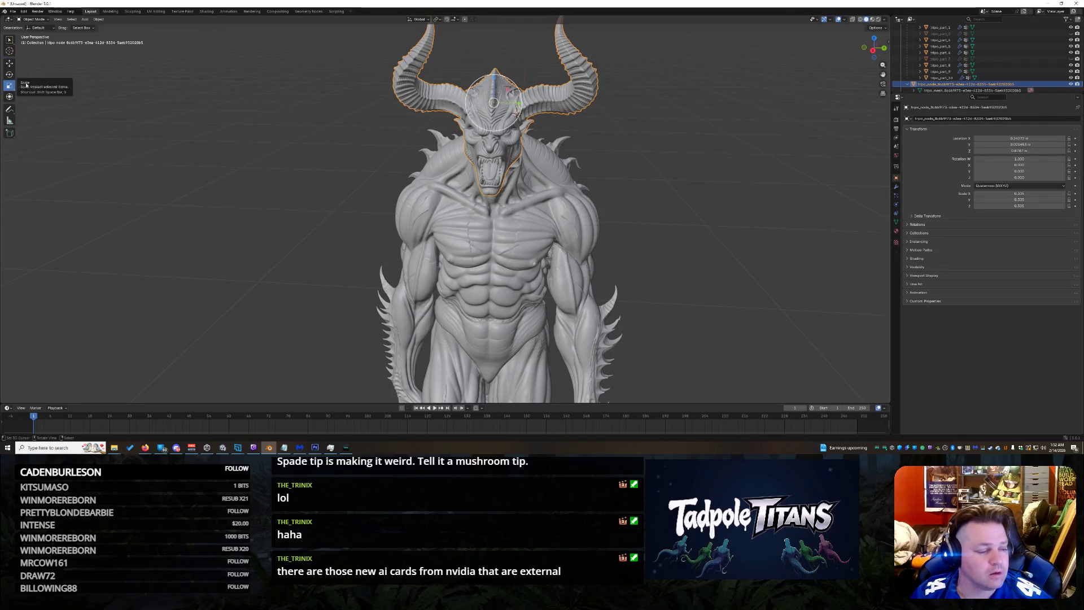
left_click_drag(498, 103, 517, 113)
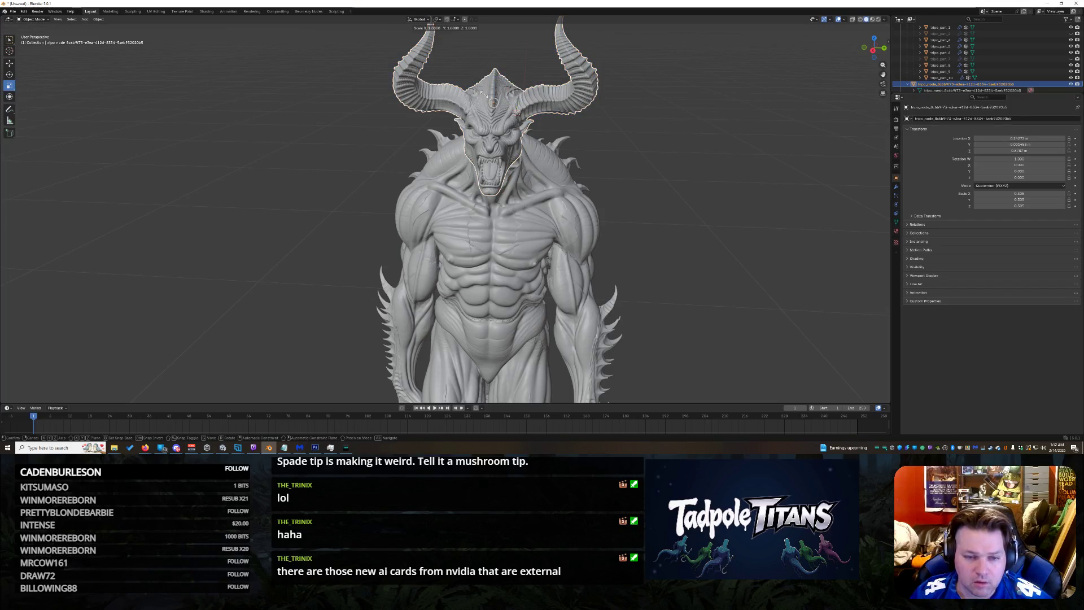
left_click(518, 113)
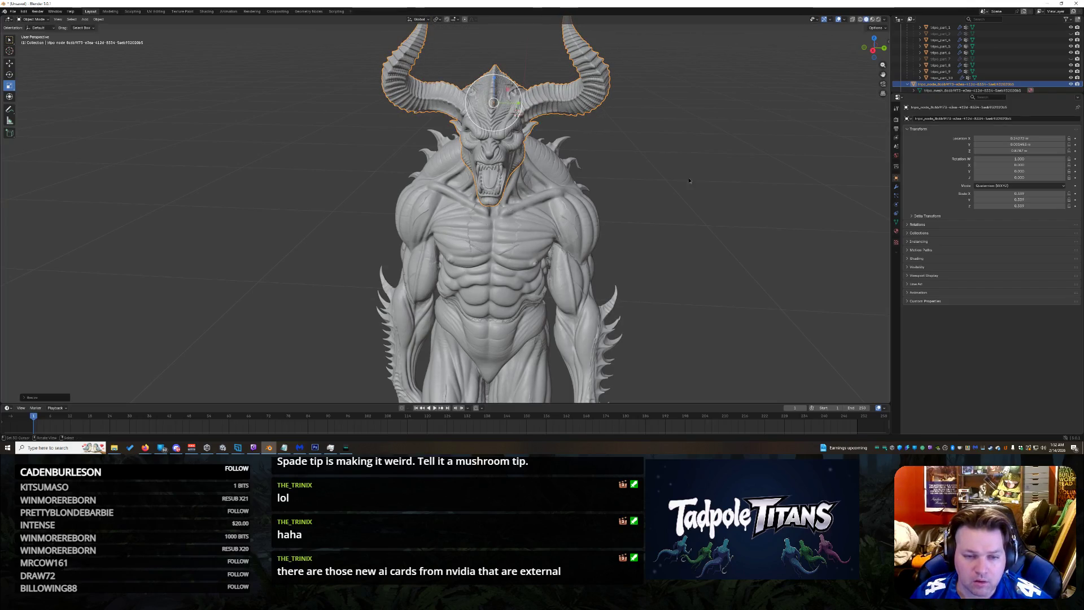
left_click(702, 125)
Step: Rotate the horned head about 15 degrees to tilt it
middle_click_drag(509, 212, 644, 196)
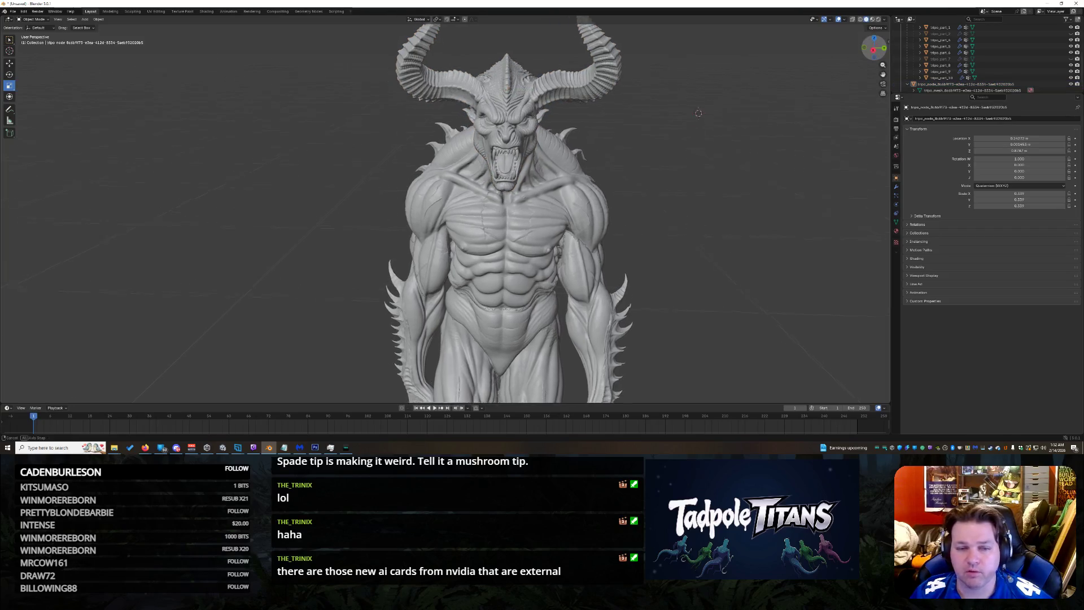
middle_click_drag(682, 89, 690, 94)
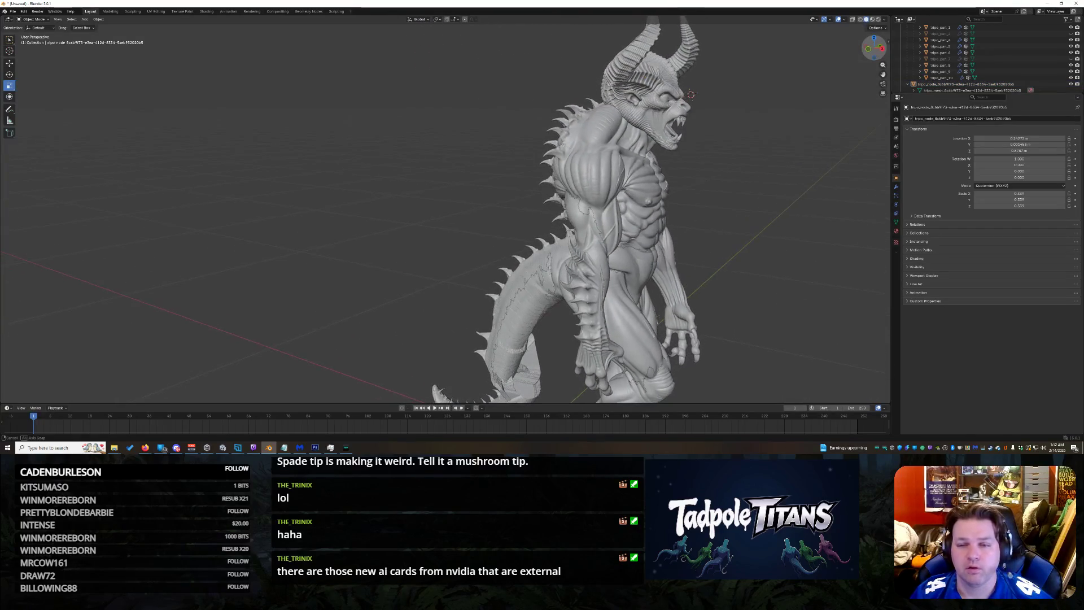
left_click(648, 76)
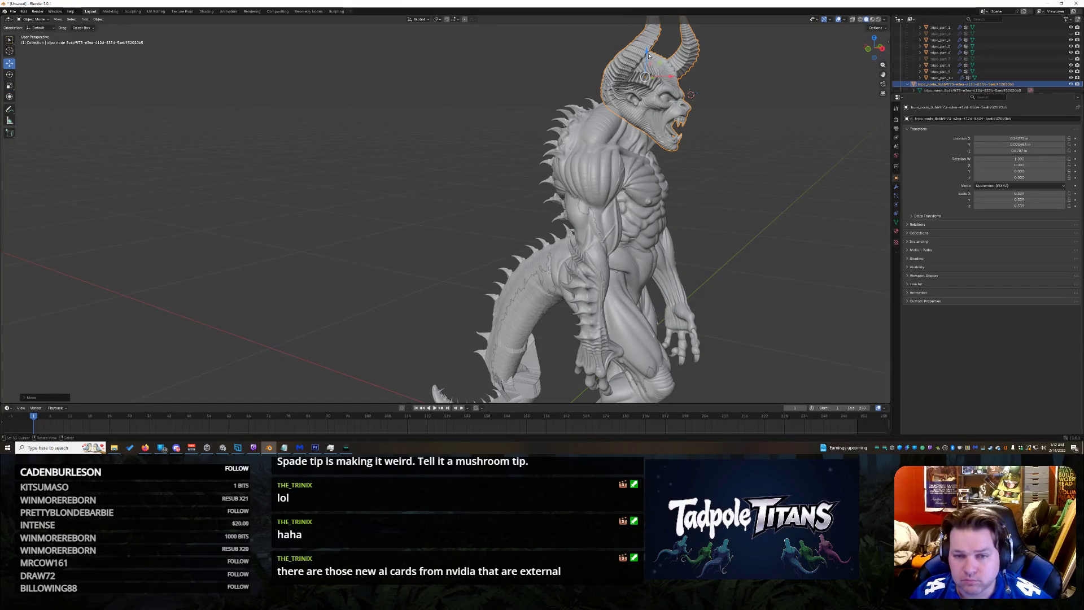
key("r")
left_click(690, 93)
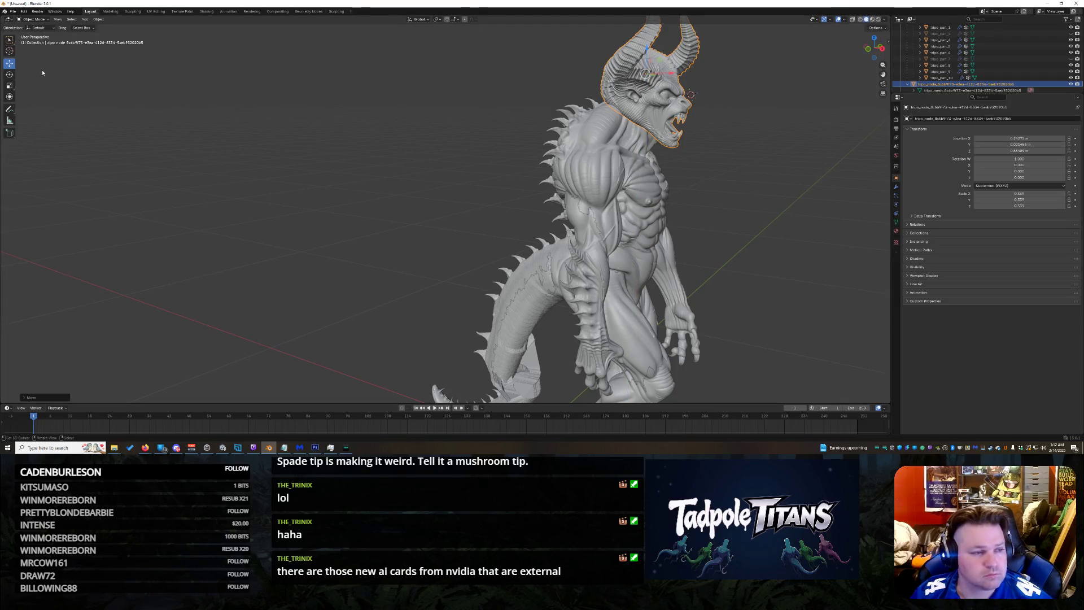
mouse_move(672, 70)
left_mouse_down()
mouse_move(669, 57)
mouse_move(746, 124)
left_mouse_up()
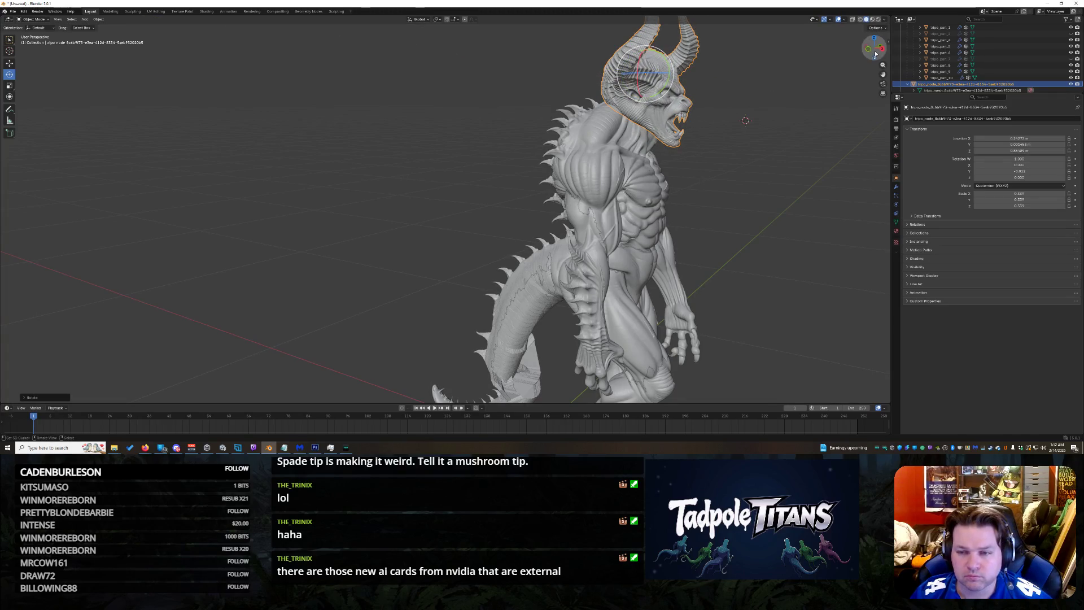
Step: Return to front view, switch back to the Move tool and select tripo_part_7
key("KP_1")
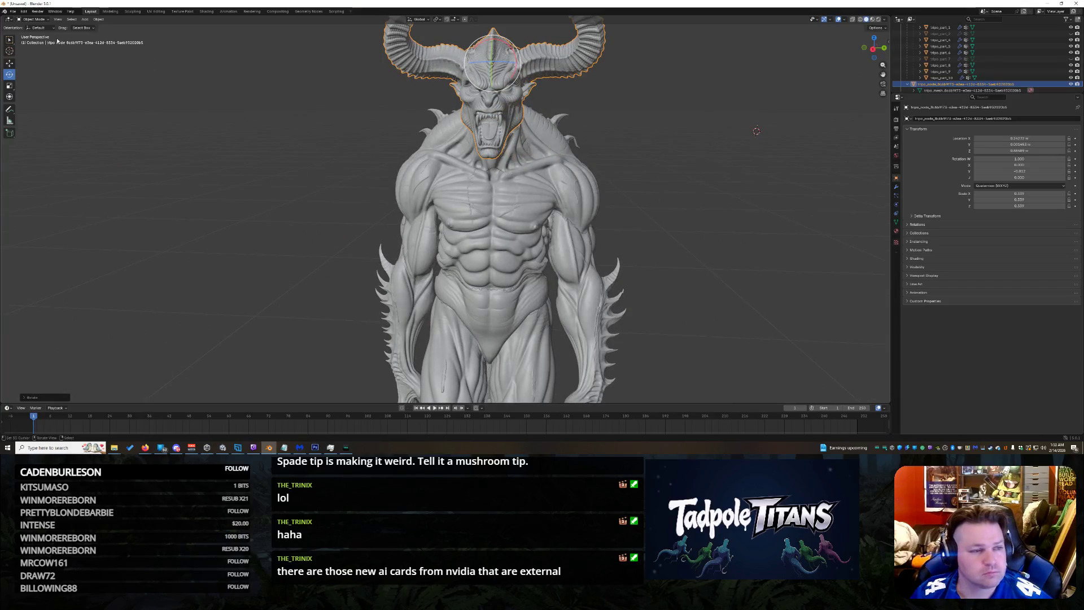
key("w")
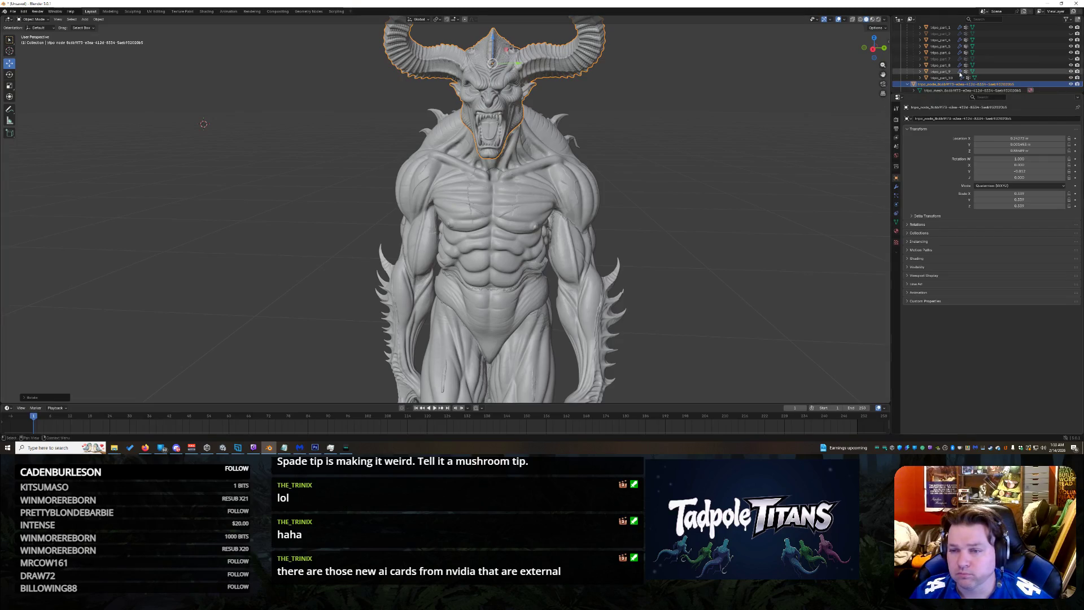
left_click(926, 61)
Step: Expand tripo_part_7 and bring up the context menu on its Mesh data entry
left_click(921, 60)
scroll(937, 86, "down", 2)
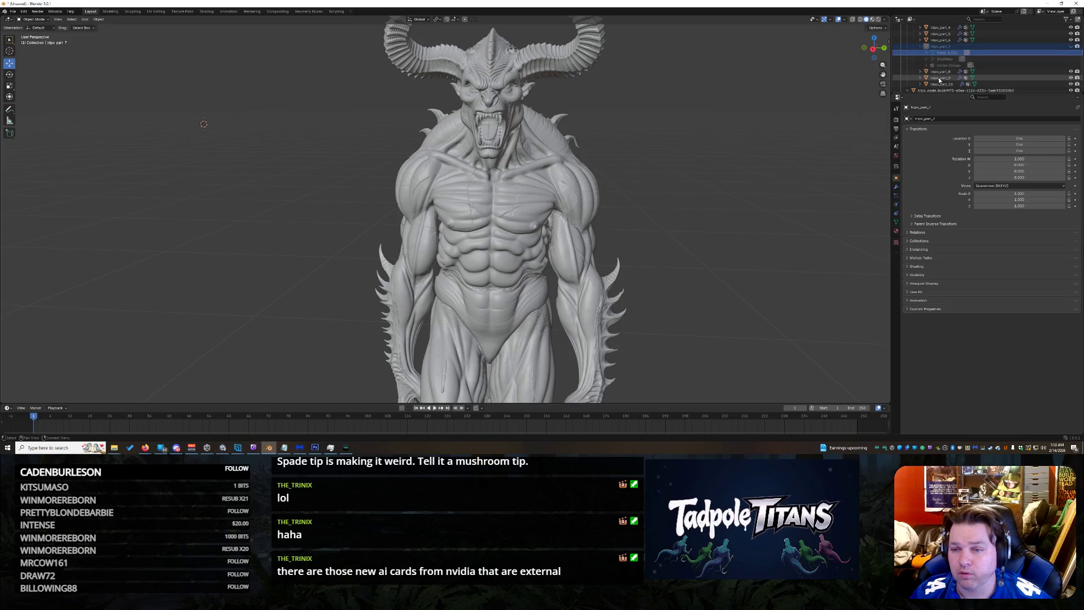
scroll(942, 77, "down", 3)
left_click(944, 68)
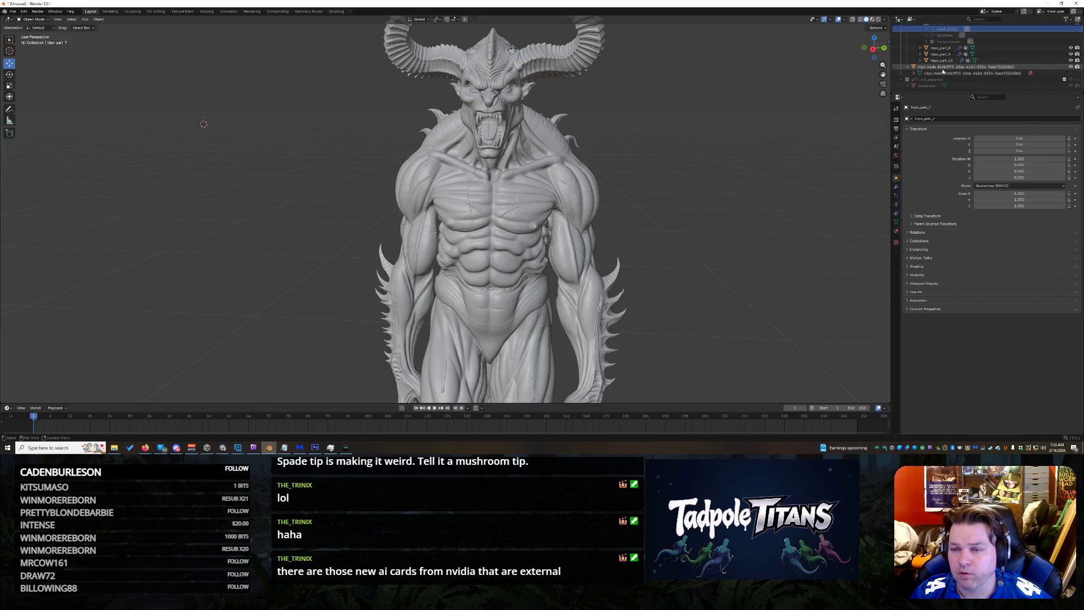
scroll(943, 70, "up", 2)
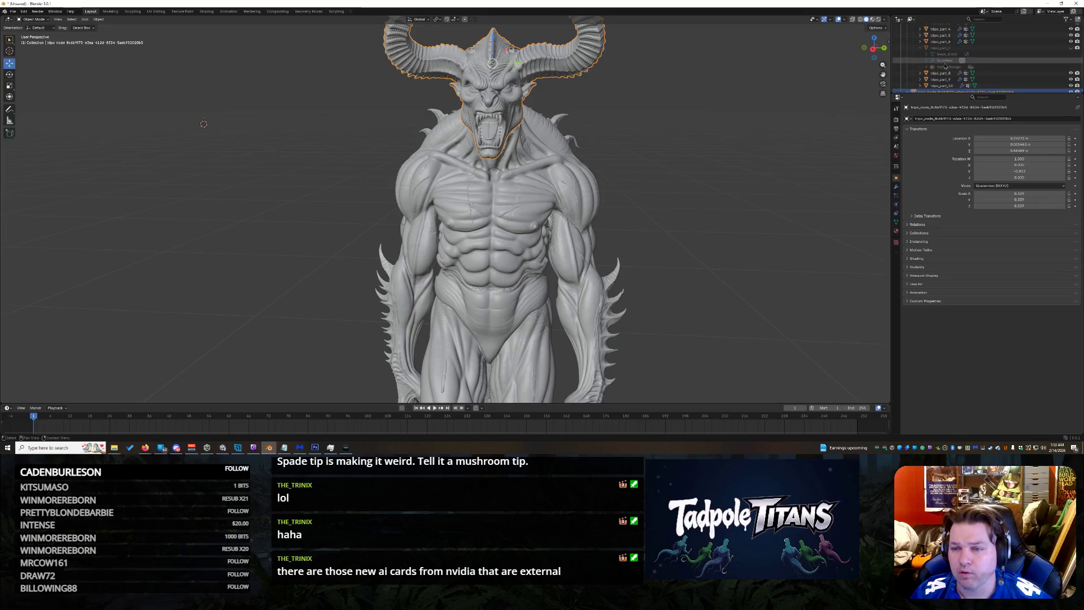
left_click(1037, 50)
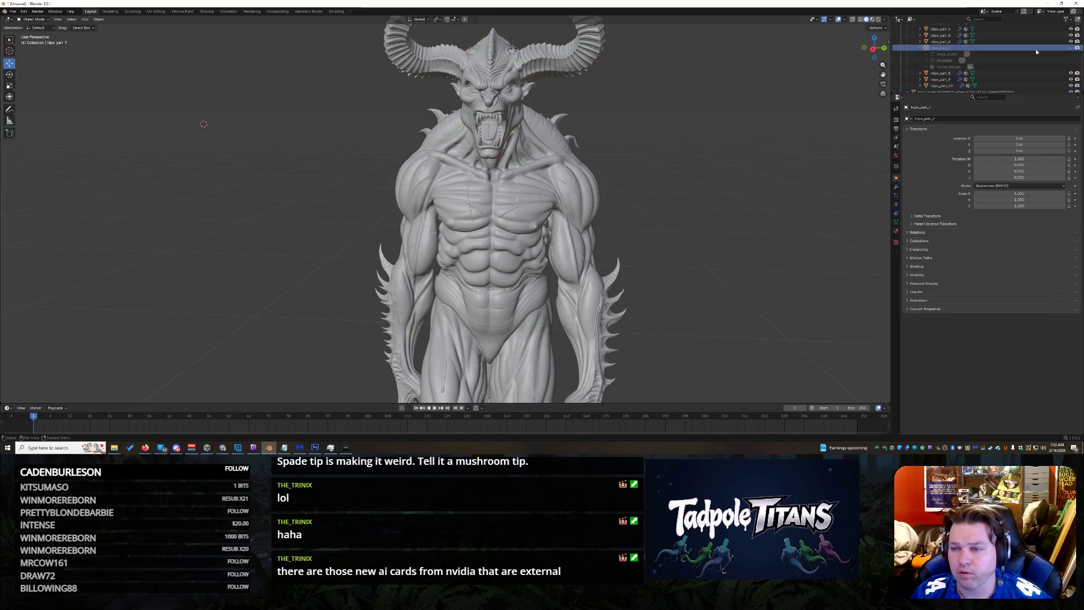
left_click(991, 54)
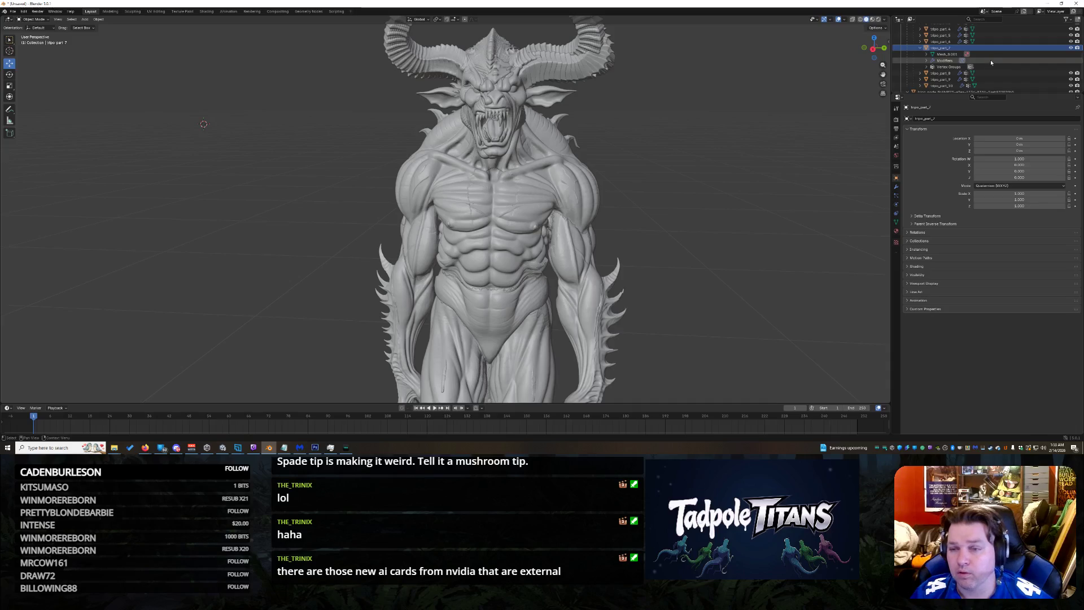
right_click(992, 57)
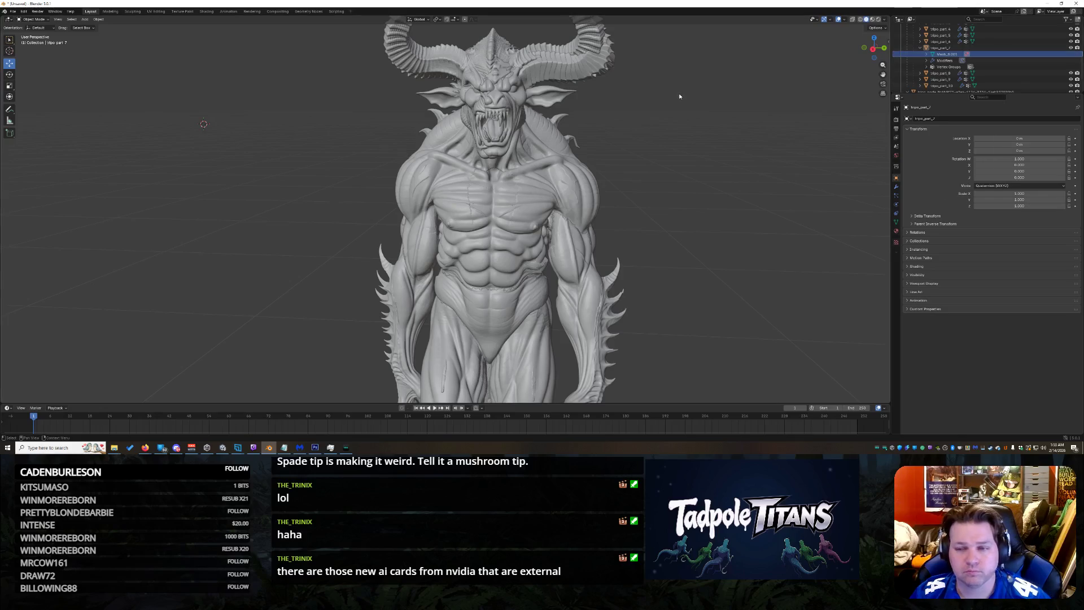
Step: Reselect the head part and open the interaction mode dropdown
left_click(956, 49)
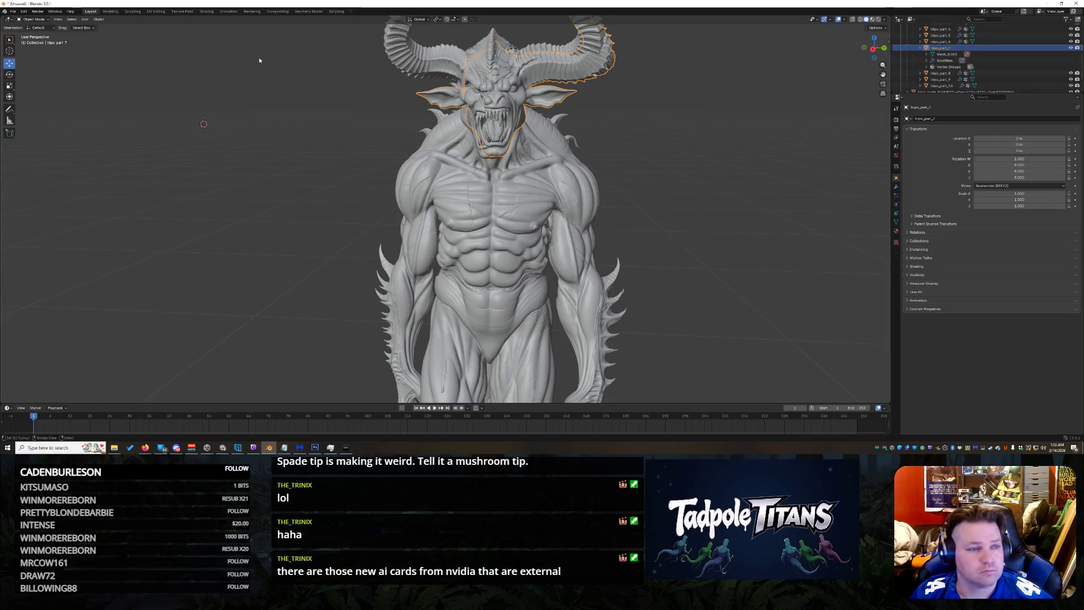
left_click(34, 19)
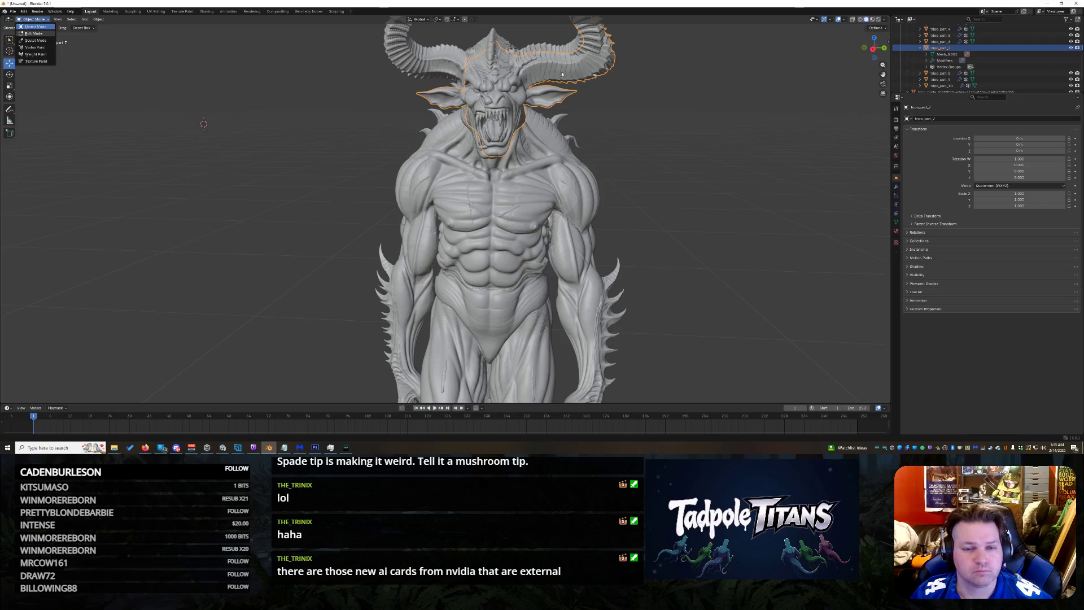
Step: Enter Edit Mode on the head, then hide the torso, left arm and grey horn parts
key("Tab")
scroll(686, 118, "up", 2)
scroll(685, 119, "down", 2)
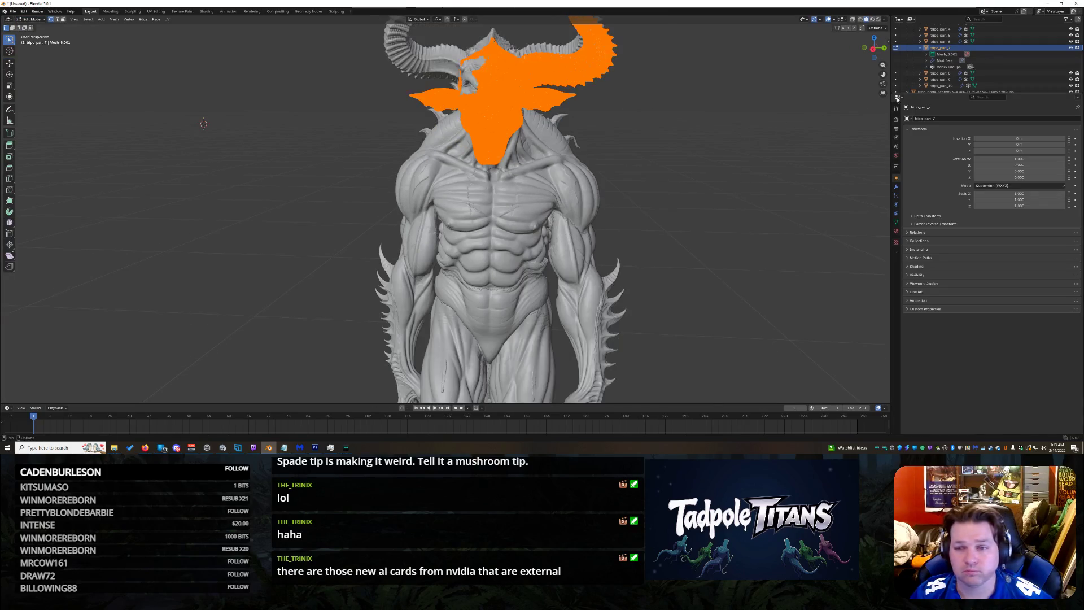
left_click(1071, 54)
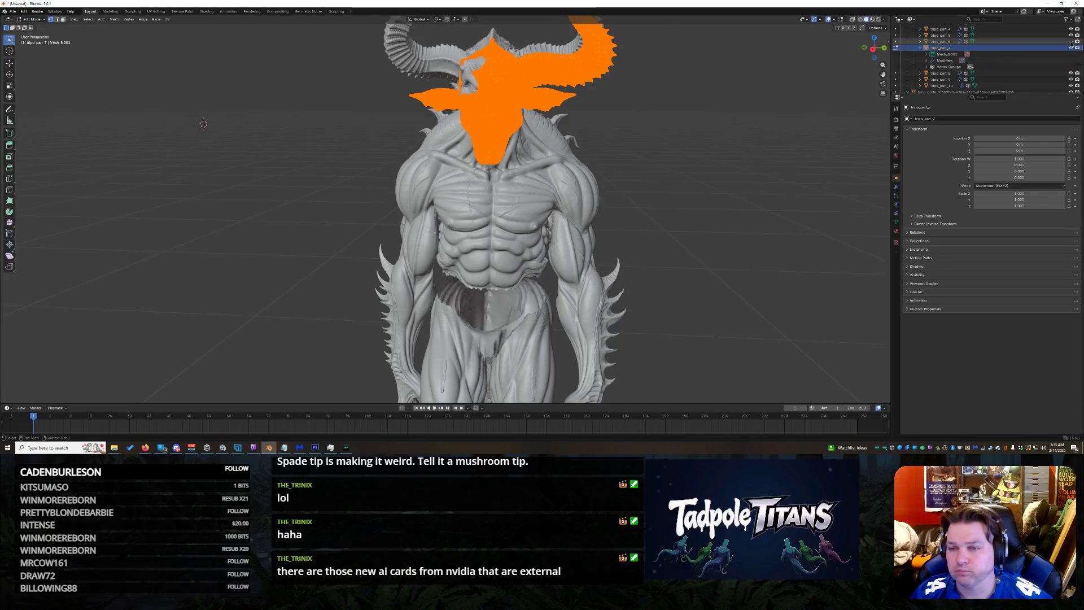
left_click(1071, 34)
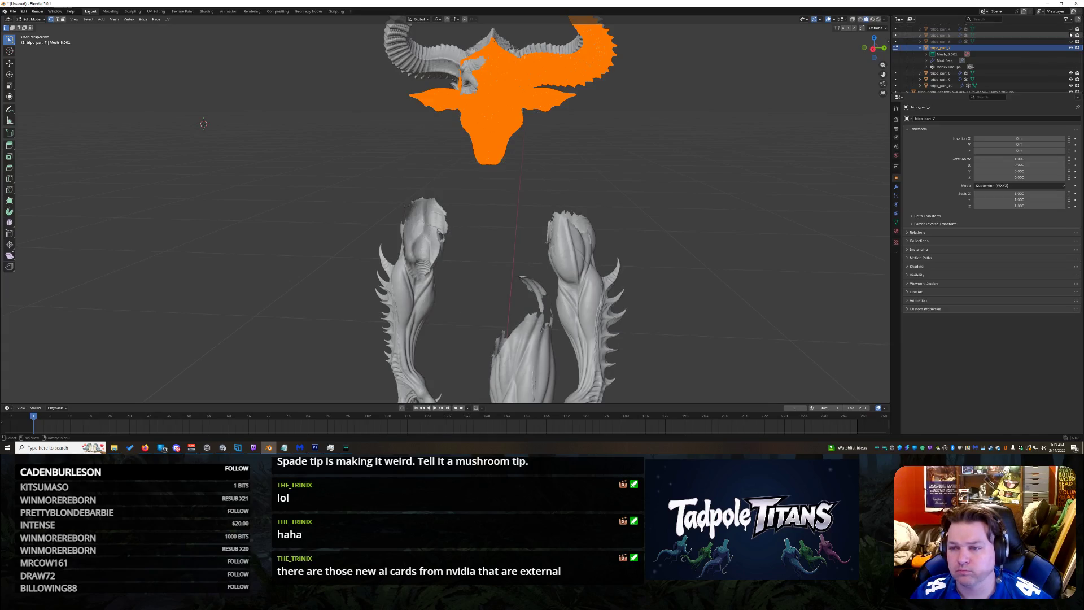
scroll(1075, 86, "up", 1)
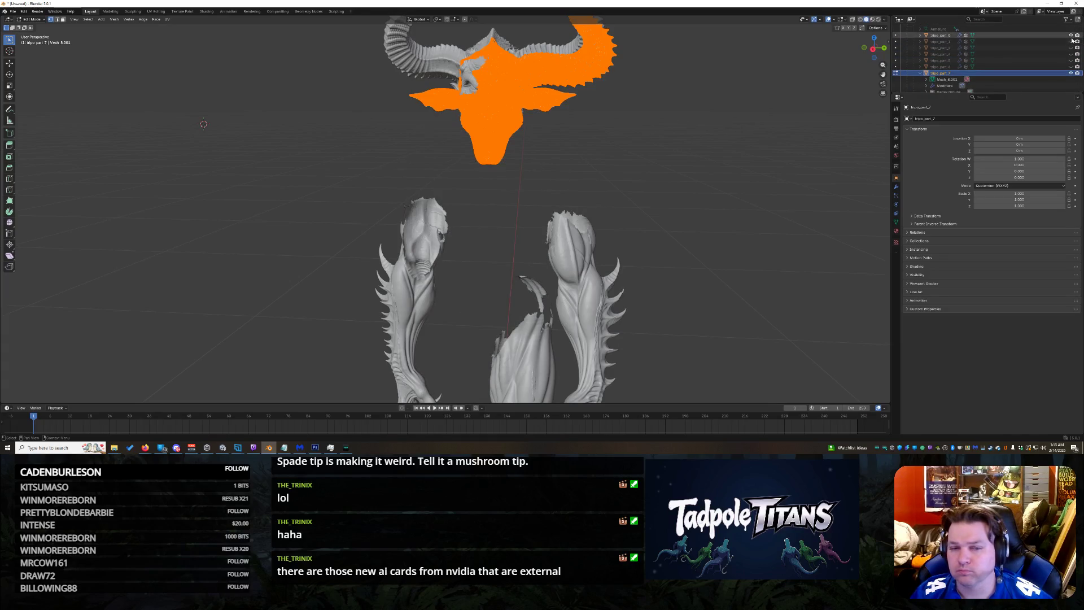
left_click(1076, 37)
scroll(1072, 42, "down", 3)
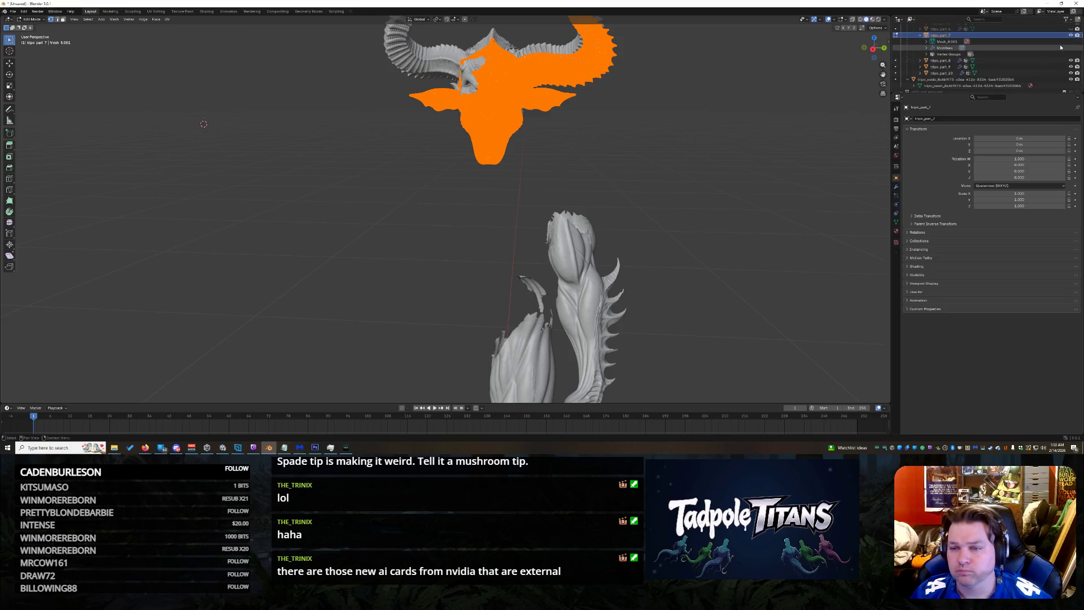
left_click(1074, 79)
scroll(881, 68, "up", 2)
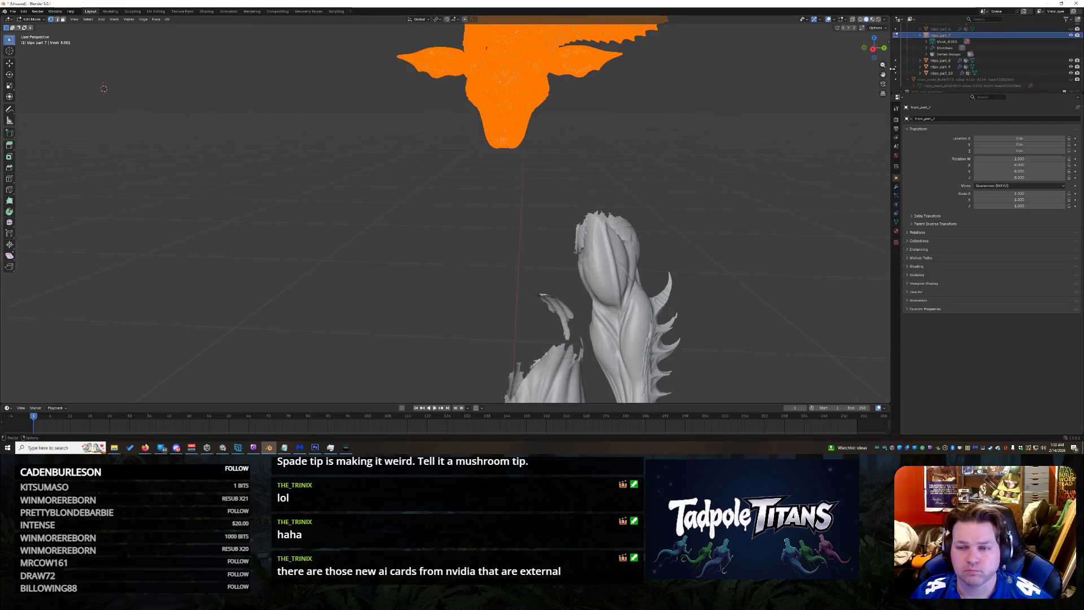
Step: Orbit around the orange head to check it from the front, then leave Edit Mode
middle_click_drag(881, 73, 839, 68)
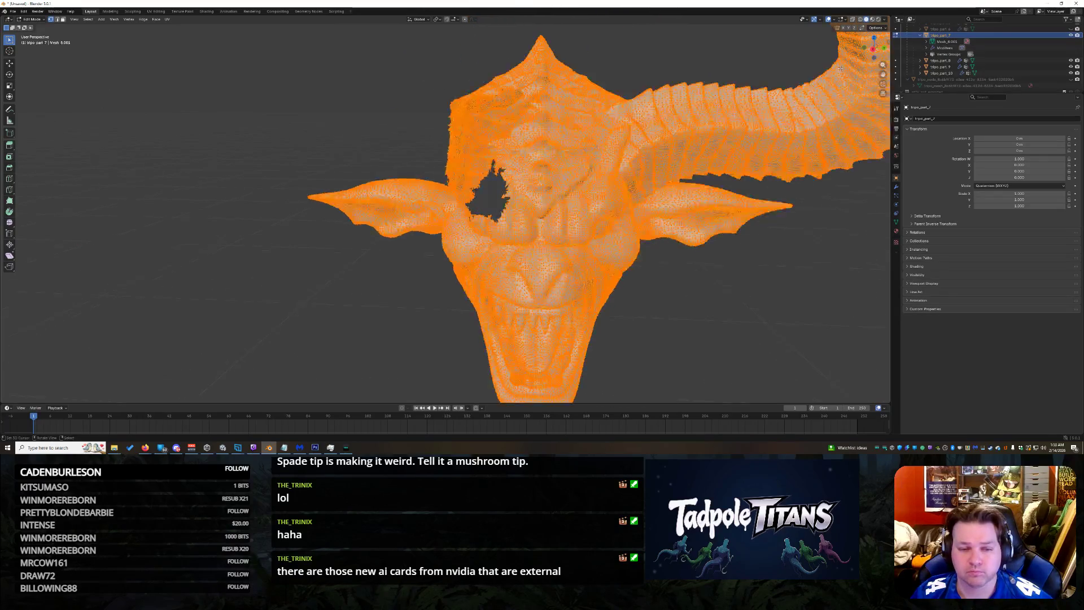
scroll(839, 68, "up", 5)
scroll(840, 69, "down", 3)
scroll(840, 68, "down", 3)
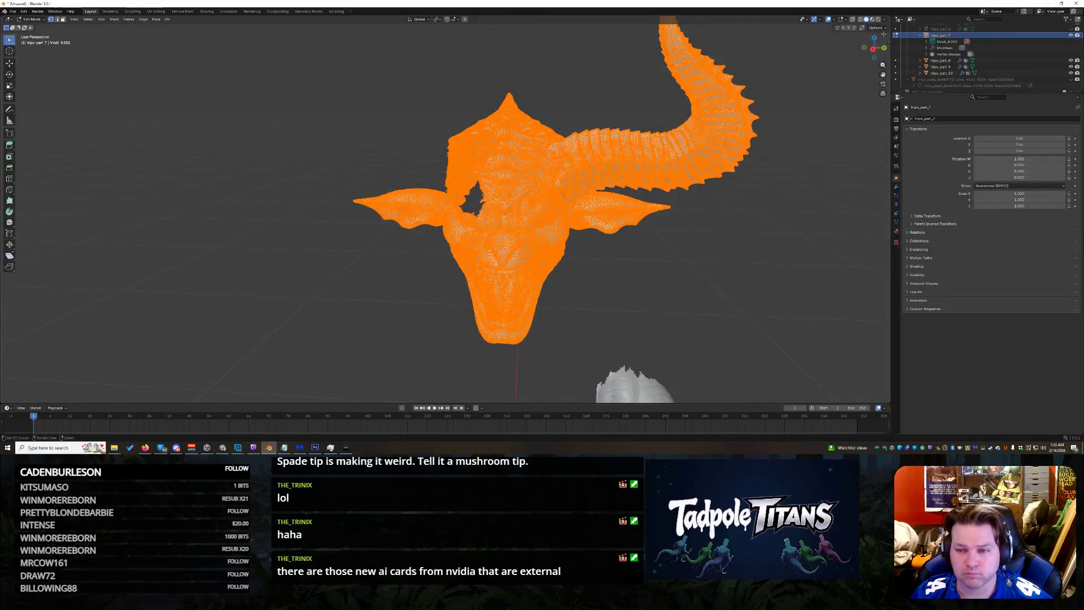
middle_click_drag(878, 54, 880, 48)
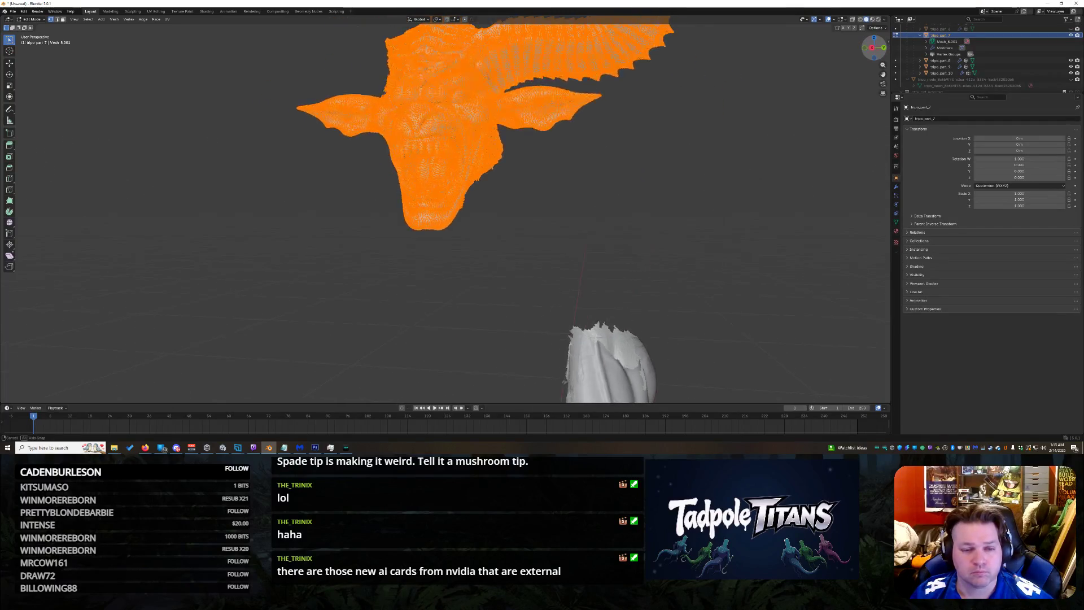
left_click_drag(874, 47, 876, 48)
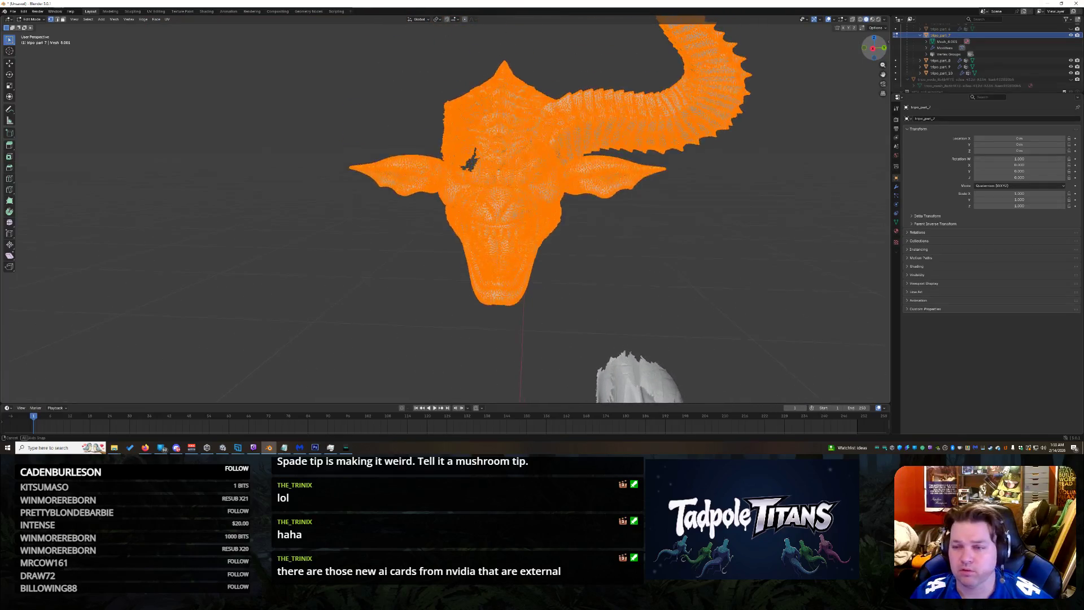
left_click_drag(874, 48, 876, 50)
scroll(949, 41, "up", 4)
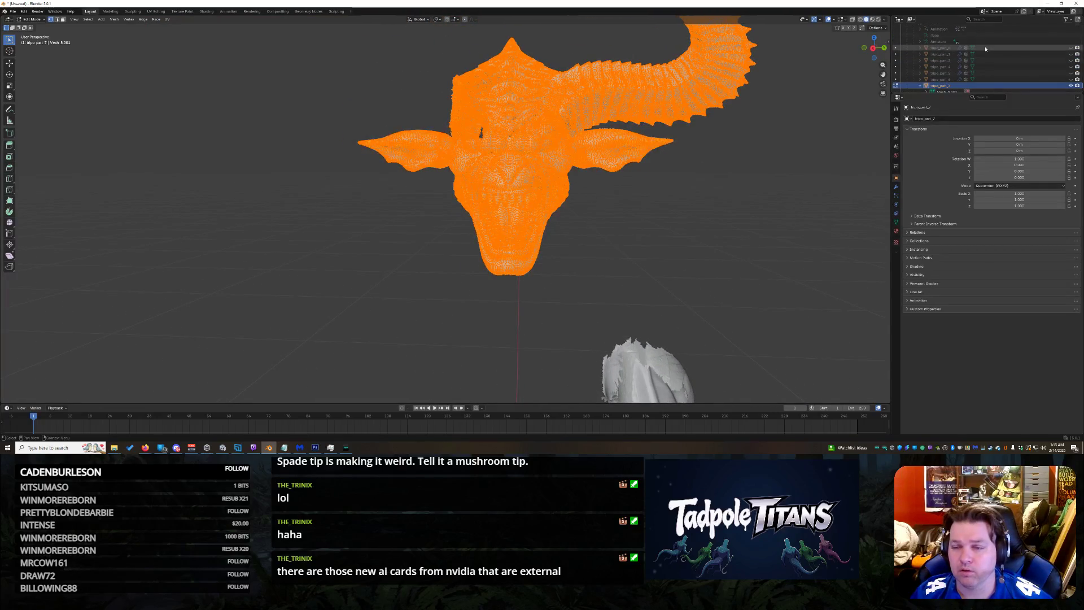
scroll(1005, 50, "down", 2)
scroll(1017, 54, "down", 2)
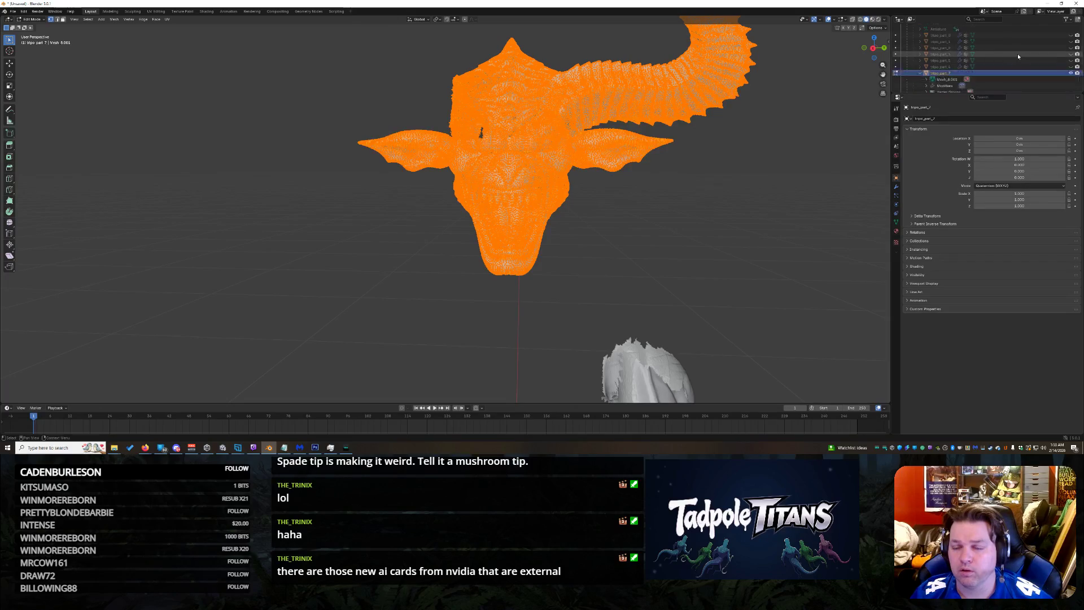
scroll(1014, 56, "up", 2)
key("Tab")
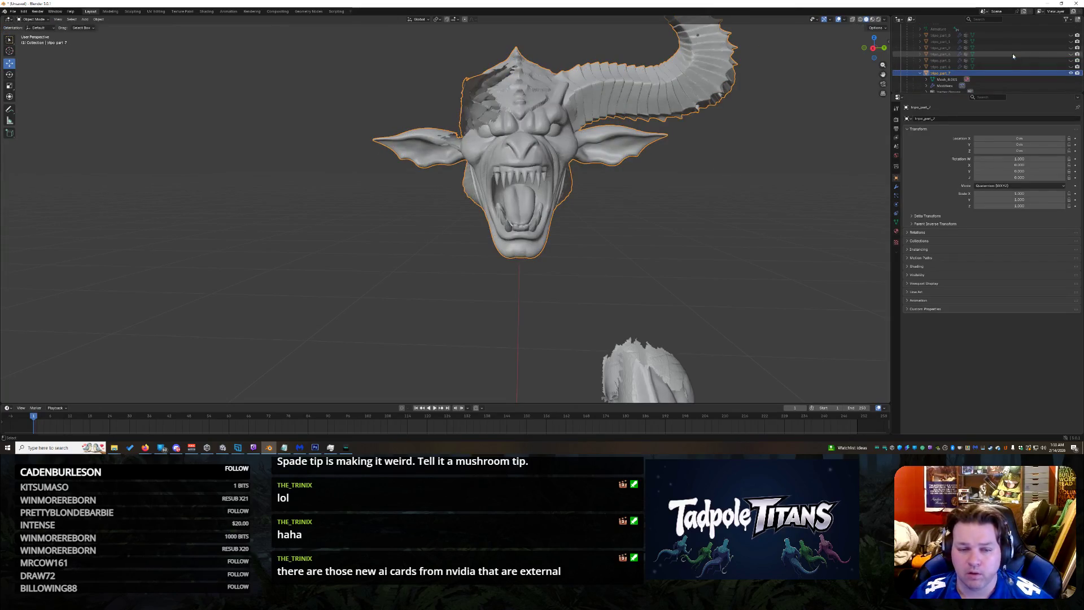
Step: Unhide all parts and undo back through head edits to the version without large ears
key("alt+h")
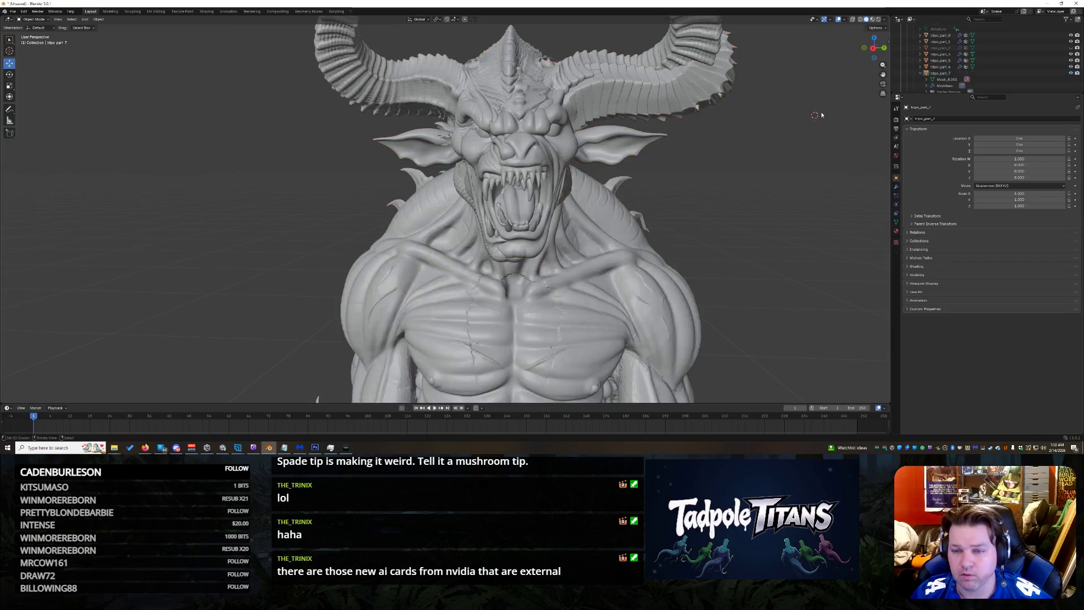
key("h")
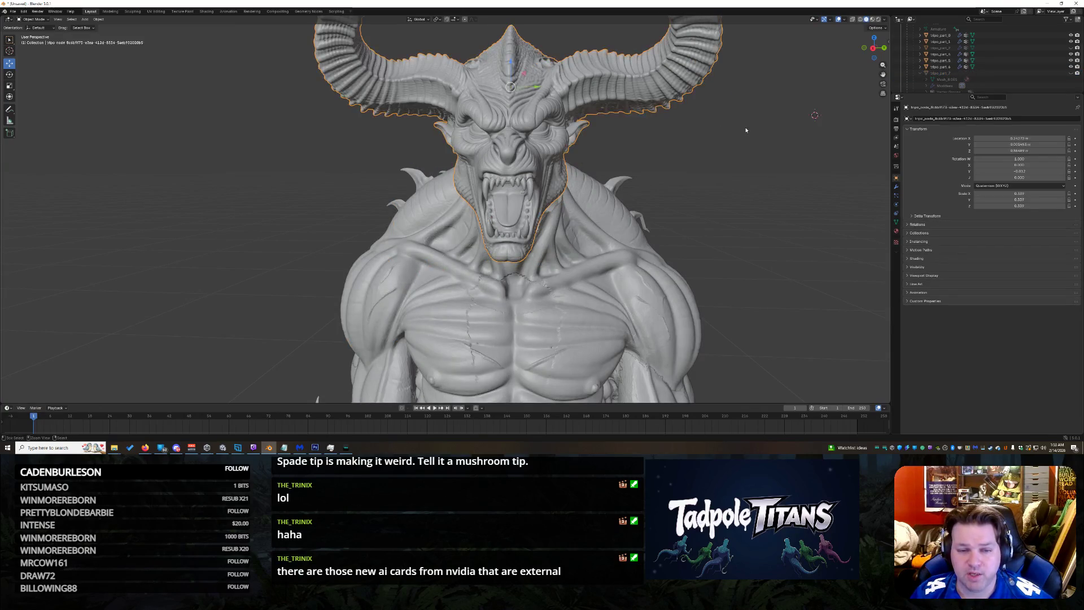
key("ctrl+z")
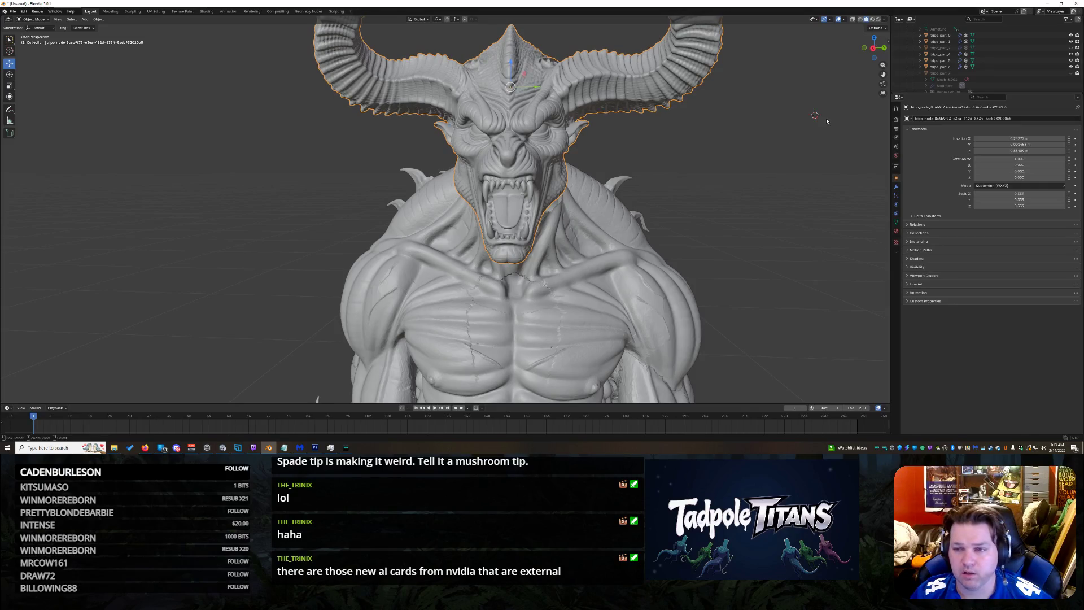
key("ctrl+z")
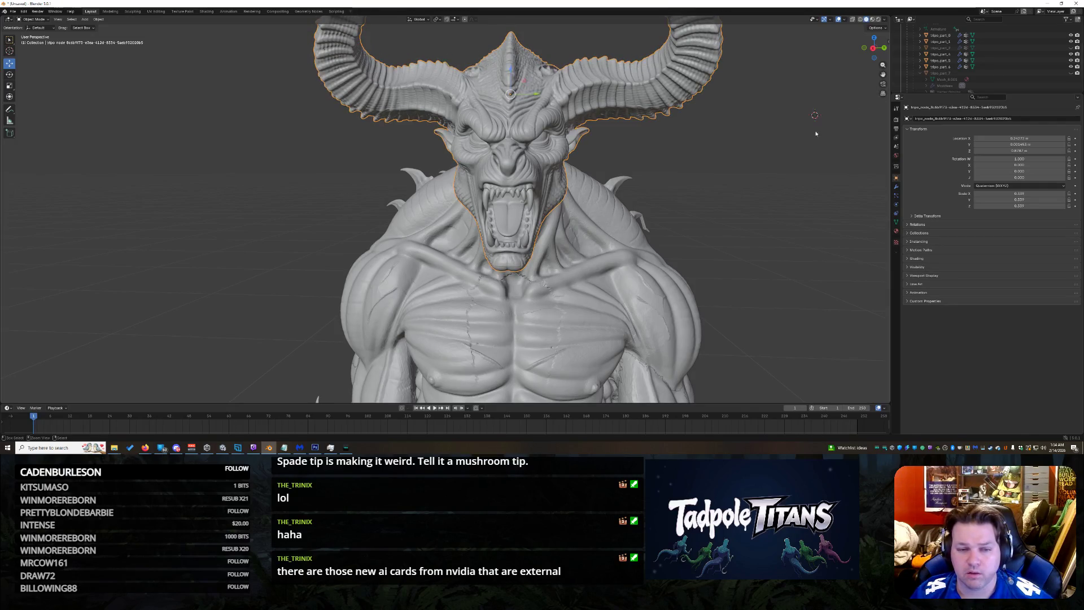
key("ctrl+z")
key("ctrl+z")
key("ctrl+z")
Step: Redo to compare the two head versions and restore the head's selection
key("ctrl+shift+z")
key("ctrl+z")
key("ctrl+shift+z")
key("ctrl+z")
key("ctrl+shift+z")
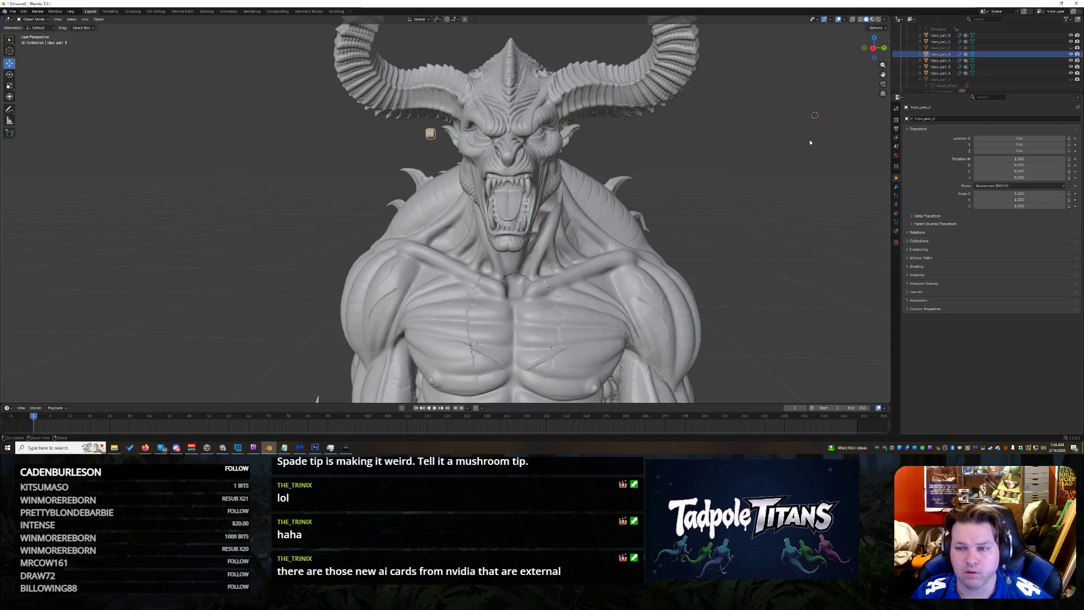
left_click_drag(875, 48, 876, 51)
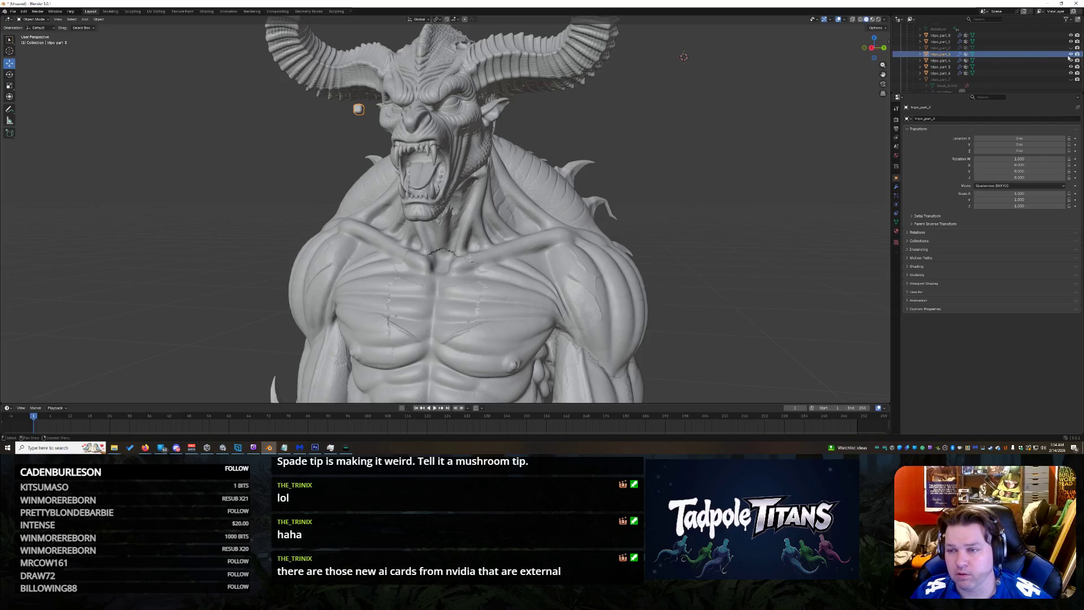
Step: Show and select the large-eared head tripo_part_7, hiding tripo_part_5, tripo_part_6 and the torso
left_click(699, 152)
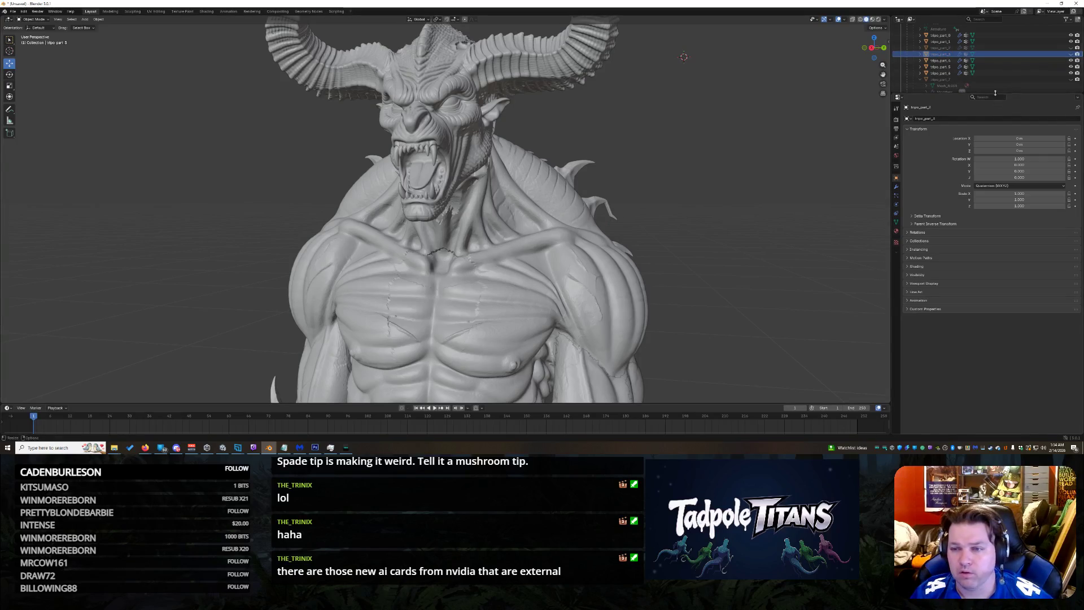
left_click(1072, 79)
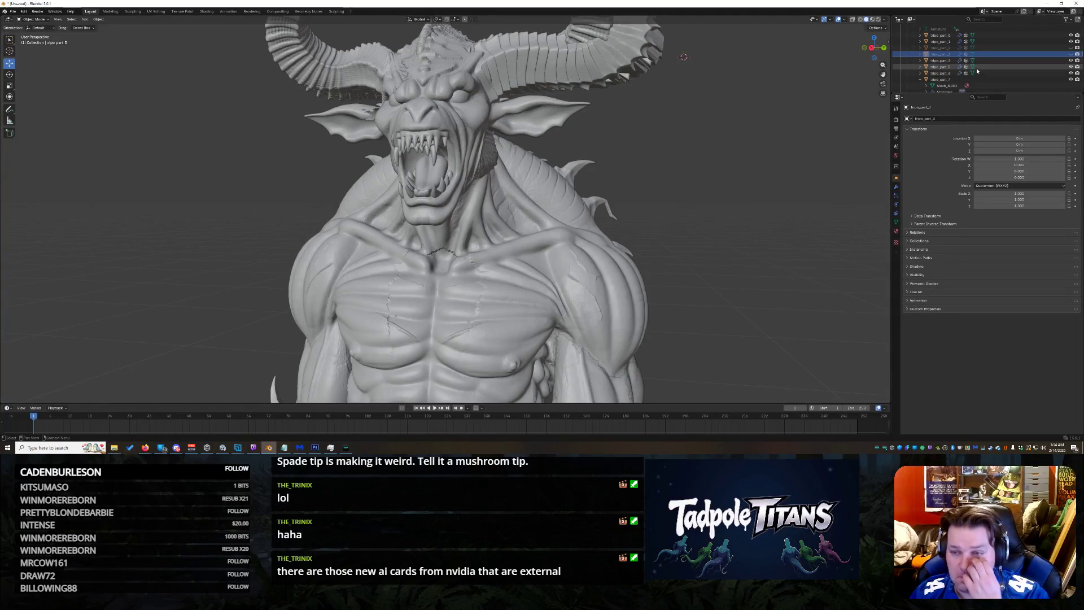
left_click(976, 80)
scroll(1000, 72, "down", 2)
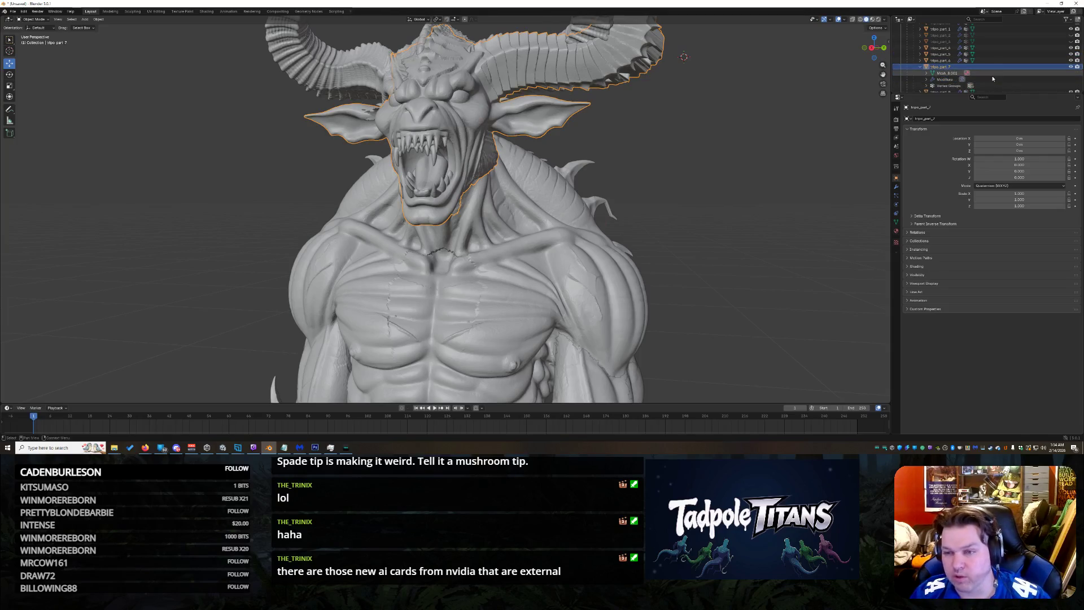
left_click(1072, 60)
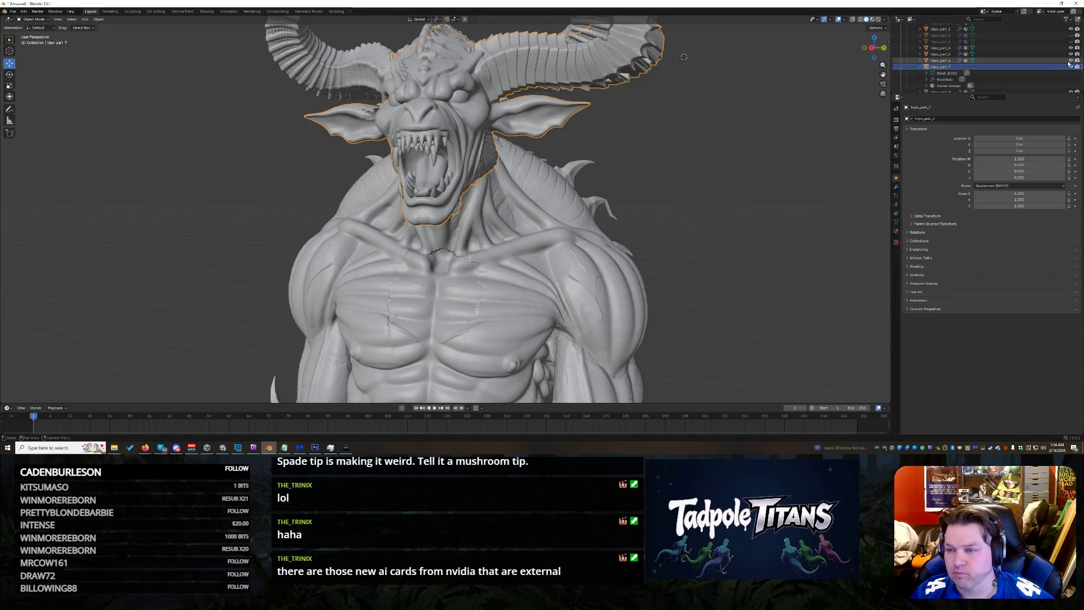
left_click(1072, 49)
scroll(1072, 51, "down", 2)
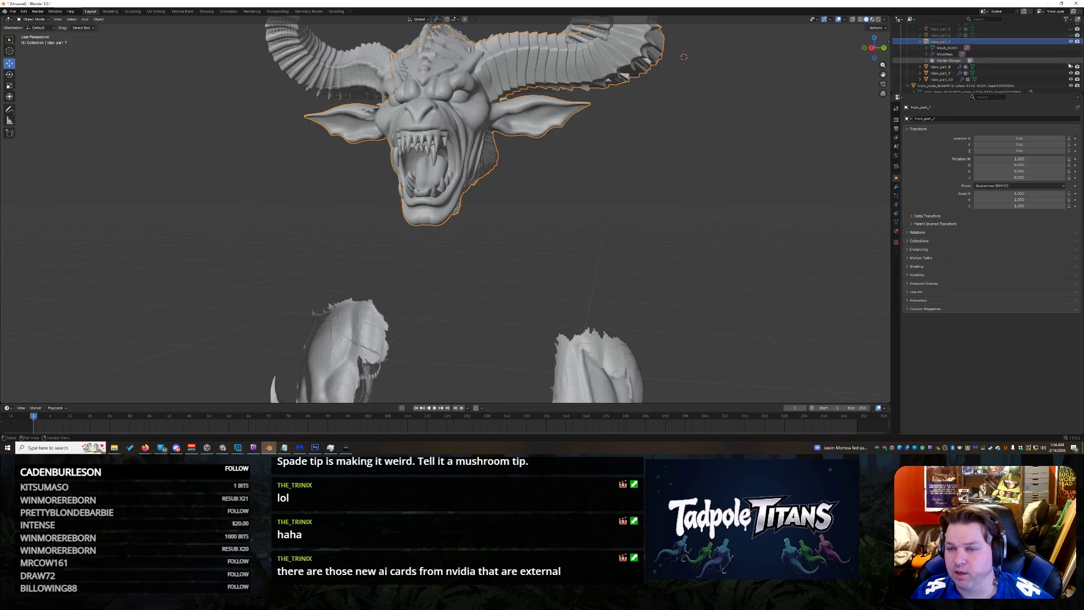
scroll(1072, 51, "down", 2)
scroll(678, 85, "up", 1)
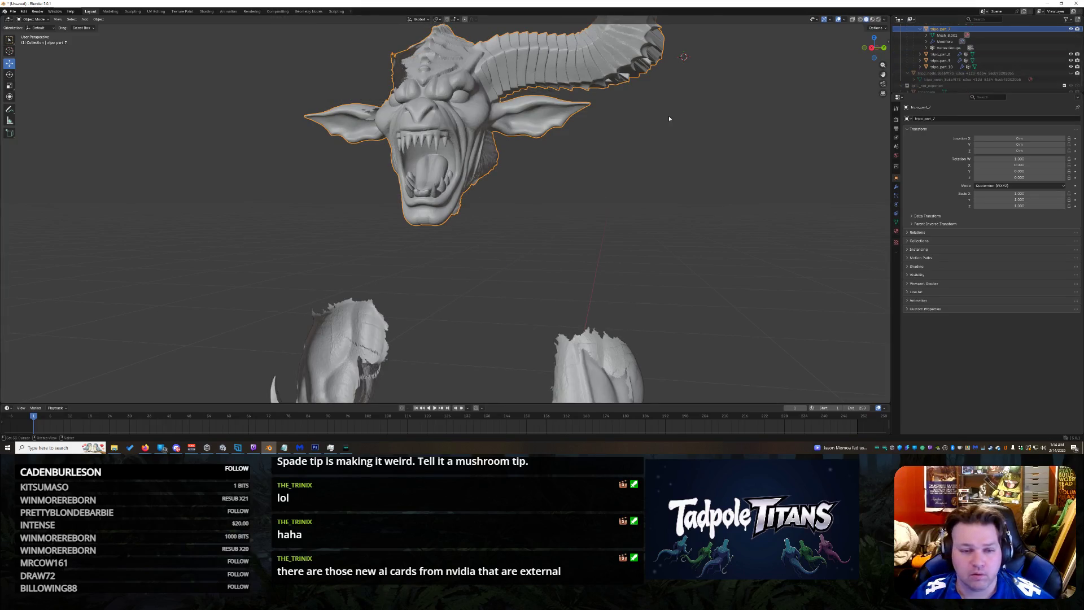
scroll(671, 117, "up", 4)
scroll(681, 119, "down", 5)
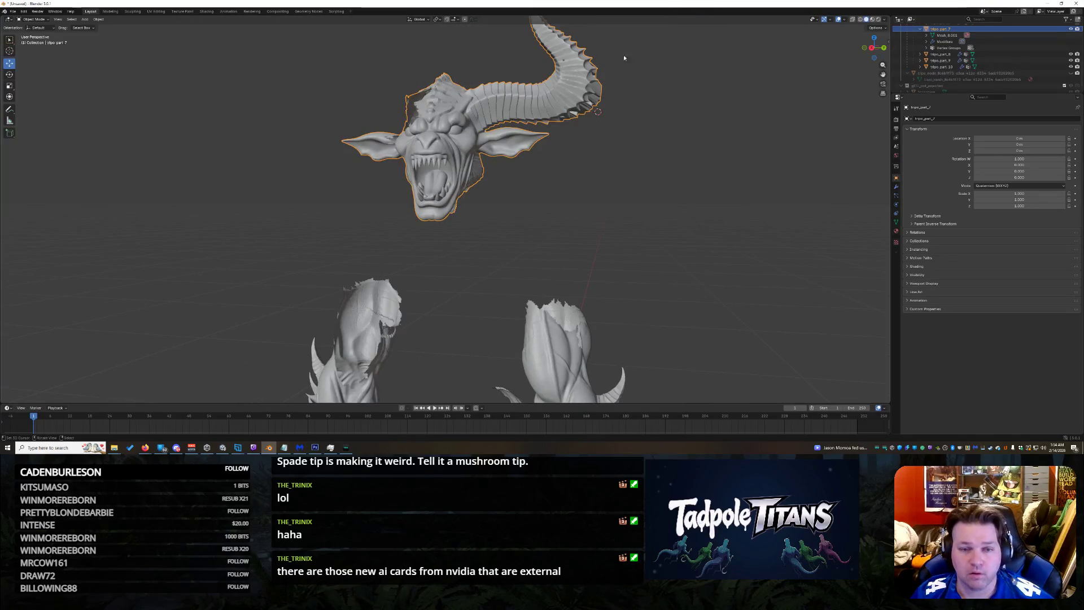
Step: Switch the head into Edit Mode and reframe the view on the orange mesh
left_click(34, 18)
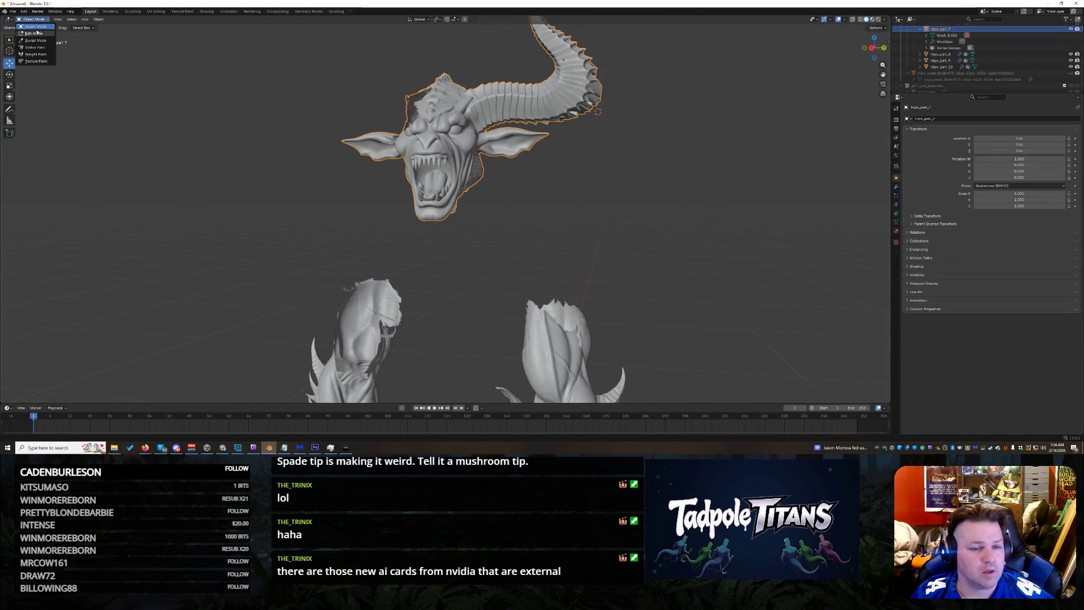
left_click(34, 36)
scroll(574, 148, "up", 3)
scroll(573, 148, "up", 3)
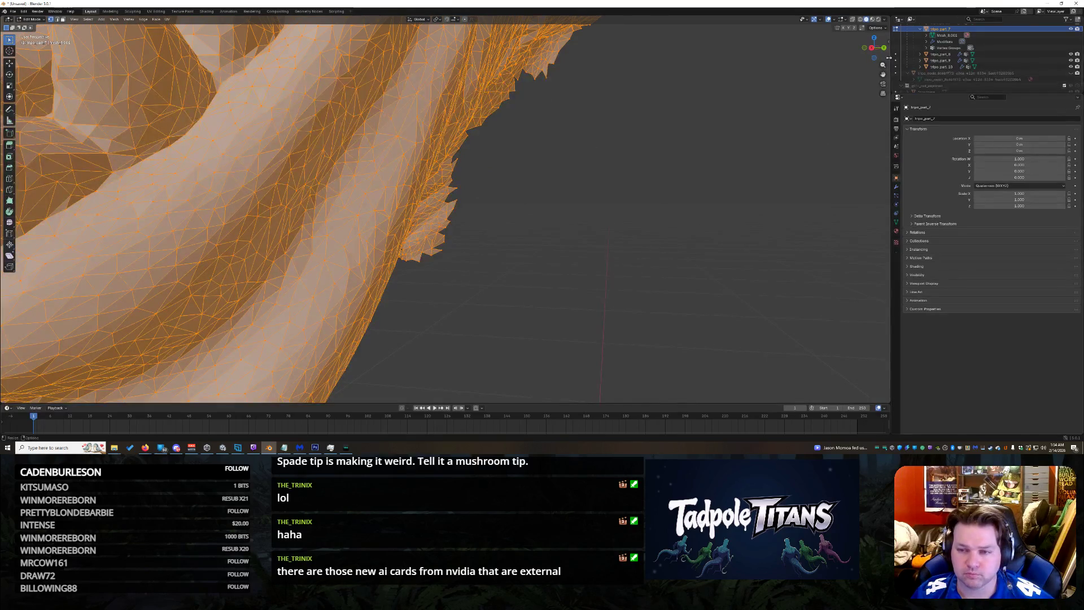
mouse_move(883, 74)
left_mouse_down()
mouse_move(883, 94)
mouse_move(853, 90)
mouse_move(593, 17)
left_mouse_up()
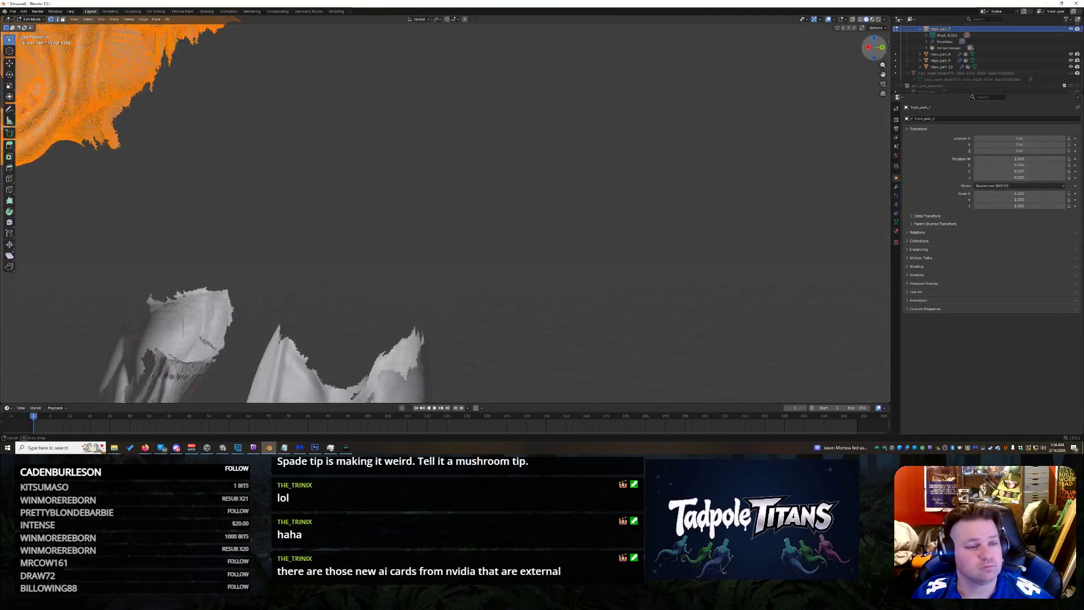
middle_click_drag(296, 333, 438, 149, "shift")
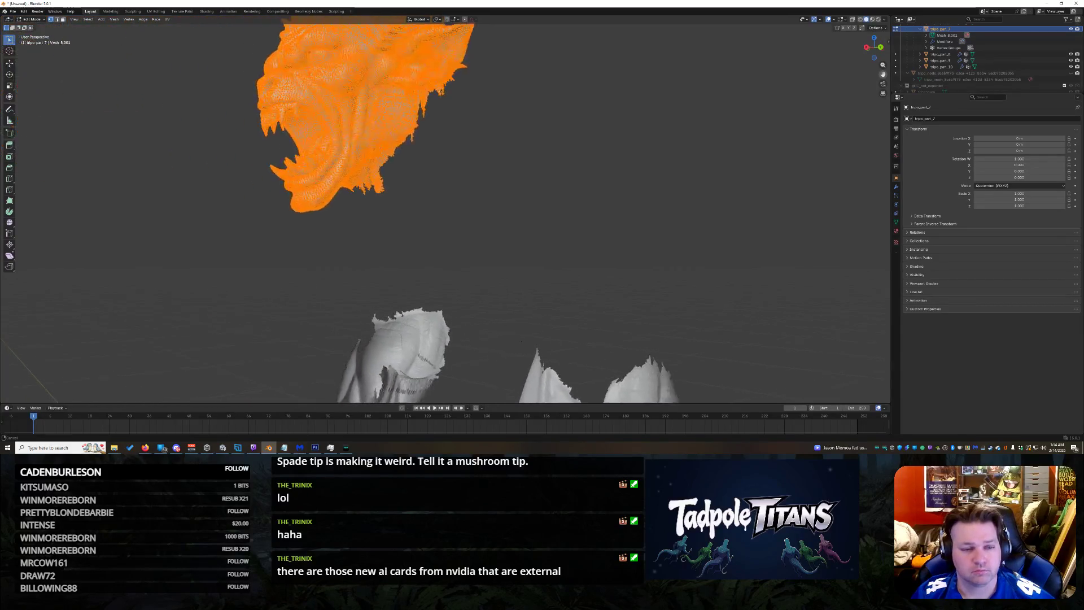
left_click(437, 149)
key("ctrl+z")
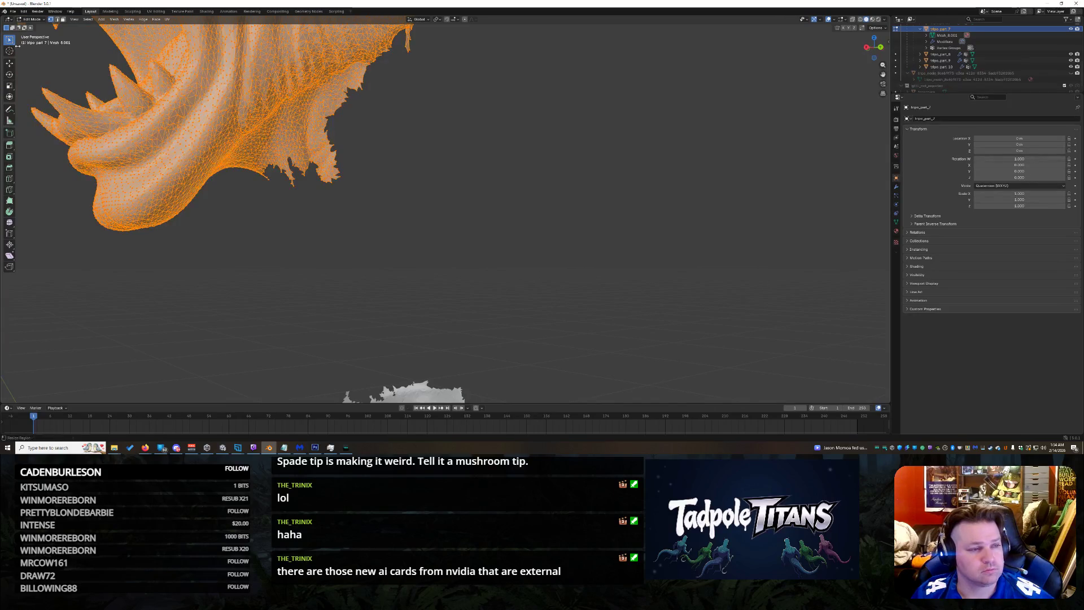
Step: Lasso-select the jagged fringe faces along the head's lower edge
left_click_drag(10, 40, 25, 56)
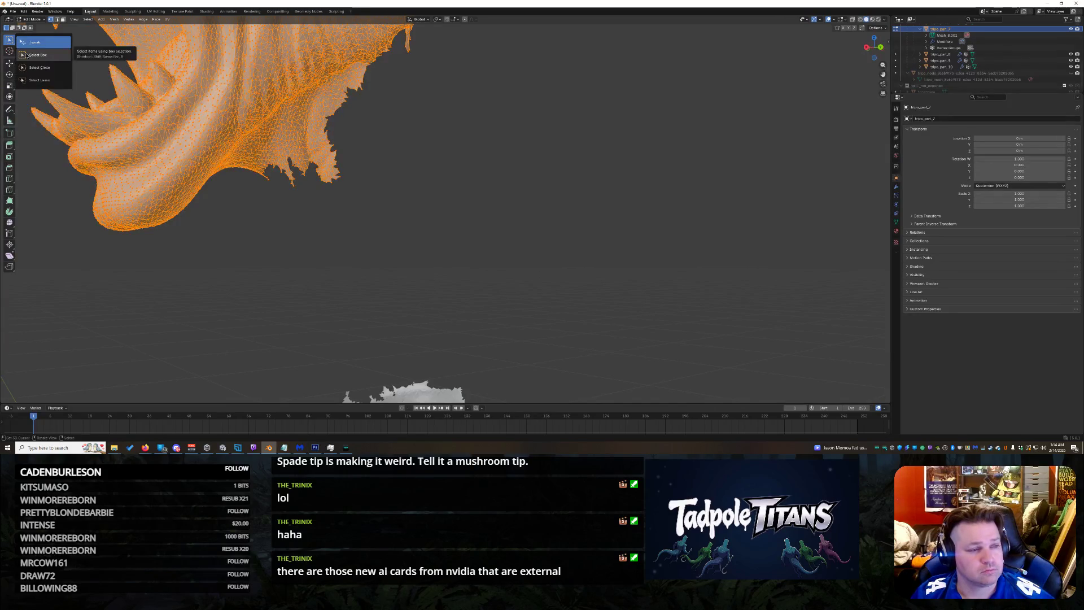
left_click(38, 80)
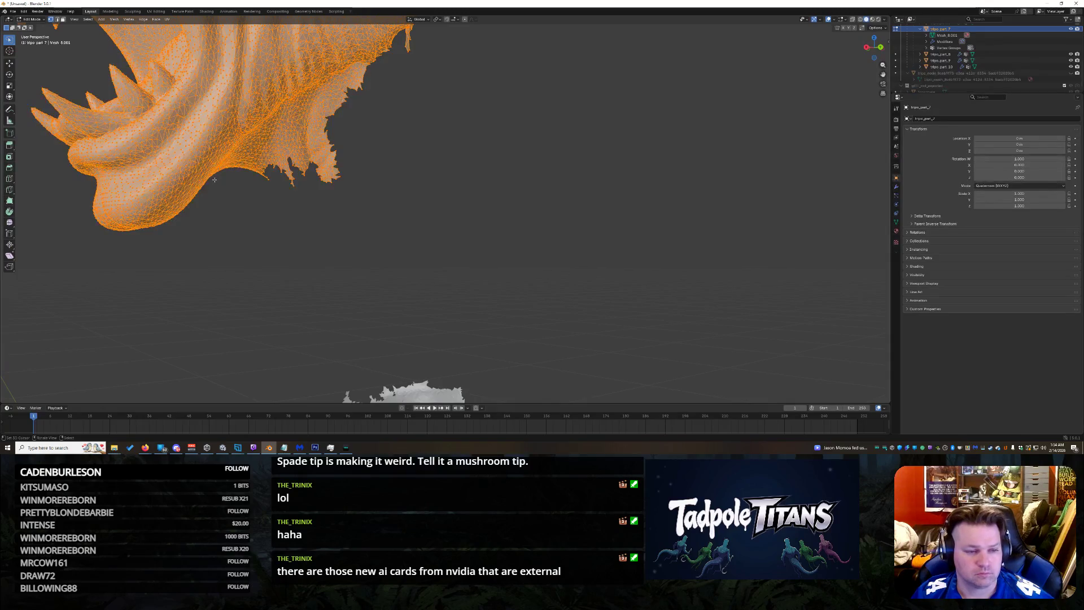
left_click_drag(291, 96, 456, 202)
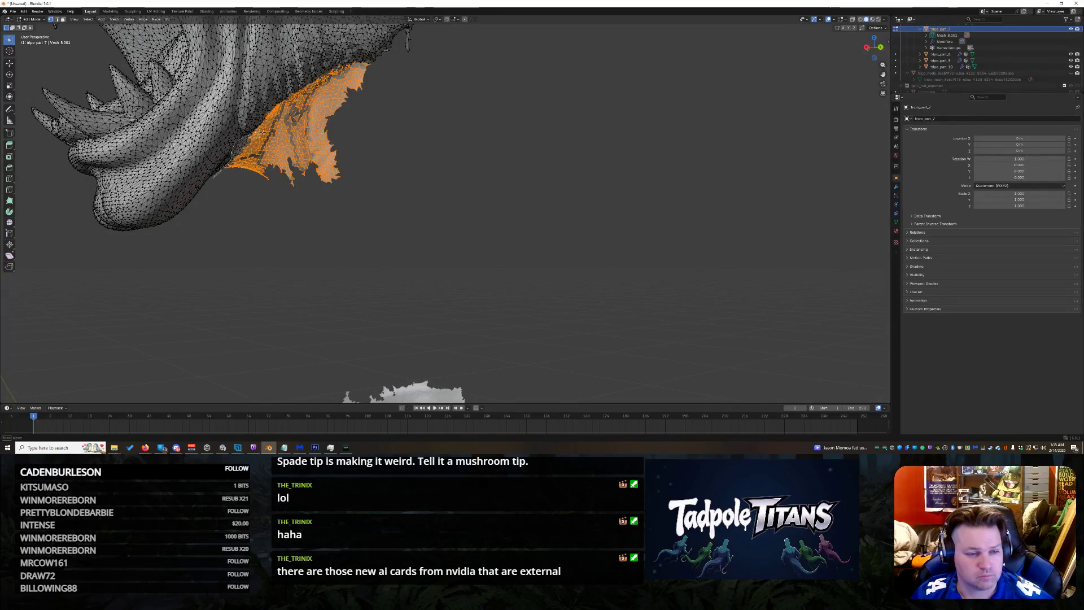
Step: Lasso-add the lower edge, lower-left edge, lower tip and upper part of the jaw fragment to the selection
left_click_drag(221, 170, 260, 186, "shift")
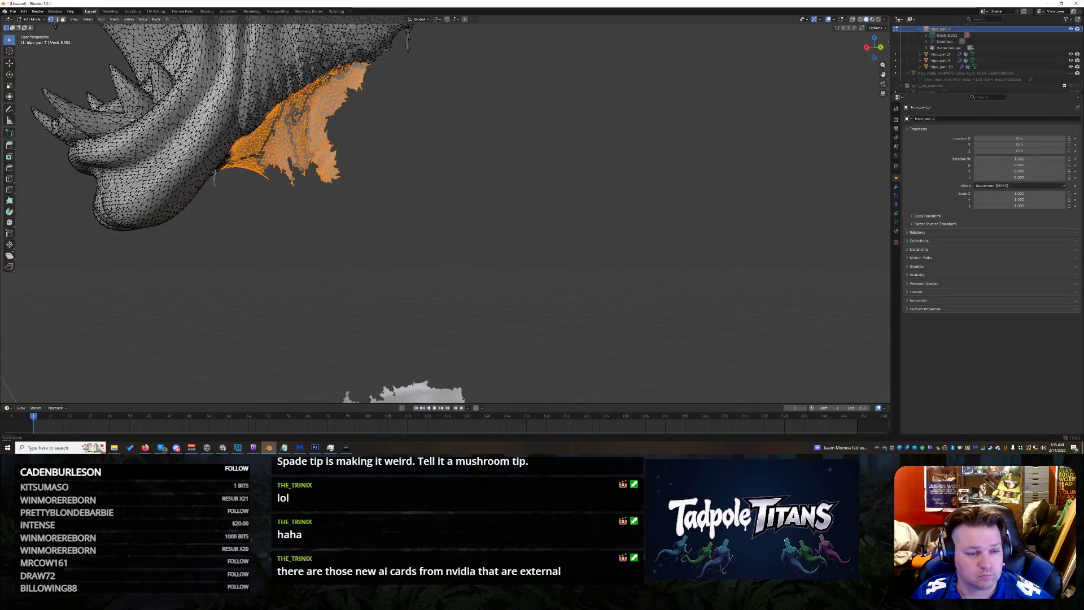
left_click_drag(250, 142, 237, 166, "shift")
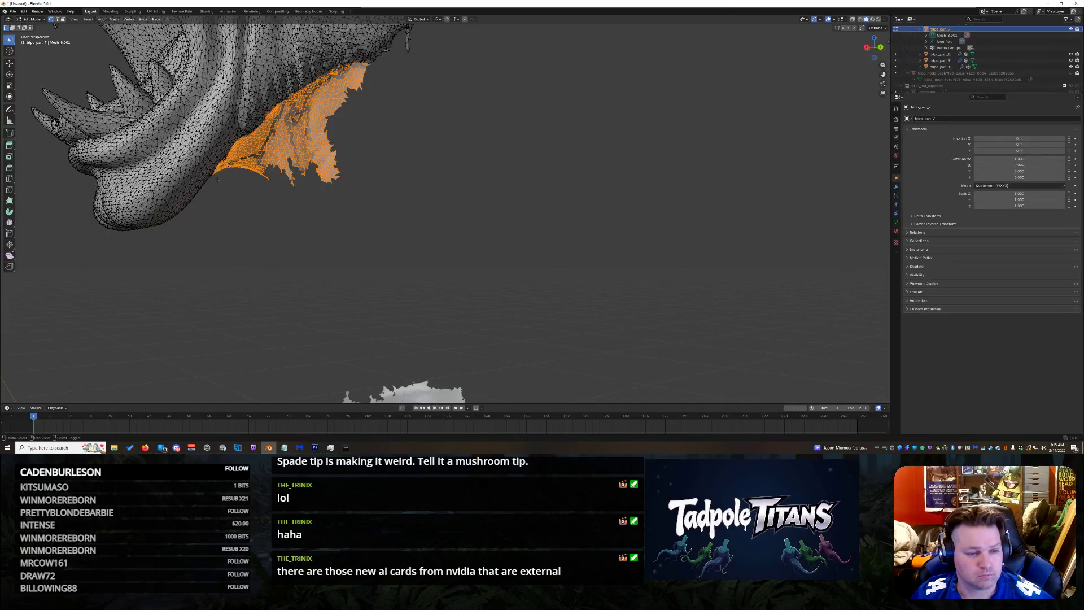
mouse_move(228, 160)
left_mouse_down("shift")
mouse_move(362, 167)
mouse_move(322, 123)
left_mouse_up("shift")
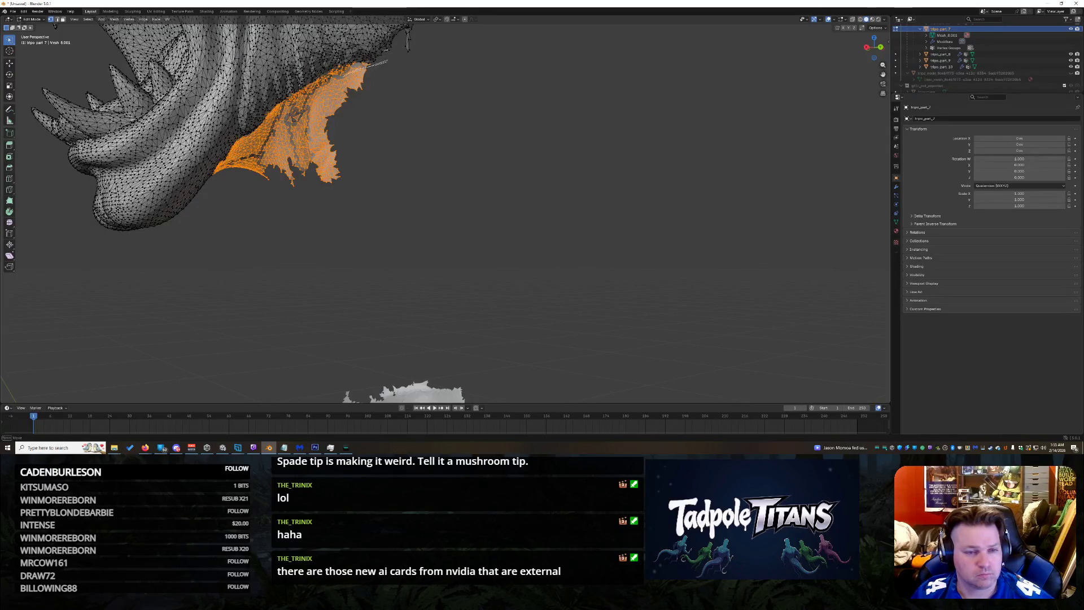
left_click_drag(324, 67, 378, 73, "shift")
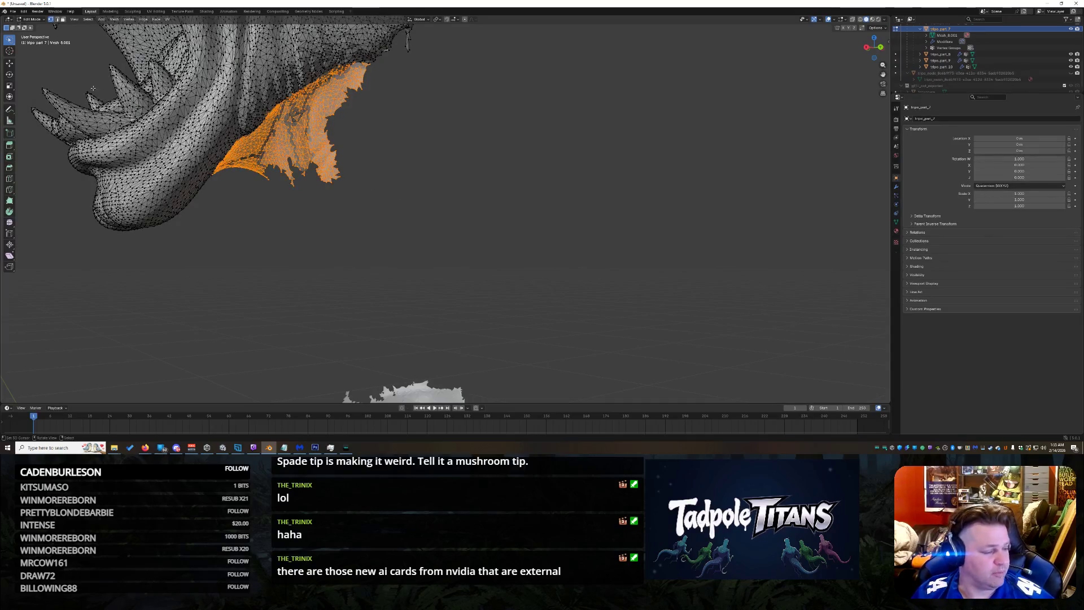
Step: Invert the selection to the rest of the head, delete those vertices, then undo the deletion
left_click(88, 19)
left_click(102, 38)
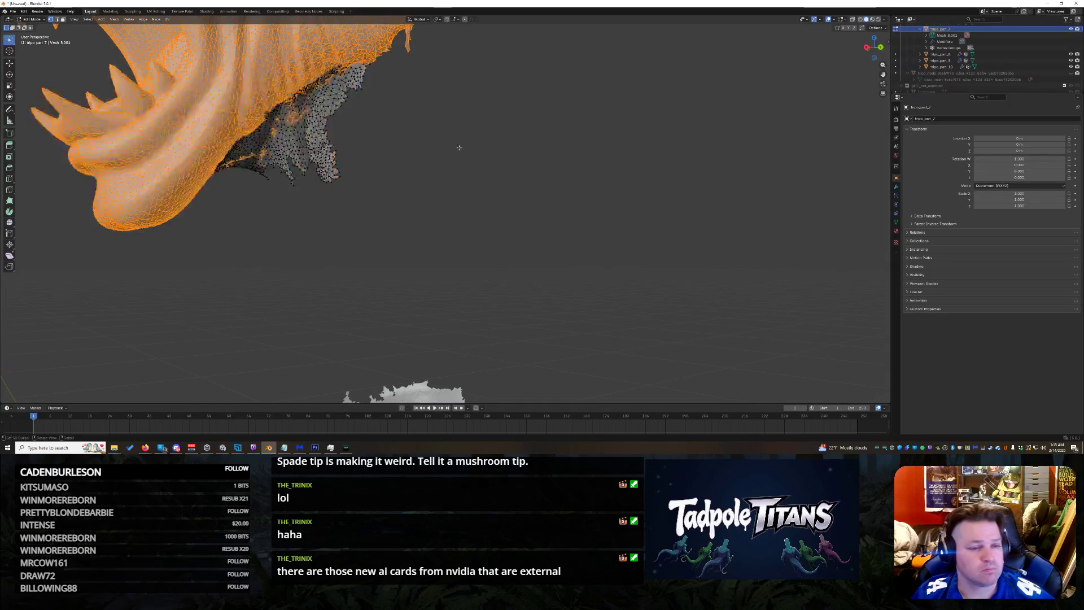
key("x")
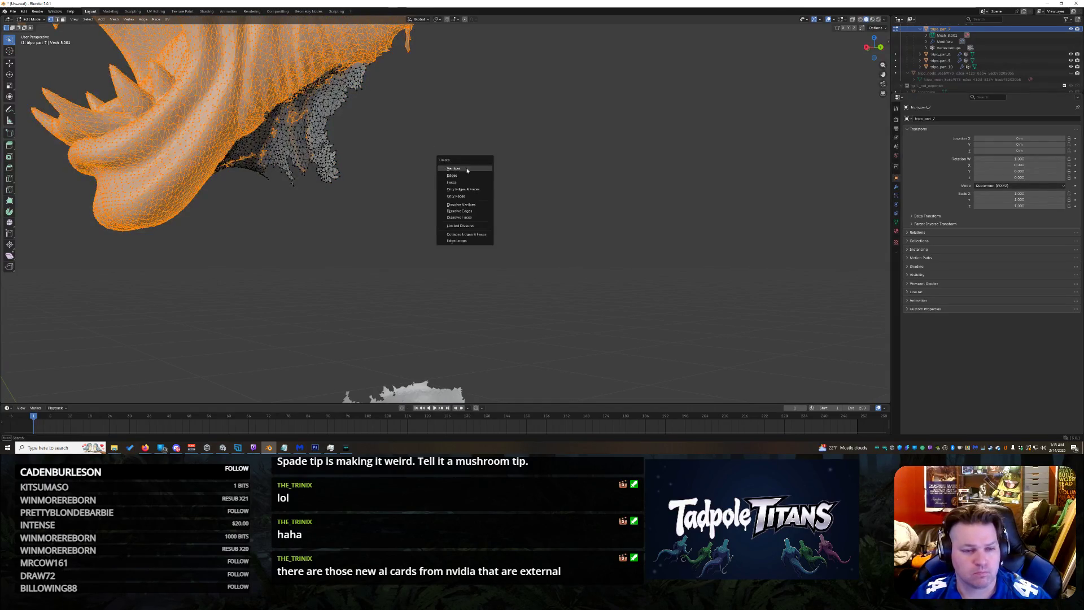
left_click(474, 172)
key("ctrl+z")
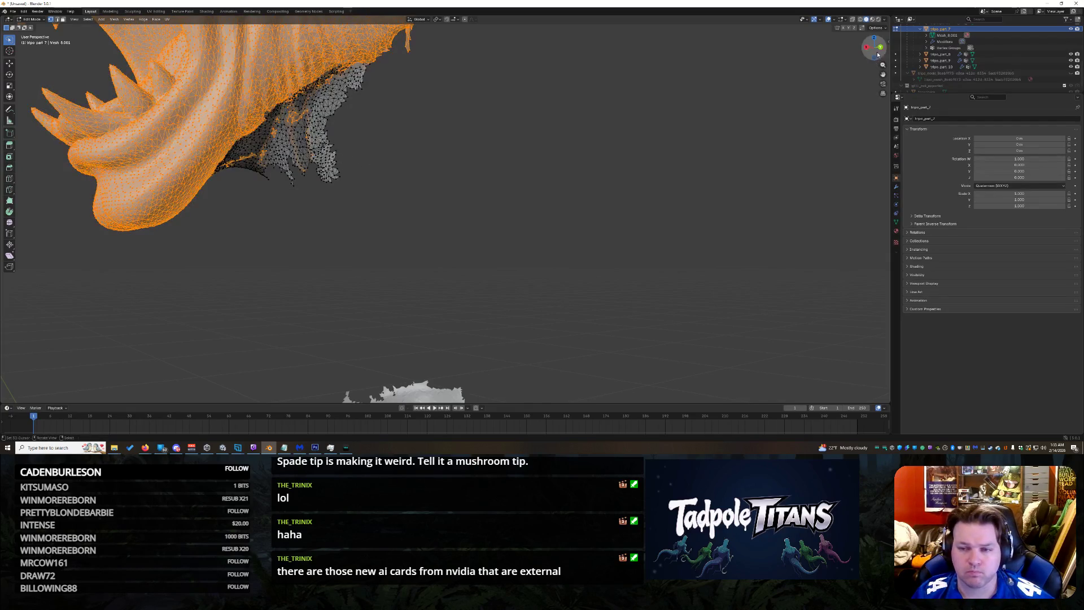
Step: Zoom out to the whole creature head and select the entire head mesh with A
left_click_drag(875, 53, 873, 62)
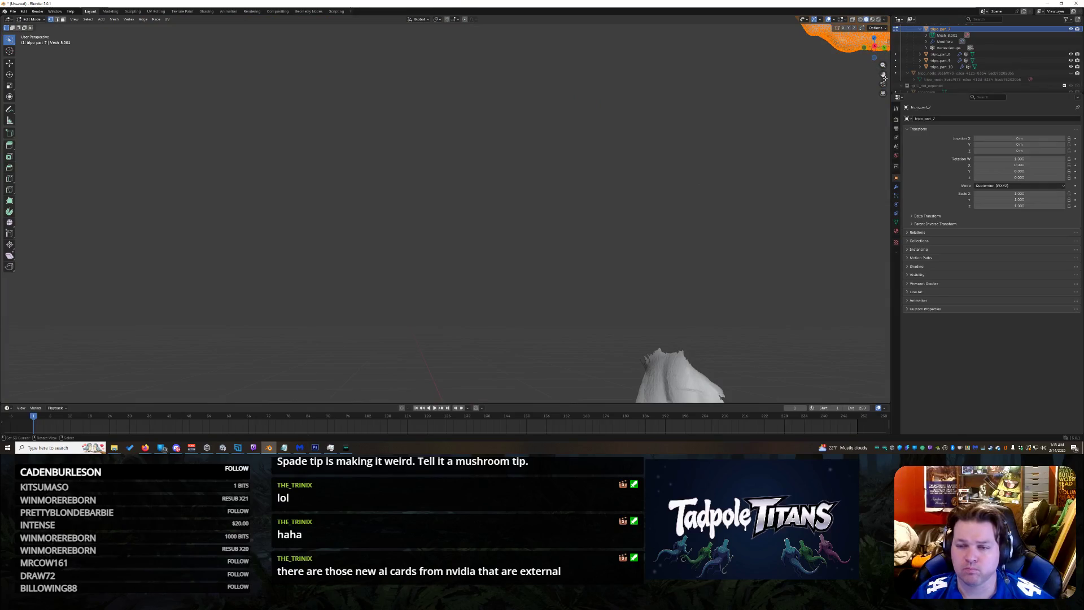
left_click_drag(883, 75, 912, 157)
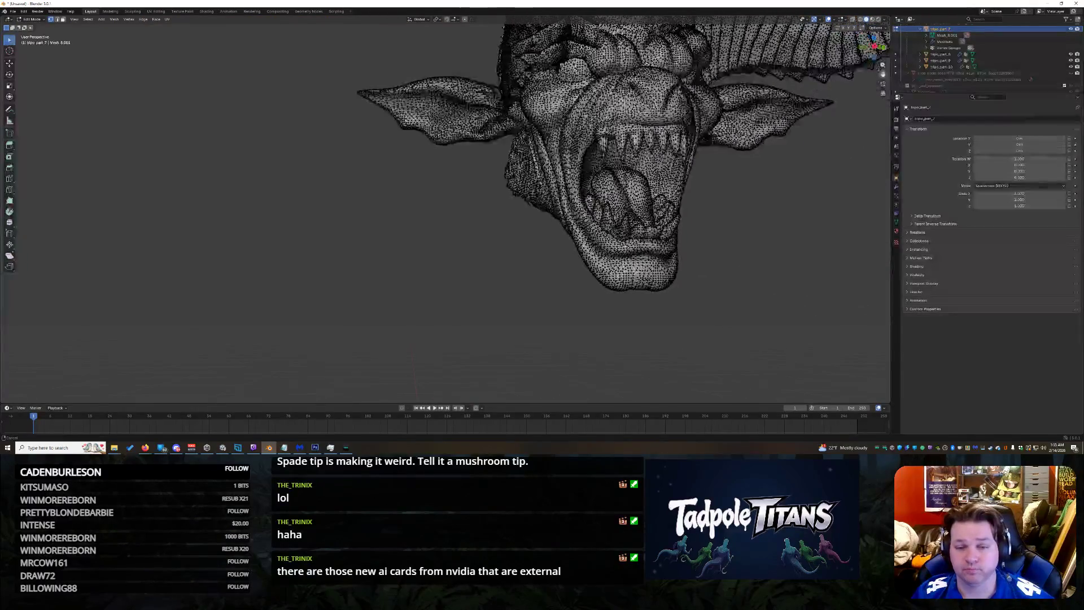
key("a")
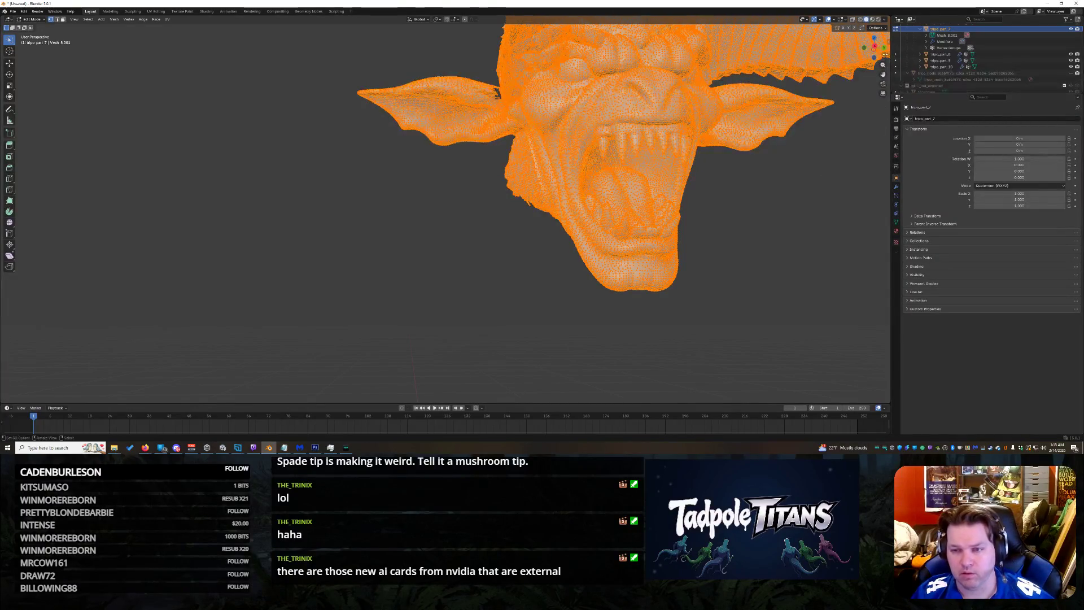
left_click_drag(882, 56, 875, 48)
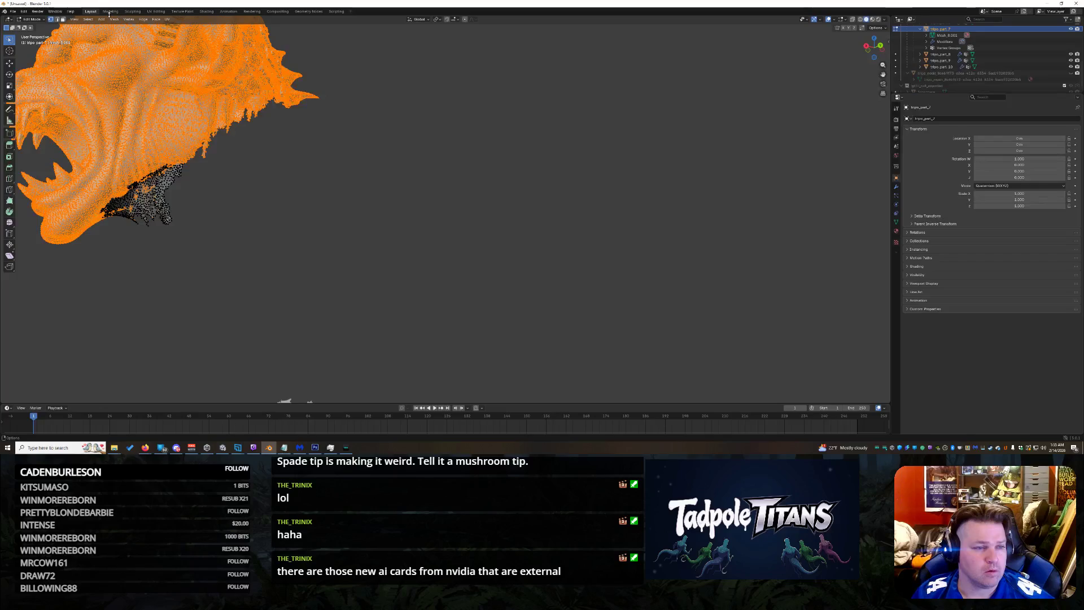
Step: Invert the selection so only the lower jaw fragment is selected and inspect it from the other side
left_click(92, 21)
left_click(101, 39)
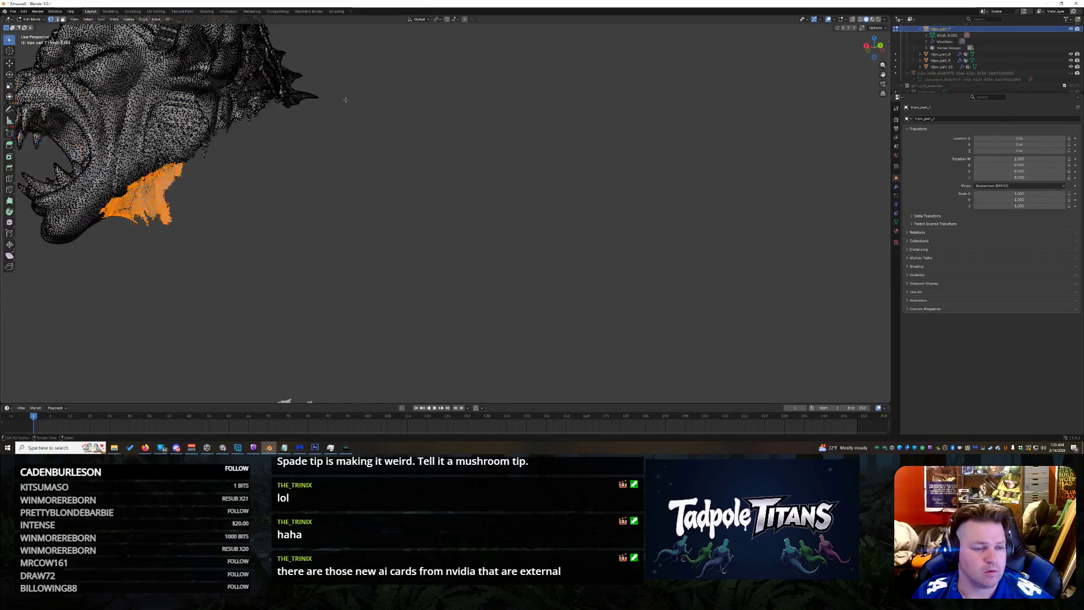
left_click_drag(876, 47, 877, 48)
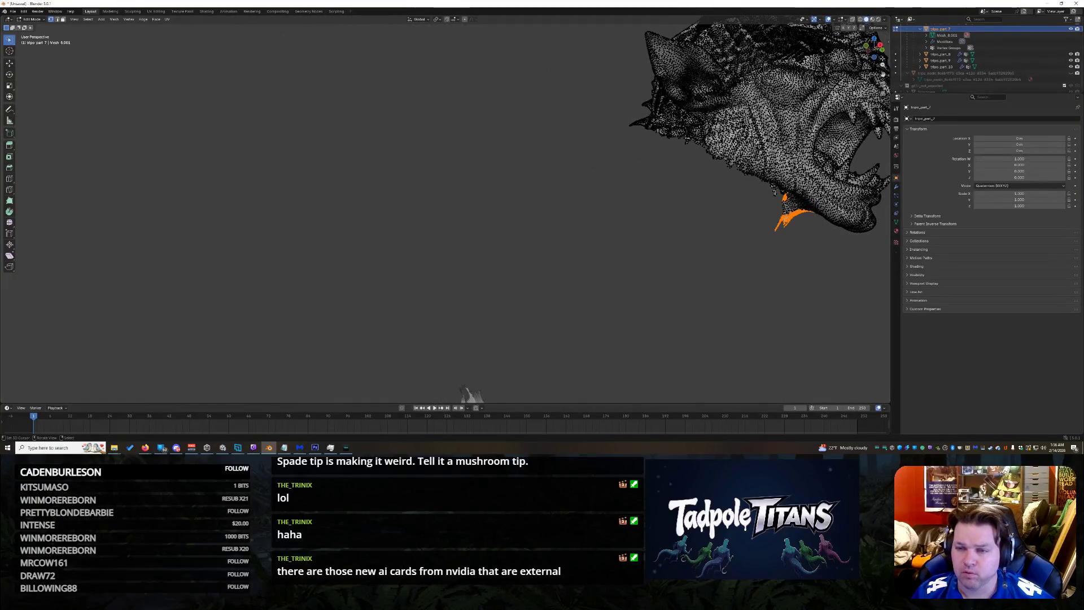
left_click_drag(875, 47, 868, 71)
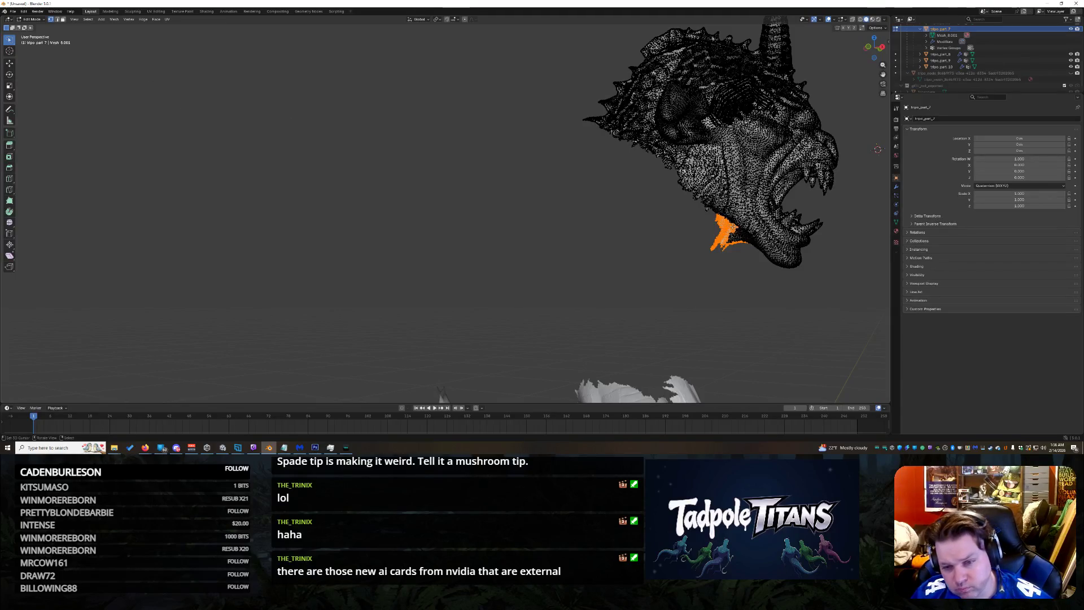
Step: Pick the jaw fragment, hide the grey piece covering it, and add more jaw vertices to the selection
left_click(746, 244)
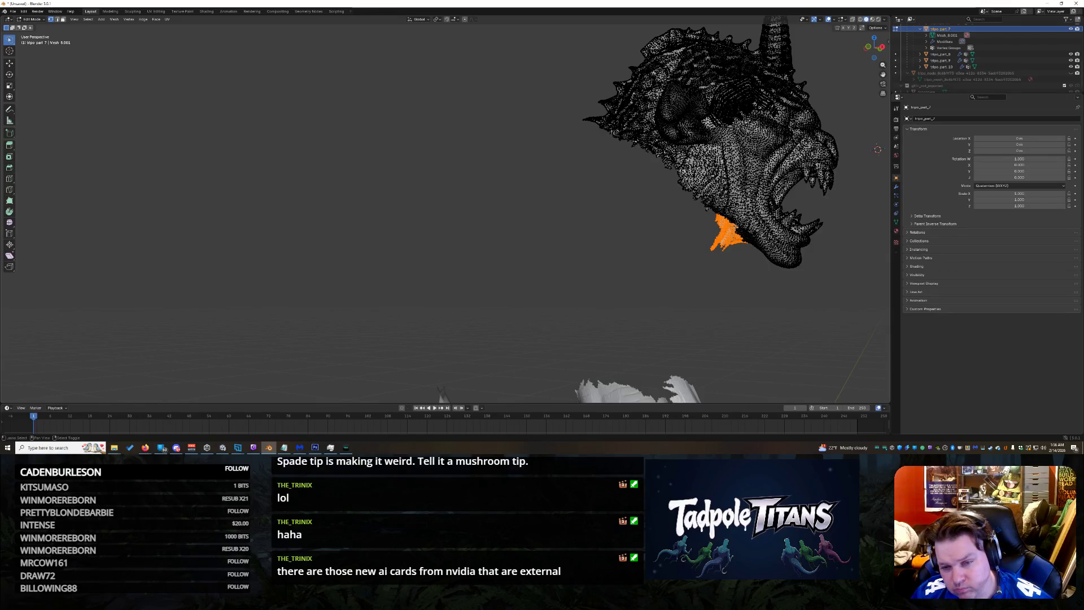
key("Delete")
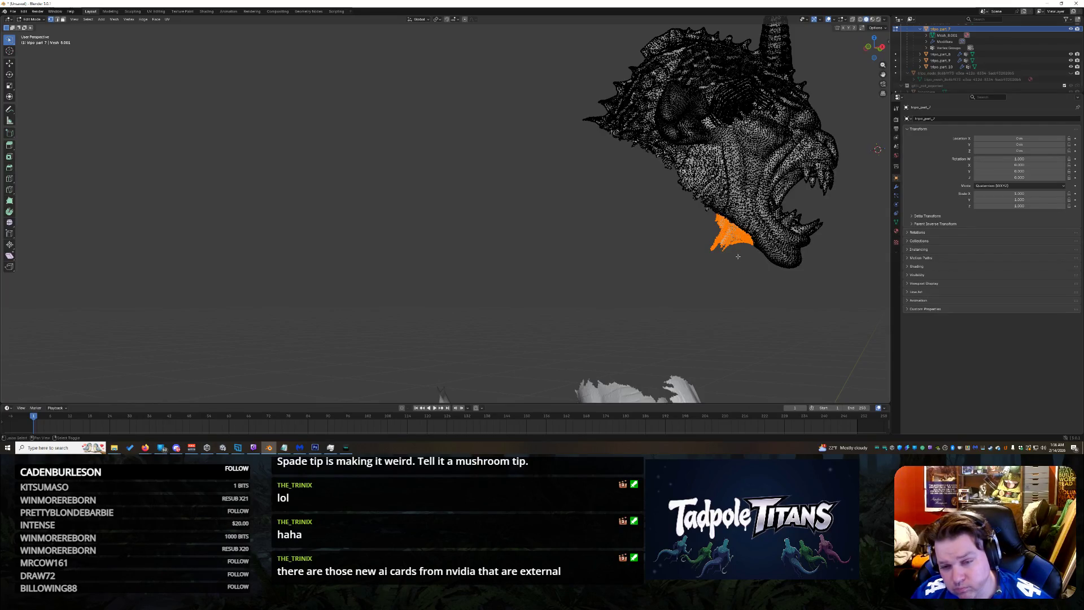
left_click(729, 236)
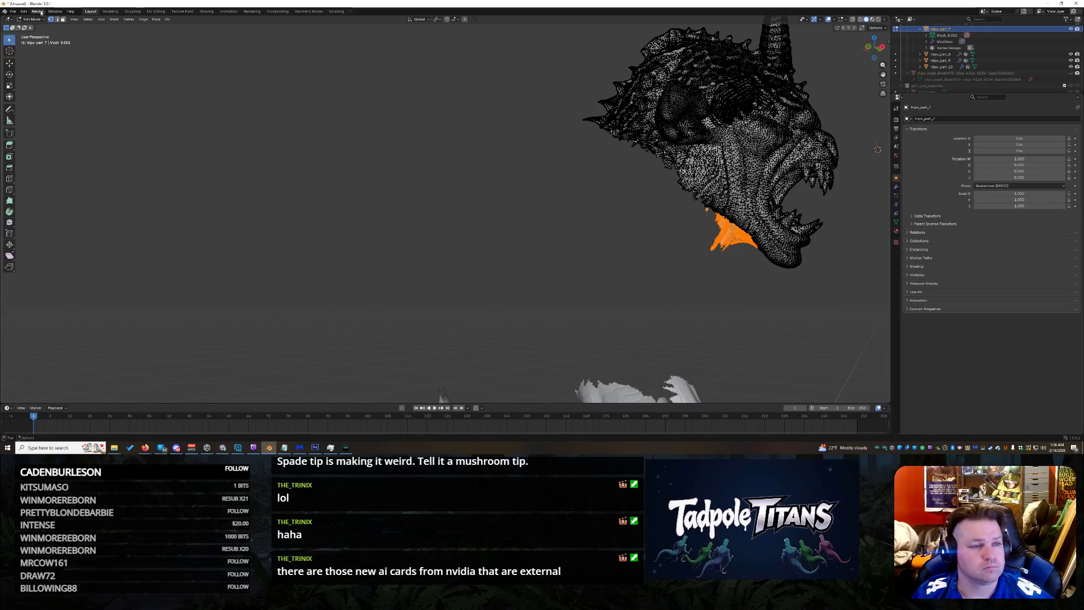
Step: Invert the selection and delete the vertices so only the jaw piece remains
left_click(88, 19)
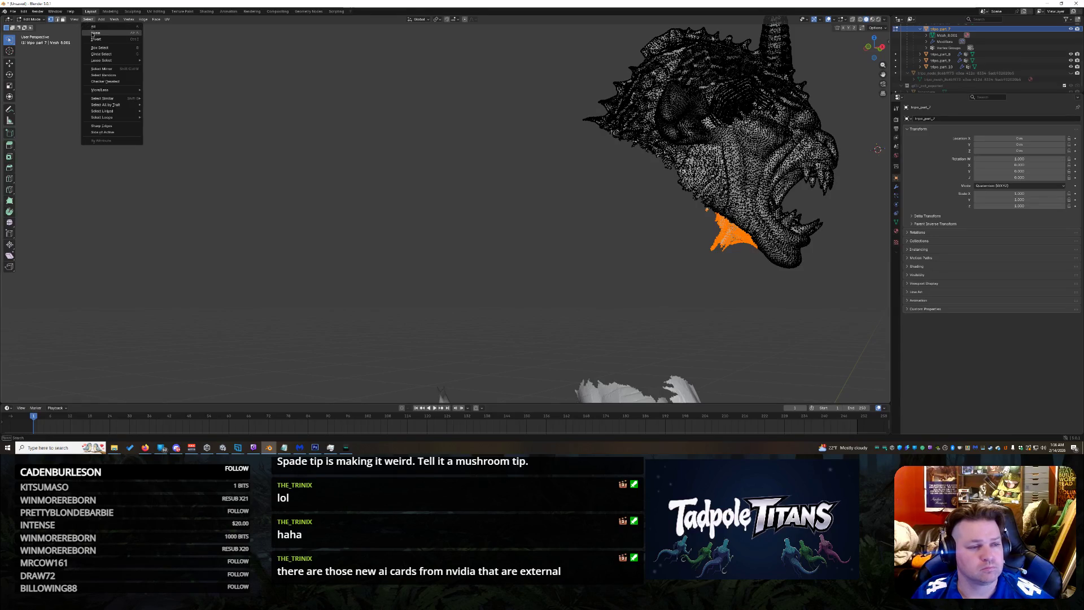
left_click(96, 39)
key("x")
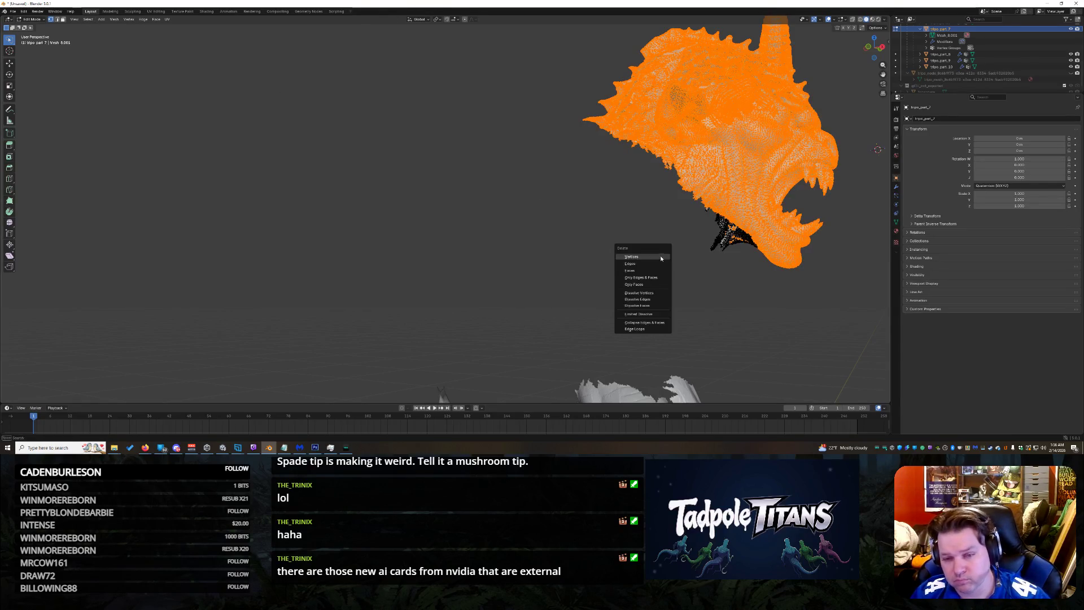
left_click(628, 263)
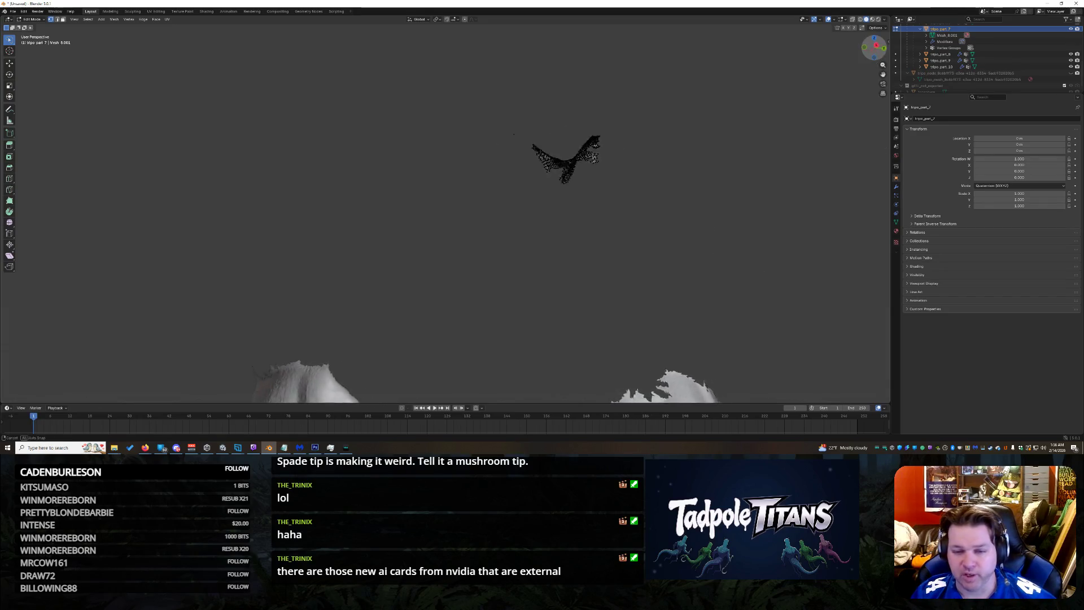
Step: Place the 3D cursor near the isolated jaw and unhide the horned head model in the Outliner
left_click_drag(873, 47, 772, 66)
right_click(305, 105, "shift")
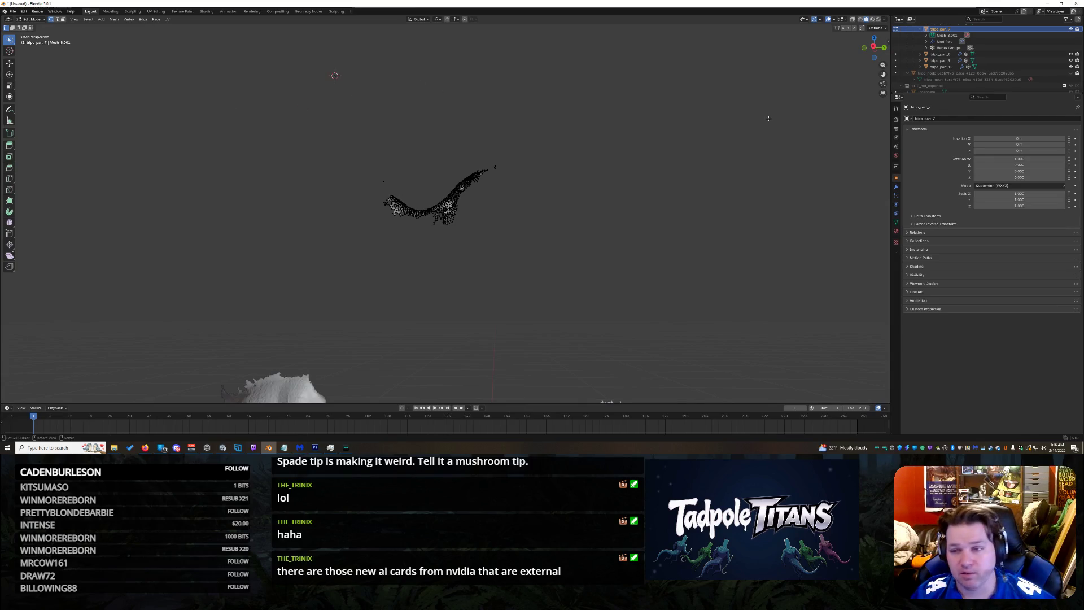
left_click(1071, 74)
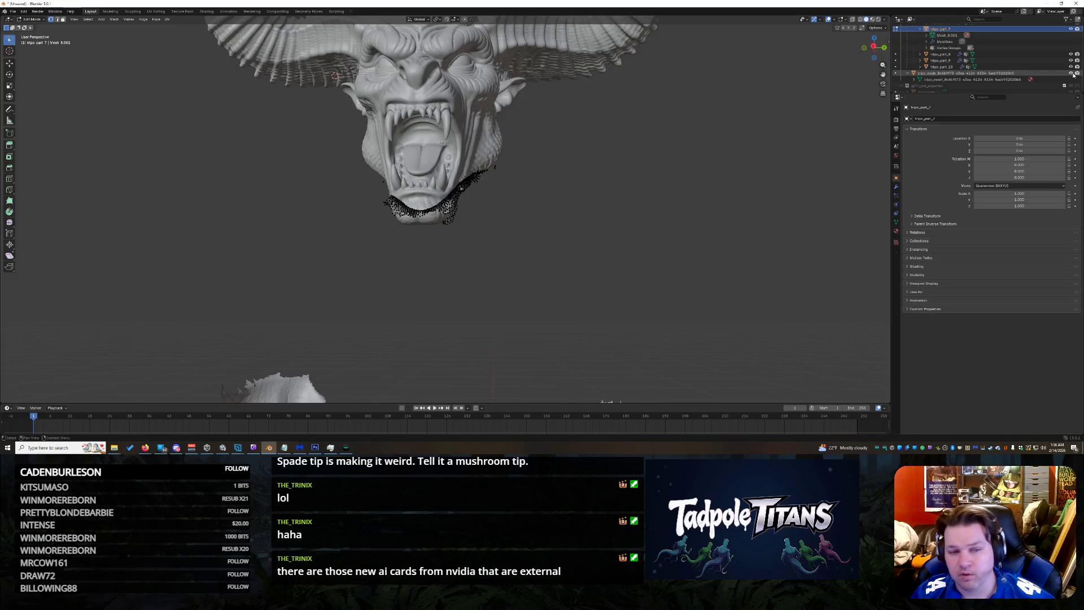
Step: Select the small stray object beside the head in the Outliner and delete it
left_click_drag(875, 47, 877, 48)
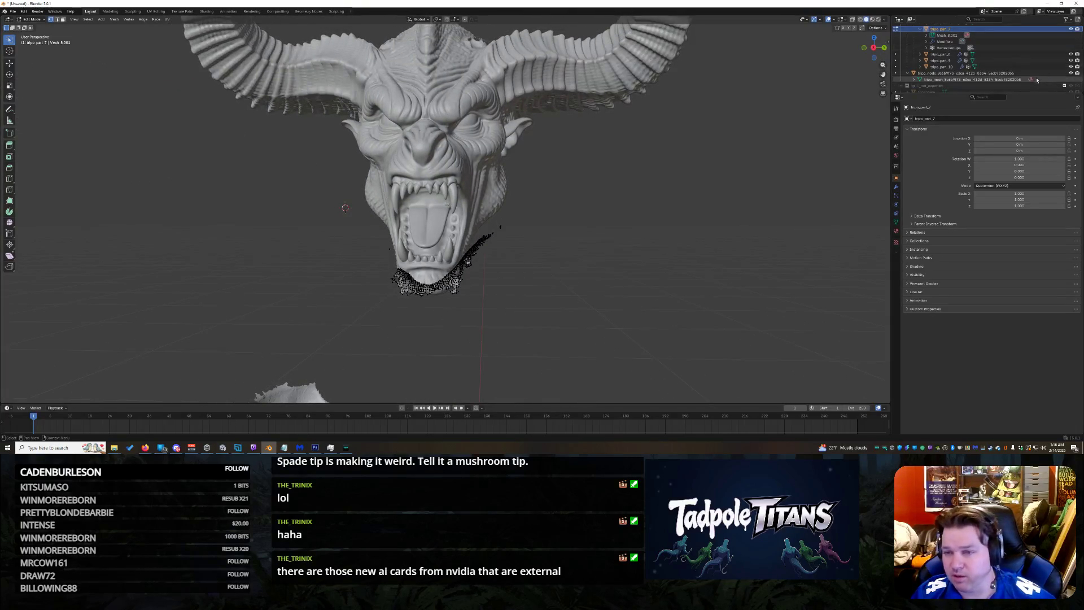
scroll(1029, 56, "down", 3)
left_click(1069, 73)
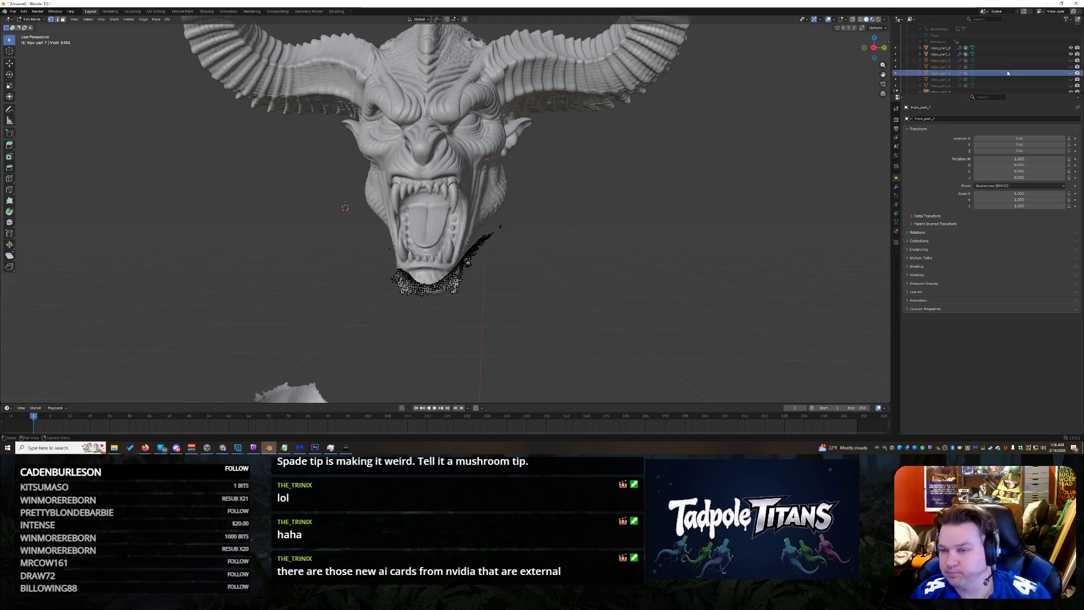
left_click(1069, 67)
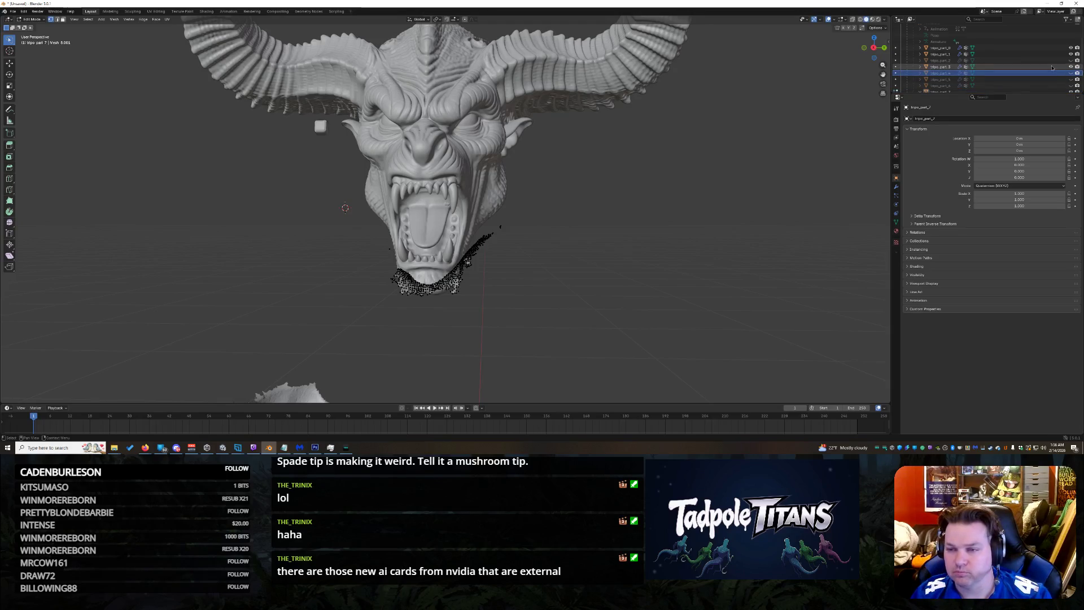
key("x")
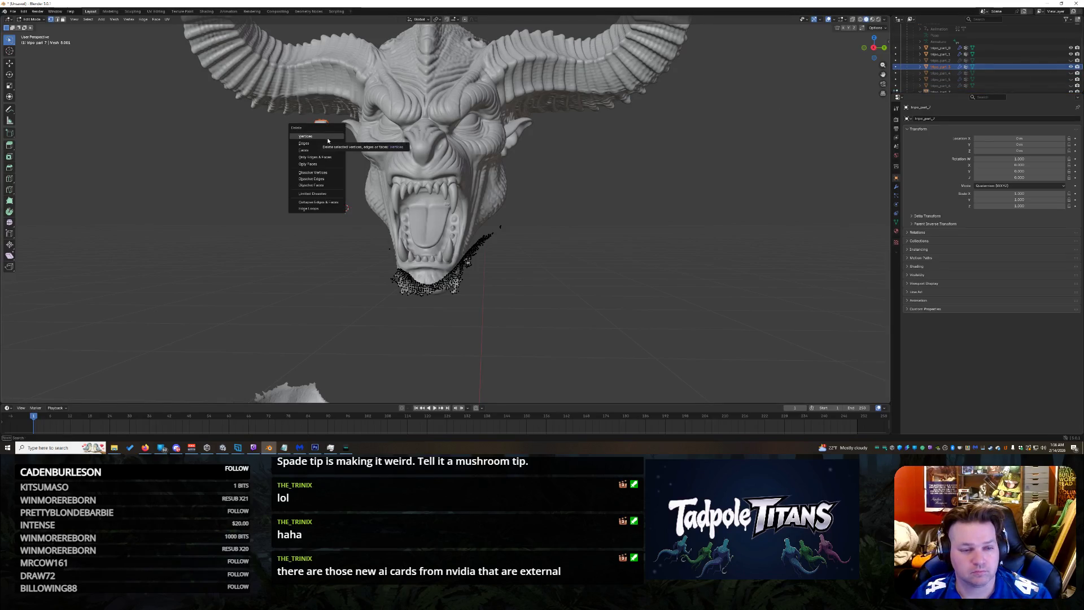
left_click(328, 140)
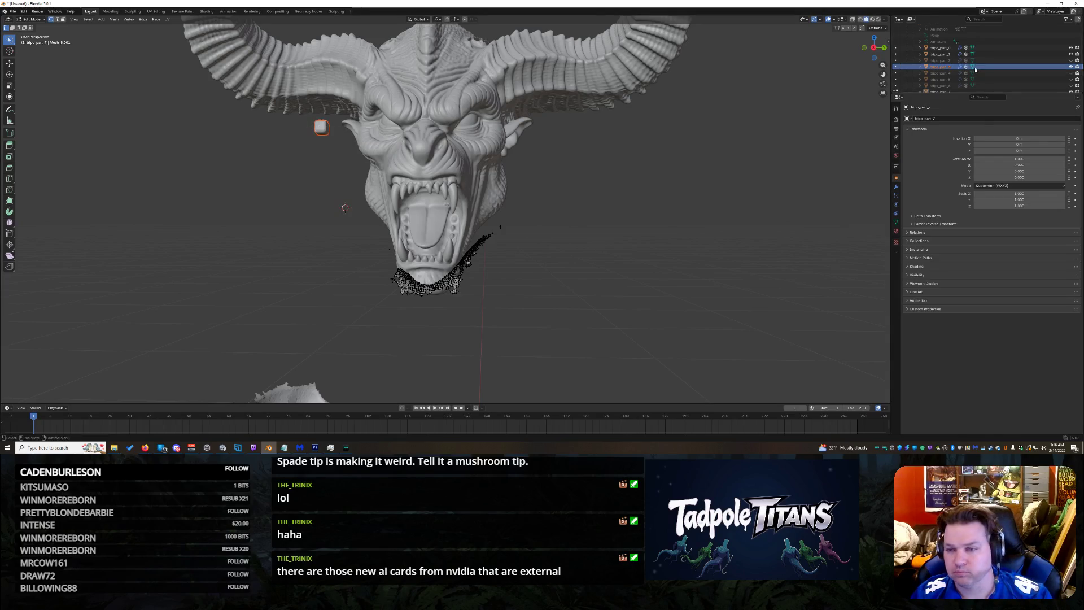
right_click(949, 73)
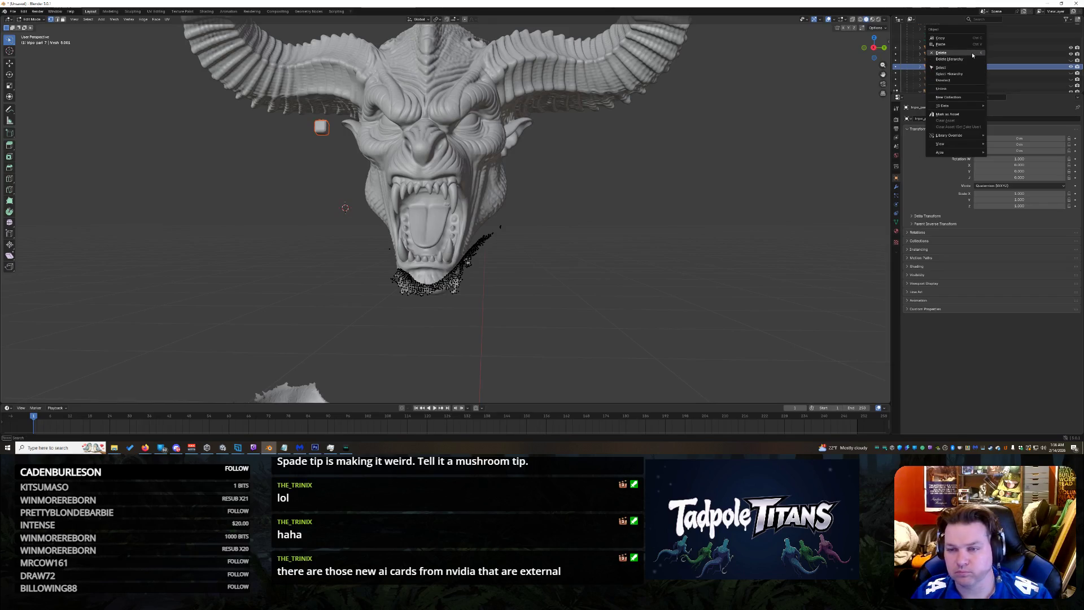
left_click(974, 61)
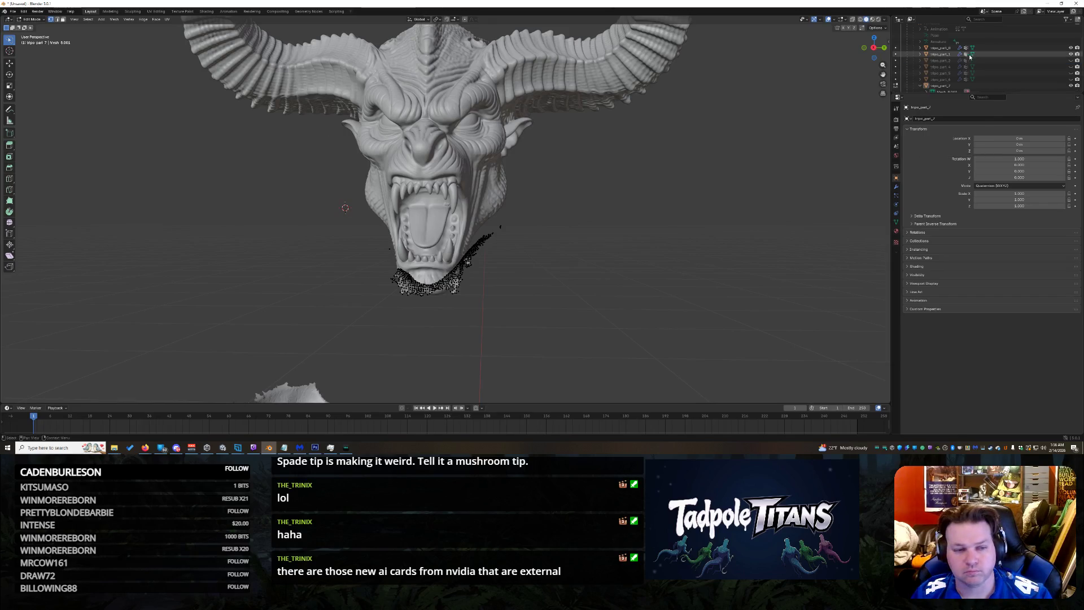
Step: Unhide the torso mesh and tripo_part_5/tripo_part_6, collapse tripo_part_7, and view the bust three-quarter
left_click(1070, 66)
left_click(1071, 79)
scroll(975, 76, "down", 3)
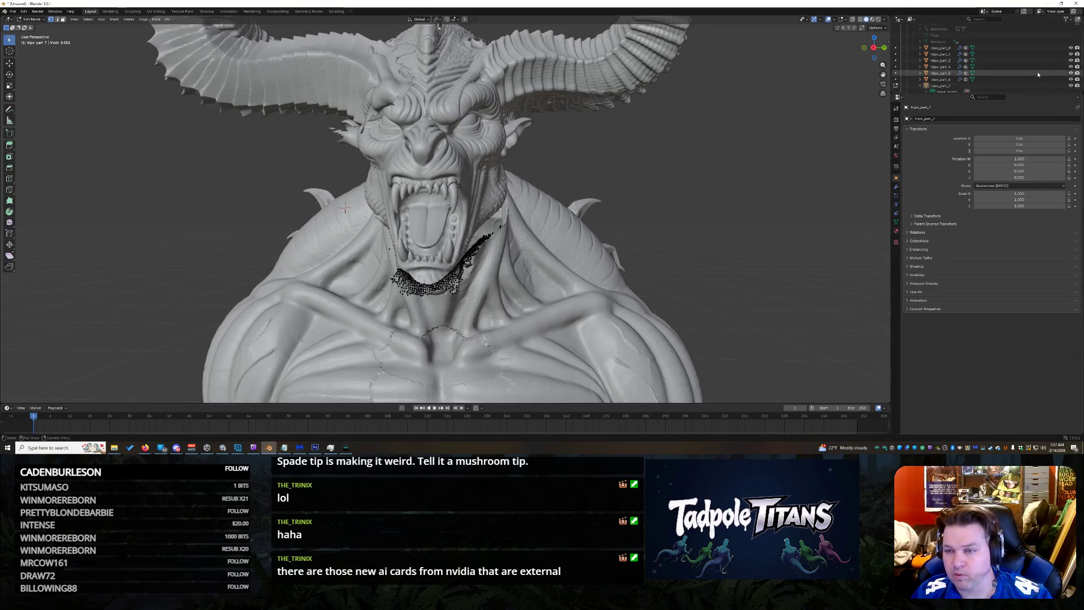
left_click(921, 60)
scroll(1052, 72, "up", 2)
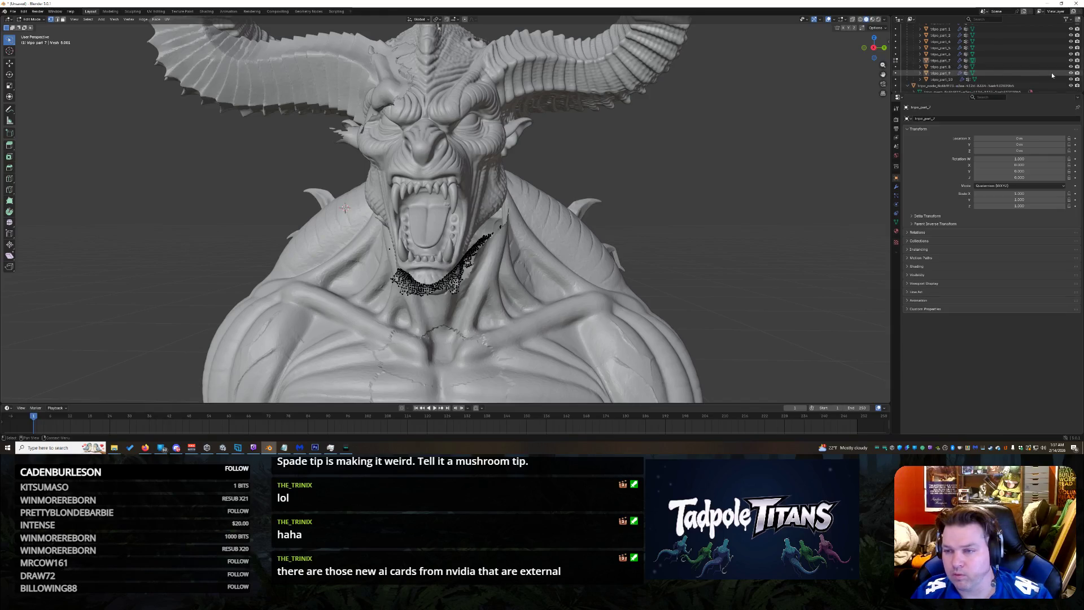
left_click_drag(875, 47, 875, 48)
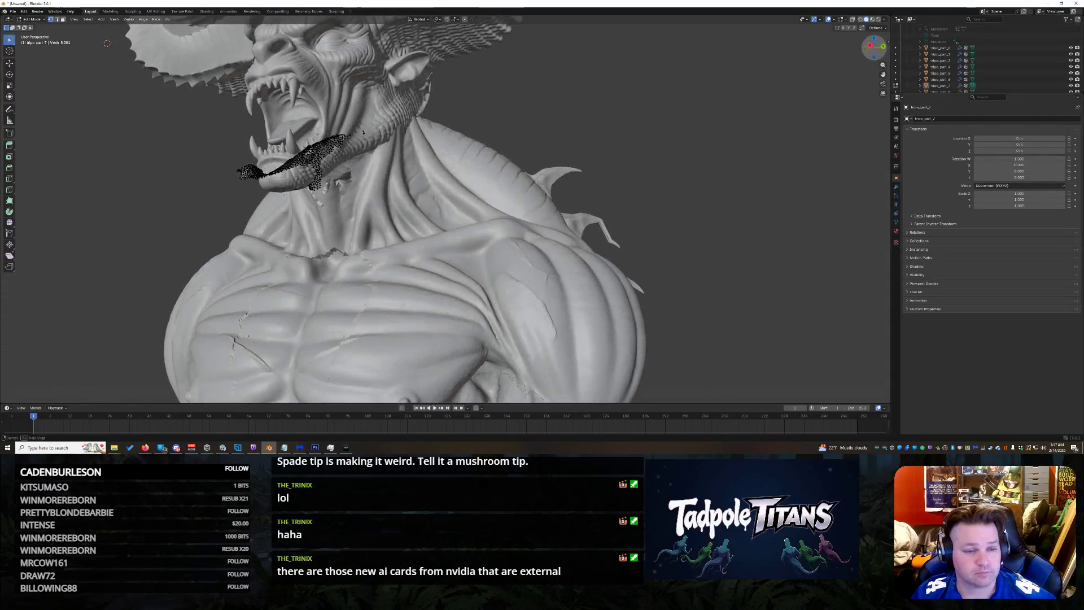
Step: Select the tripo_part_7 neck piece, return it to Object Mode, and clear the selection
left_click_drag(875, 47, 875, 48)
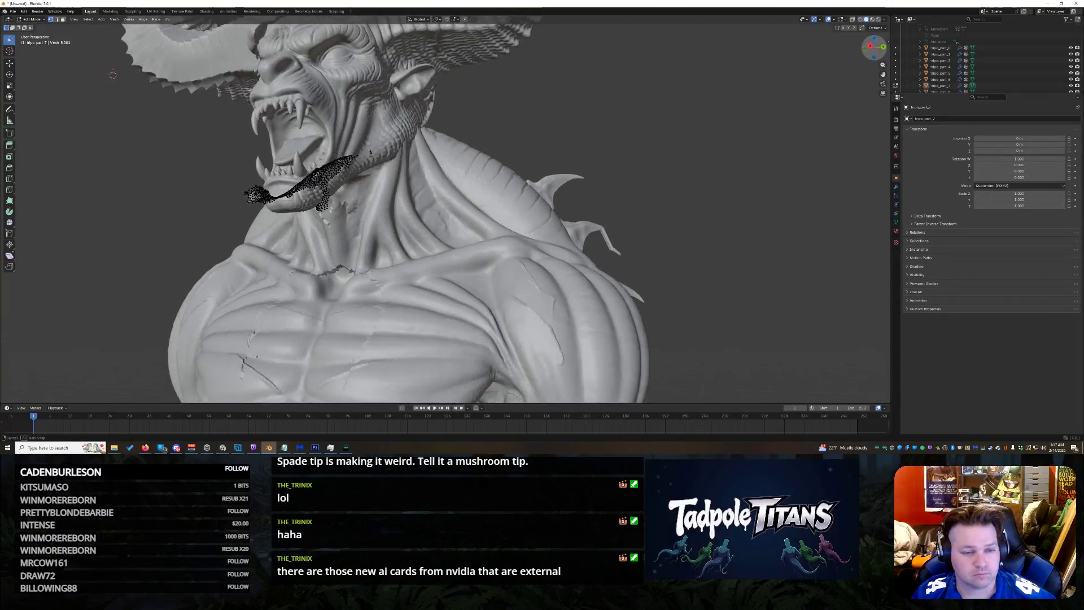
scroll(445, 211, "up", 2)
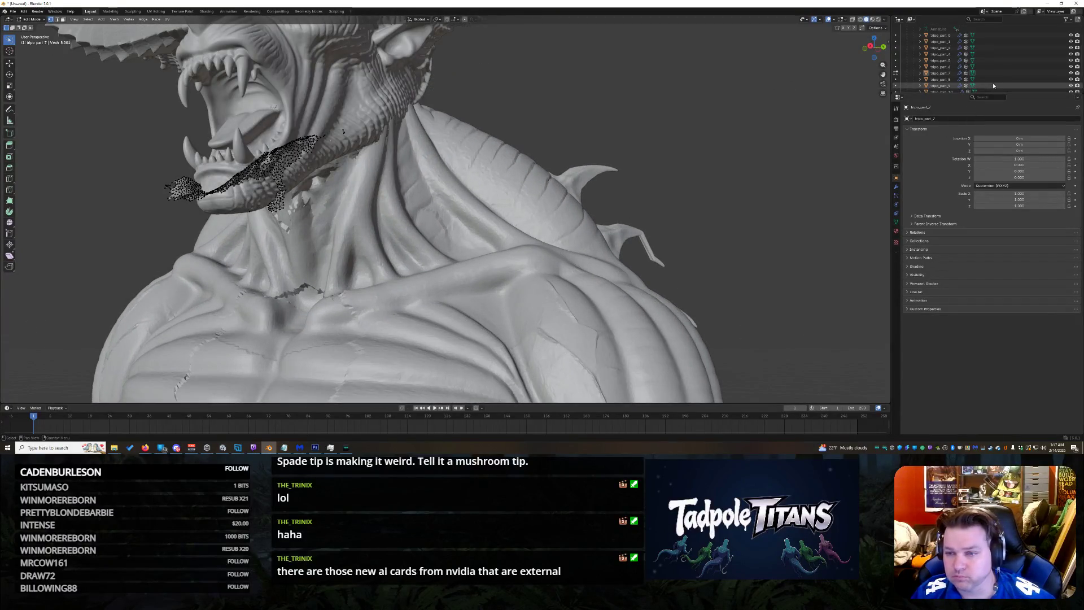
left_click(927, 73)
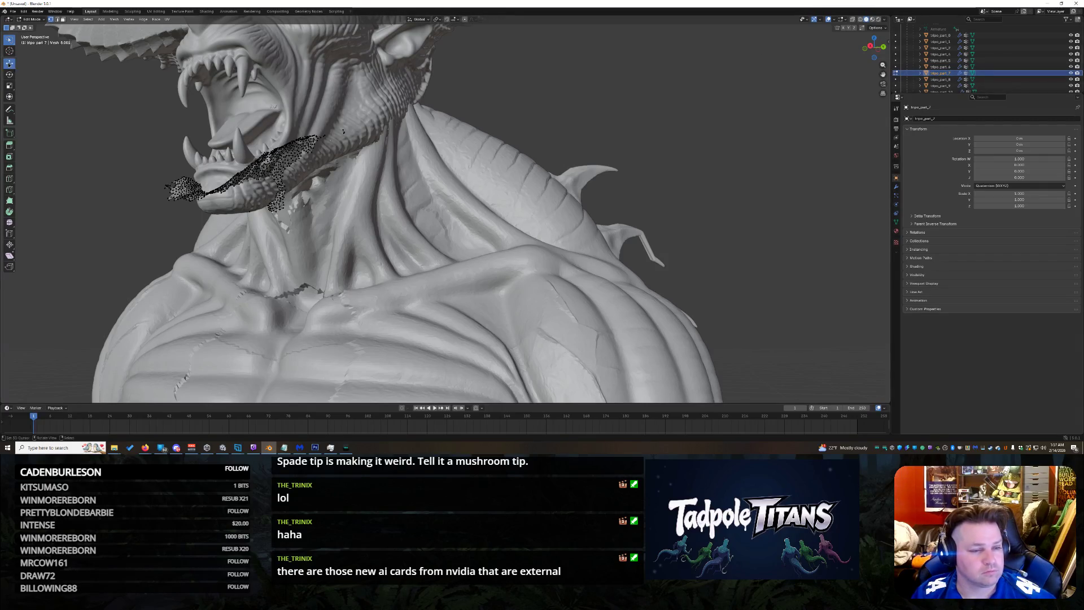
key("w")
left_click(31, 19)
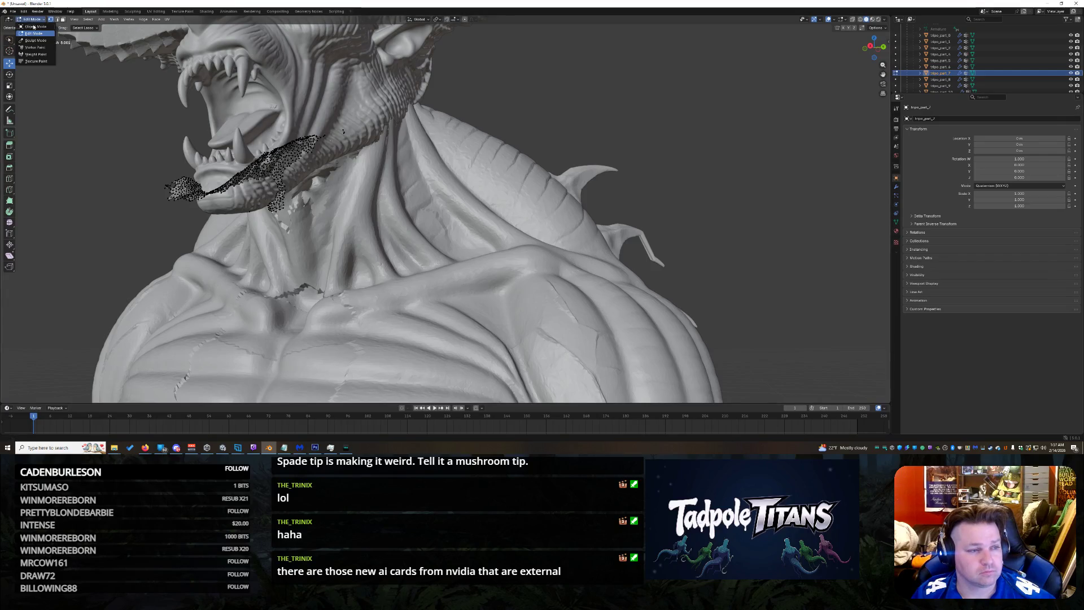
left_click(37, 26)
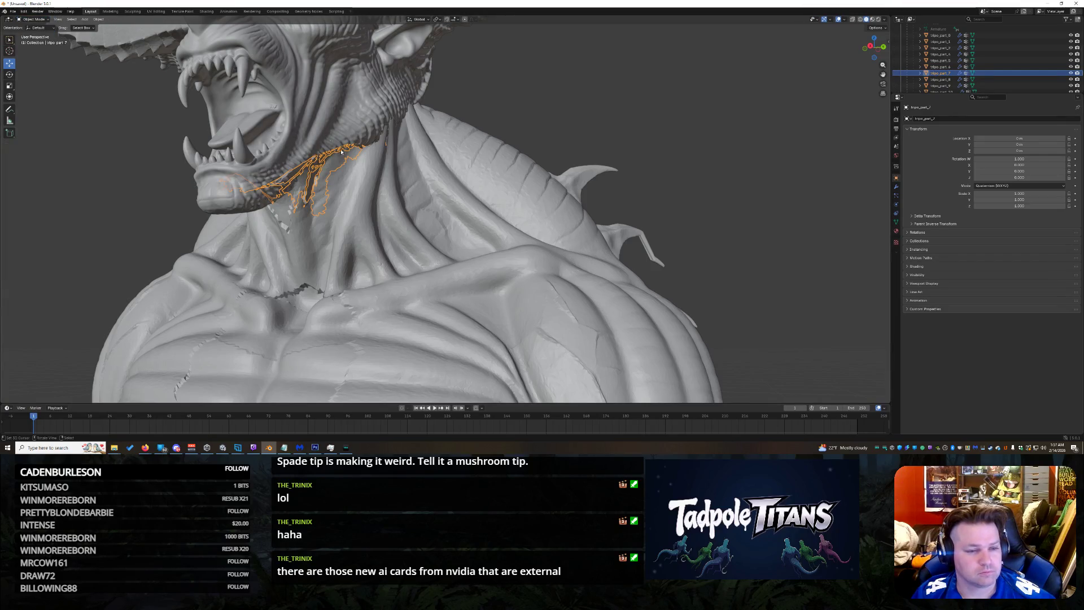
left_click(593, 117)
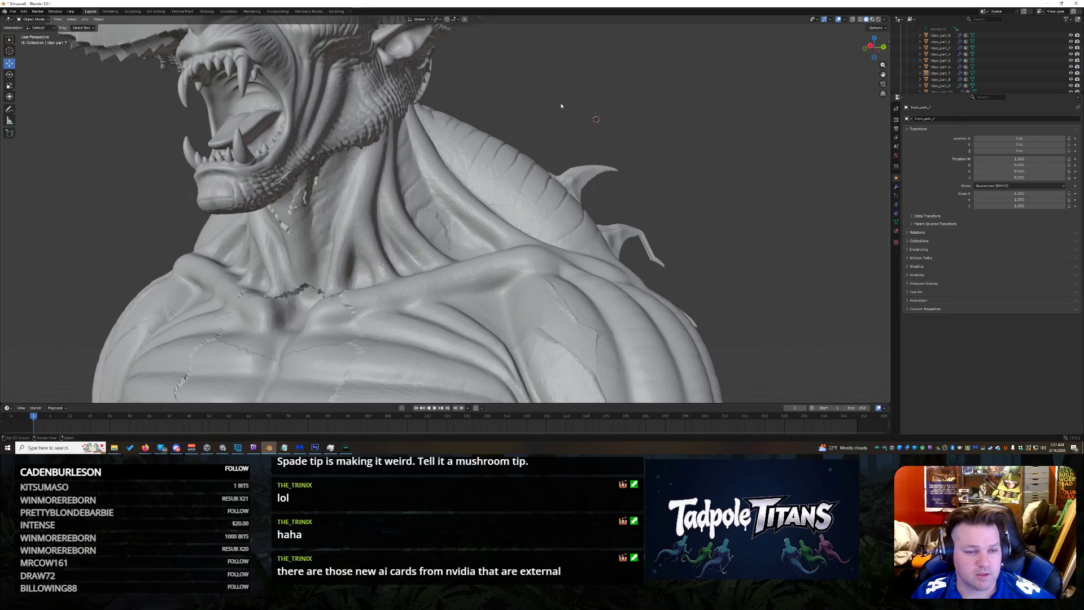
mouse_move(596, 118)
middle_mouse_down()
mouse_move(509, 212)
mouse_move(441, 212)
mouse_move(803, 392)
mouse_move(882, 259)
middle_mouse_up()
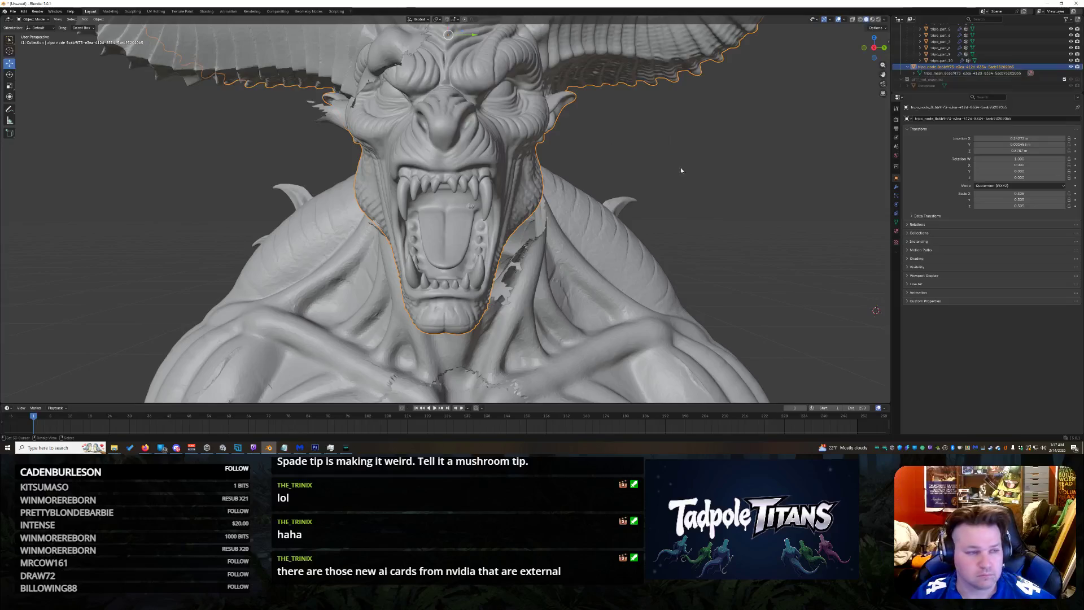
middle_click_drag(447, 34, 299, 96)
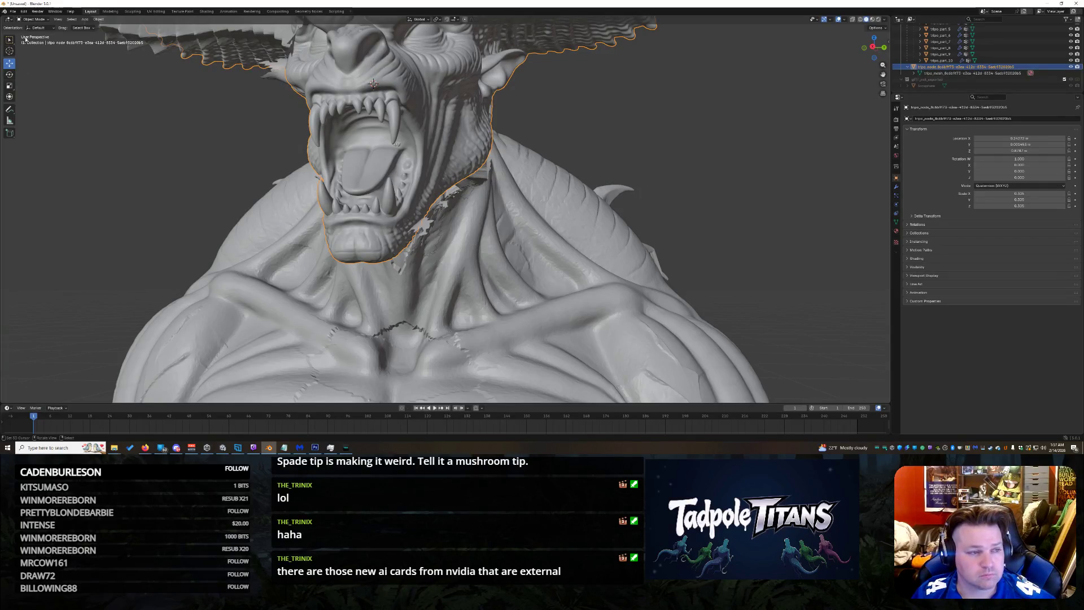
scroll(272, 93, "down", 5)
scroll(272, 94, "up", 5)
mouse_move(272, 94)
middle_mouse_down()
mouse_move(410, 52)
mouse_move(882, 118)
middle_mouse_up()
left_click_drag(876, 47, 875, 47)
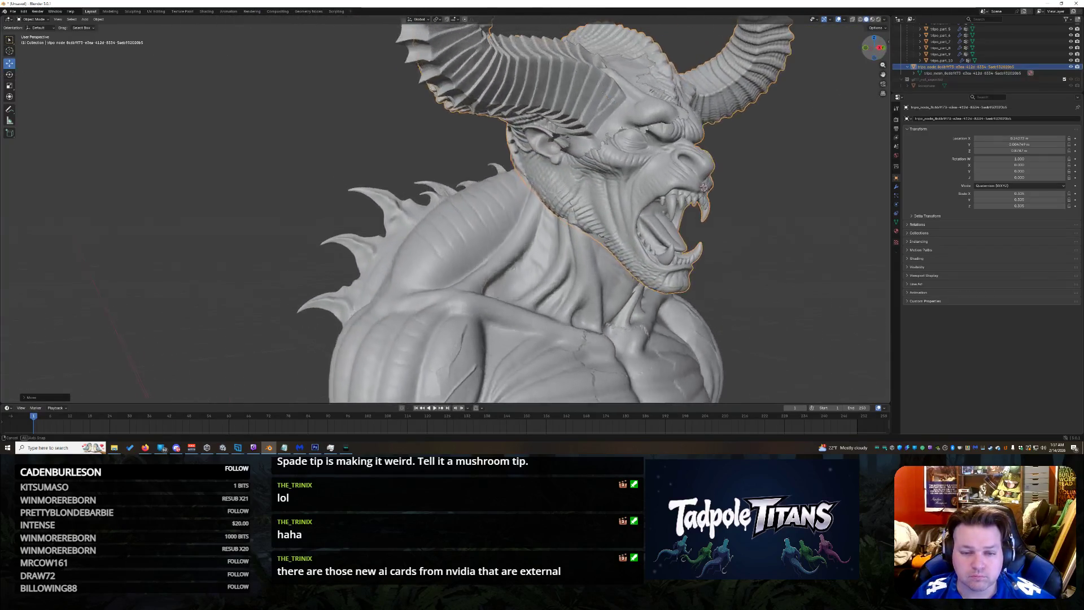
middle_click_drag(584, 81, 605, 85)
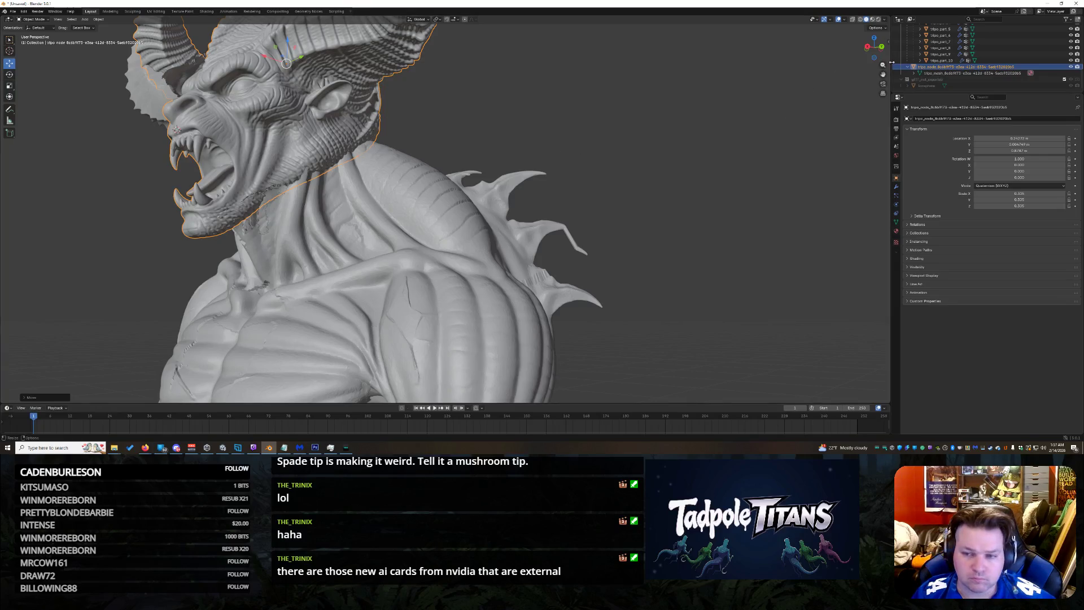
left_click_drag(881, 55, 873, 48)
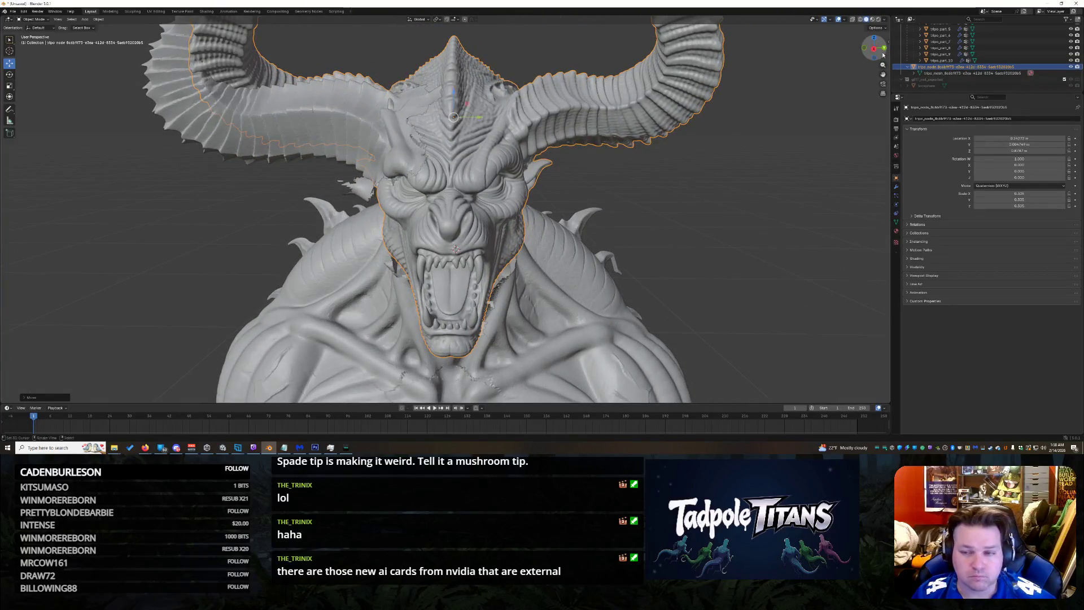
scroll(939, 62, "up", 1)
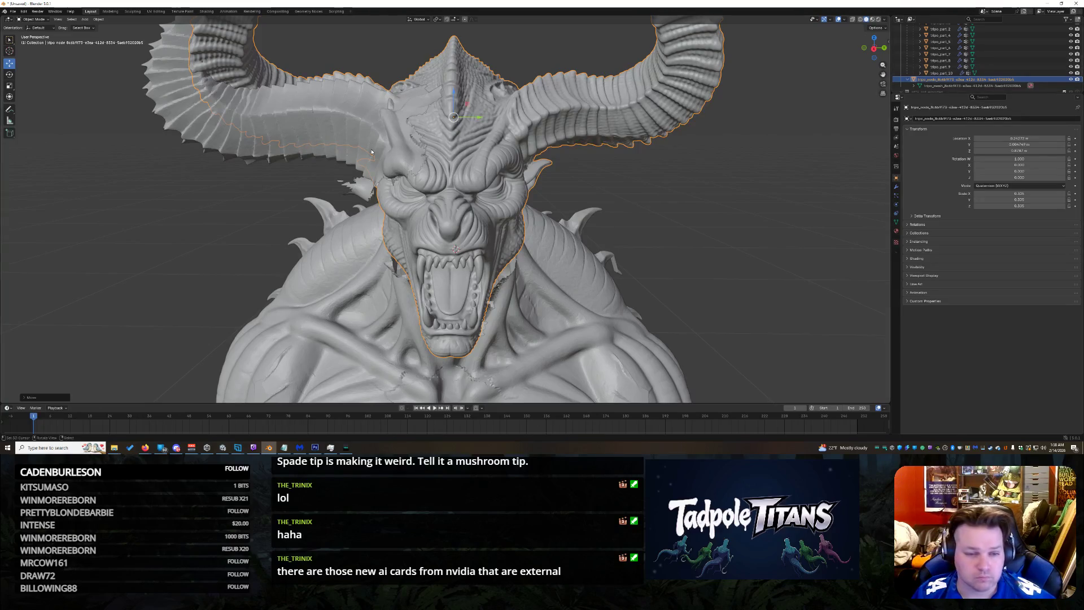
left_click_drag(874, 47, 877, 48)
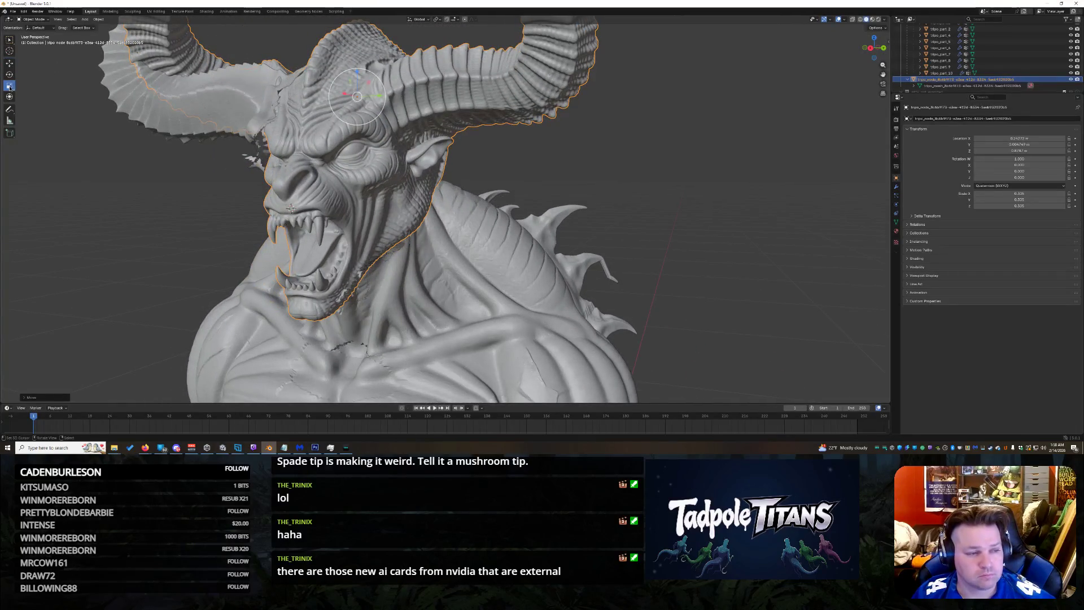
Step: Scale the demon head slightly larger twice with S, checking it in left profile between
key("s")
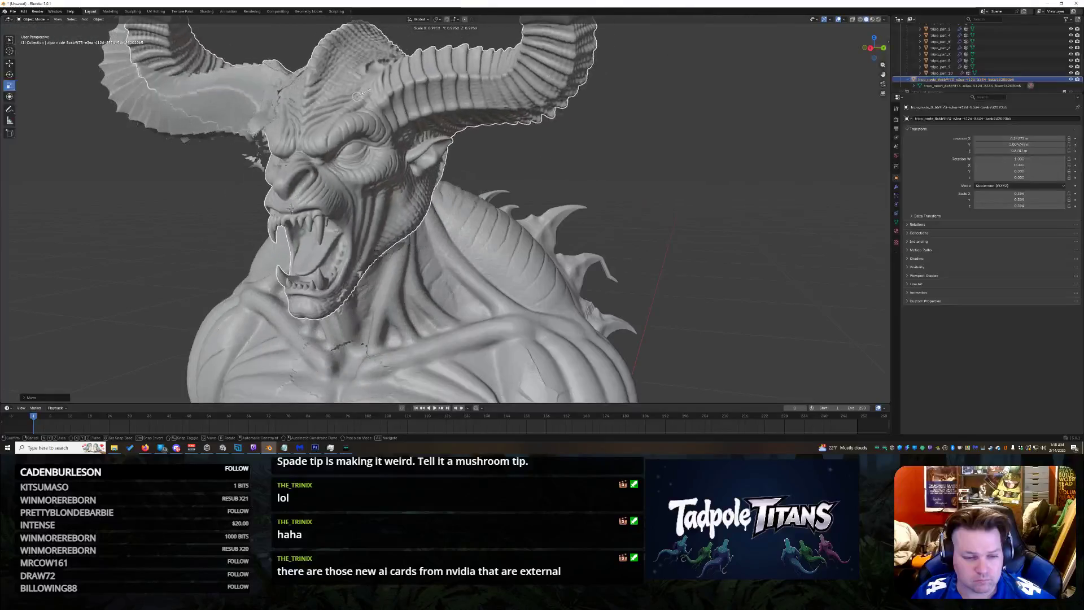
left_click(357, 96)
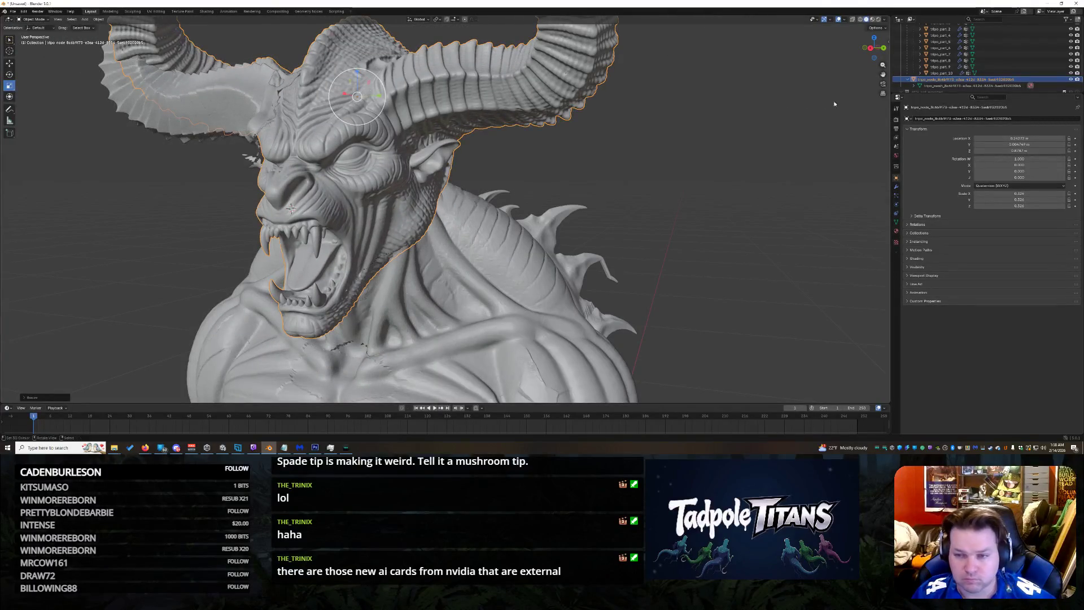
left_click_drag(874, 47, 847, 49)
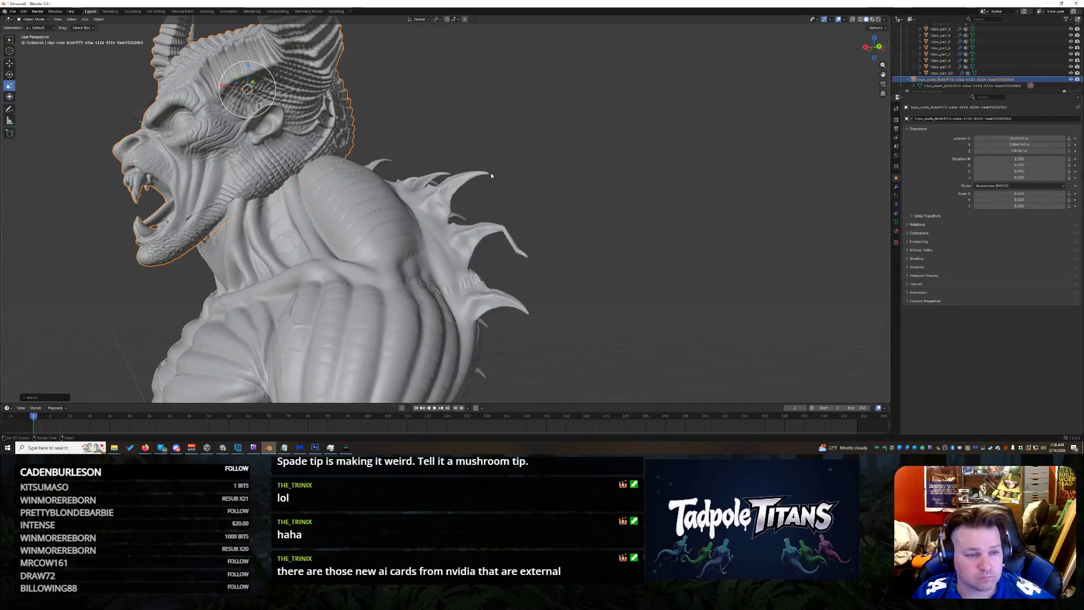
middle_click_drag(566, 155, 567, 158)
scroll(1002, 74, "up", 2)
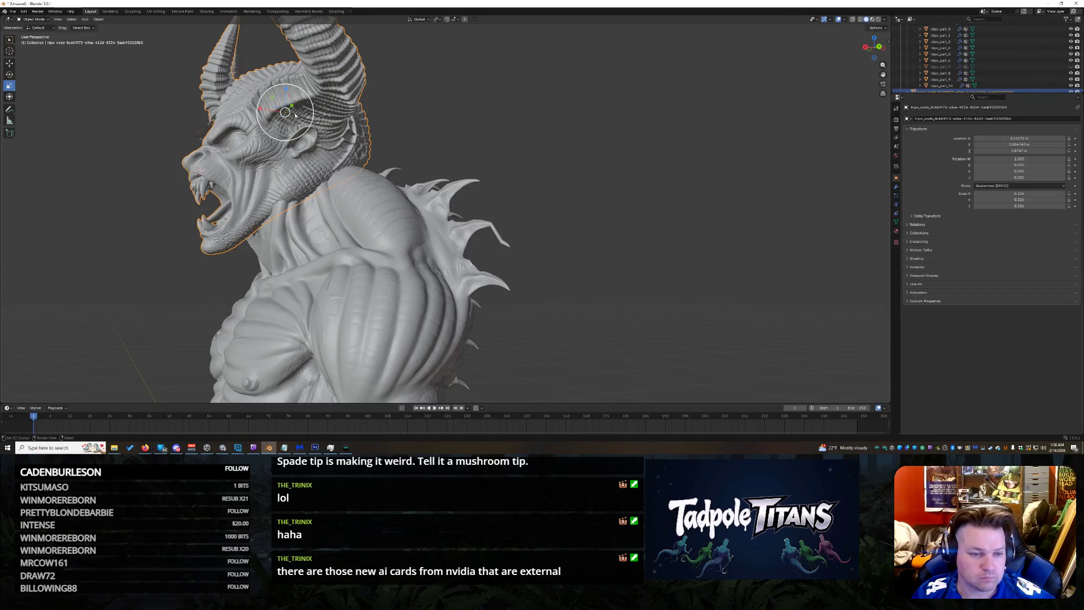
key("s")
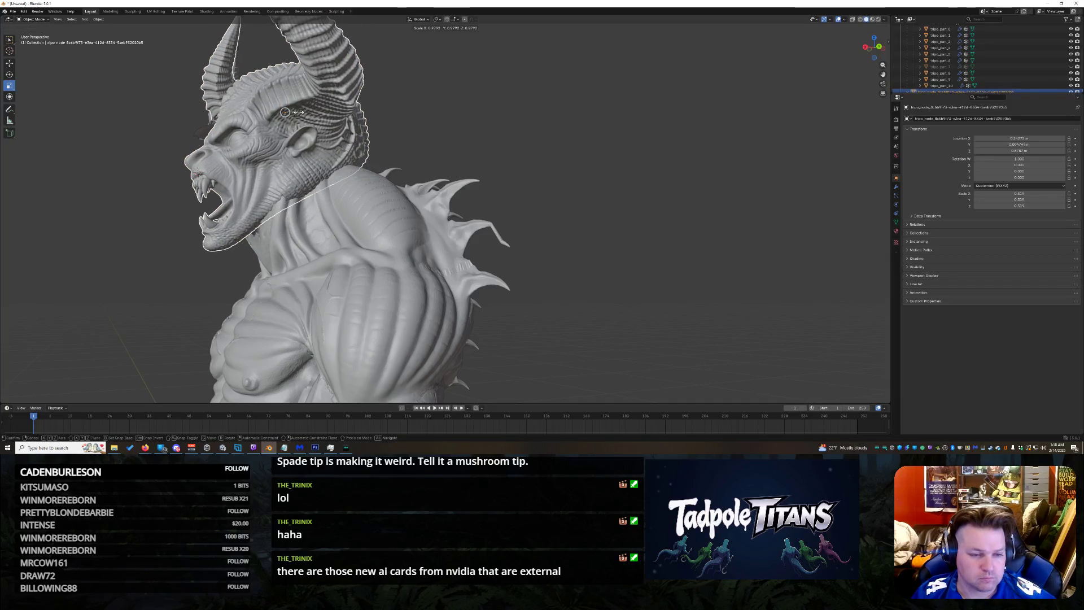
left_click(288, 112)
Step: Rotate the head so horns and jaw sit at a new tilt, then clear the selection
left_click(9, 74)
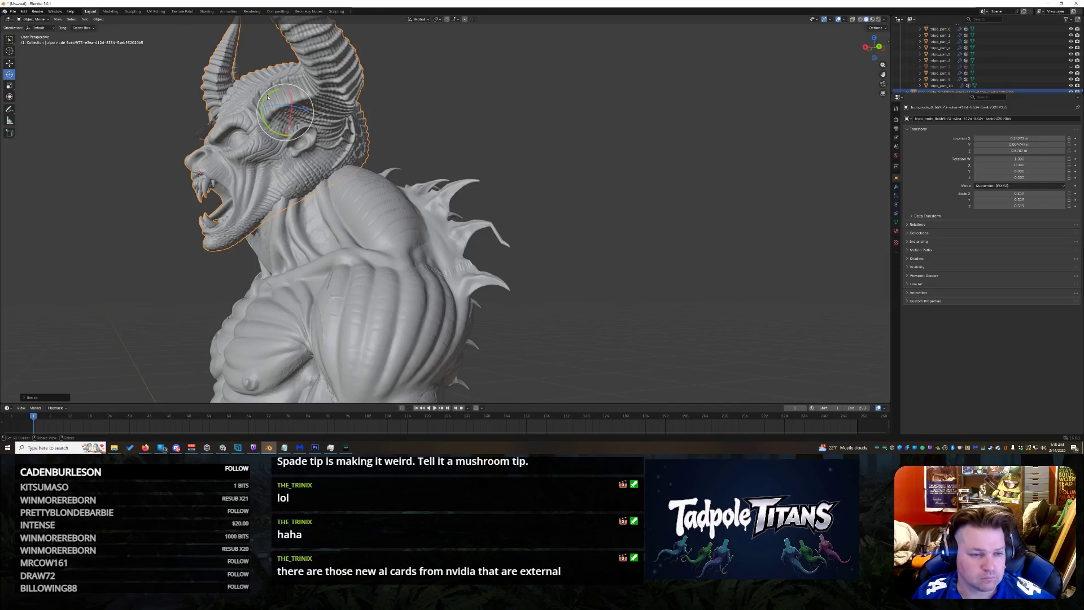
left_click_drag(268, 97, 237, 104)
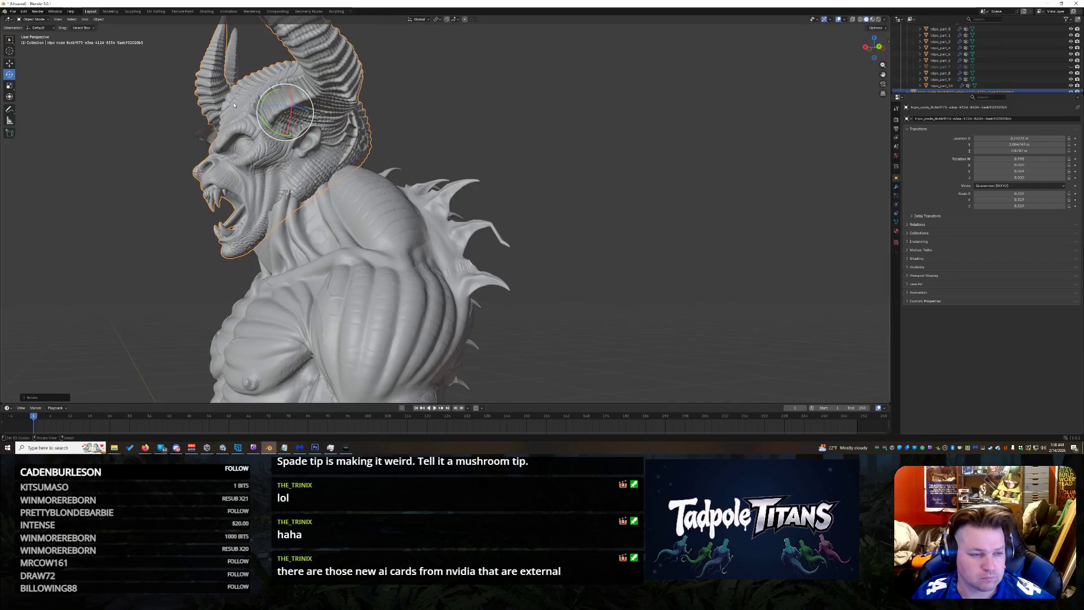
left_click(9, 64)
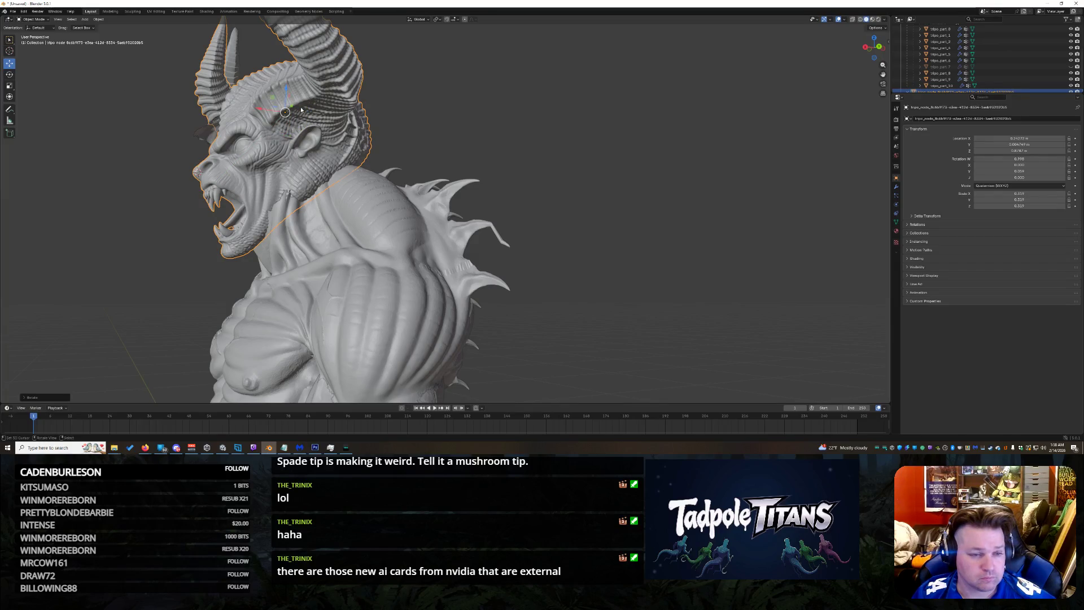
left_click(509, 152)
Step: Reselect the demon head rather than the horned crest part
mouse_move(873, 47)
left_mouse_down()
mouse_move(860, 53)
mouse_move(871, 49)
left_mouse_up()
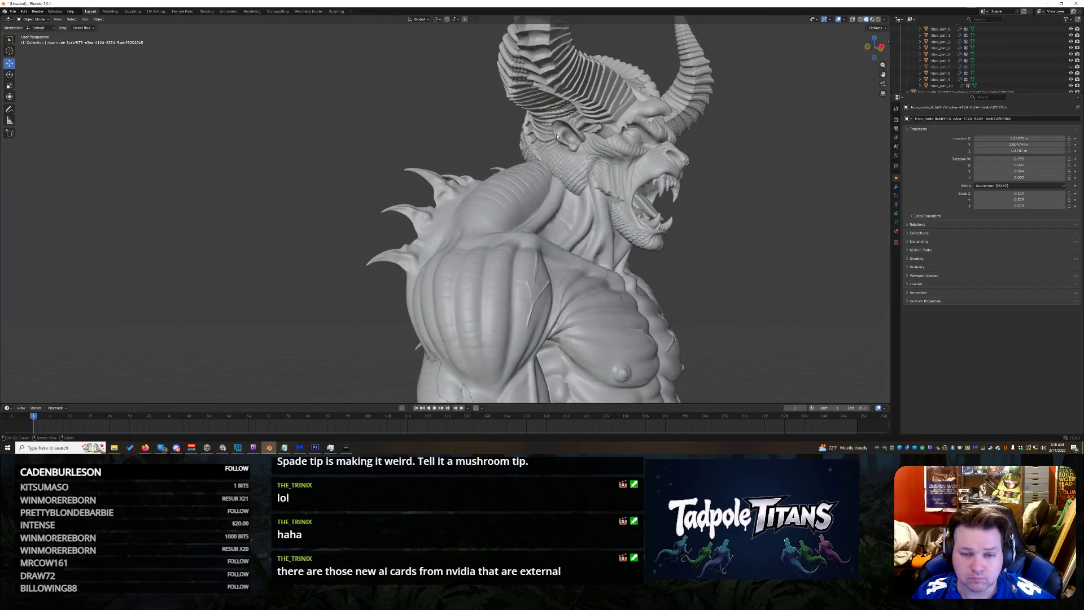
left_click(581, 146)
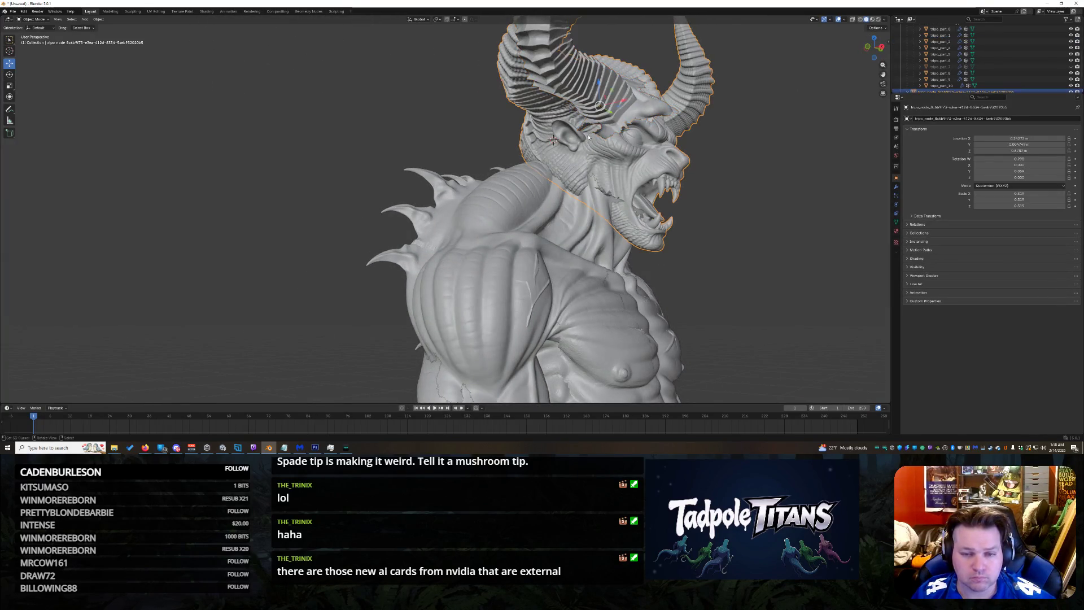
left_click(593, 84)
left_click(634, 78)
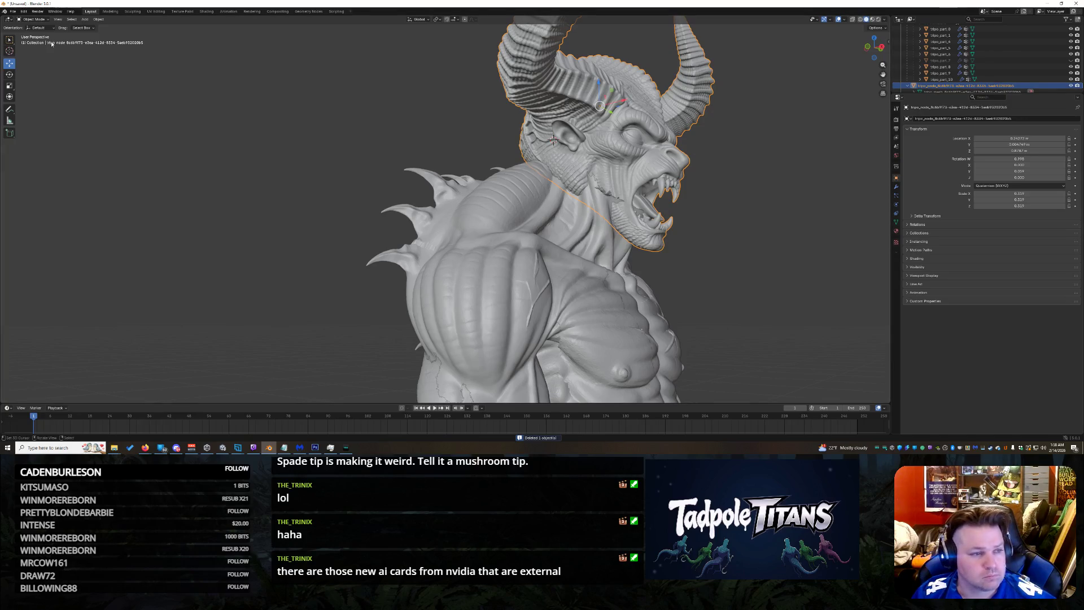
left_click(34, 19)
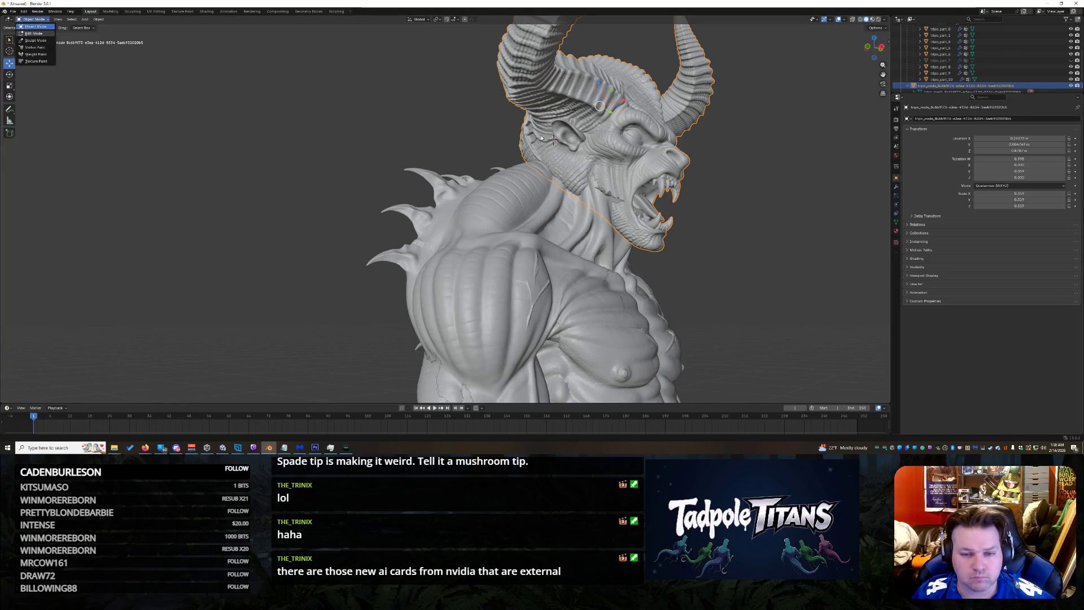
Step: Briefly enter Edit Mode and return to Object Mode, then move the head along Y with G, Y
key("Tab")
mouse_move(553, 139)
middle_mouse_down()
mouse_move(379, 130)
mouse_move(381, 148)
middle_mouse_up()
left_click(34, 19)
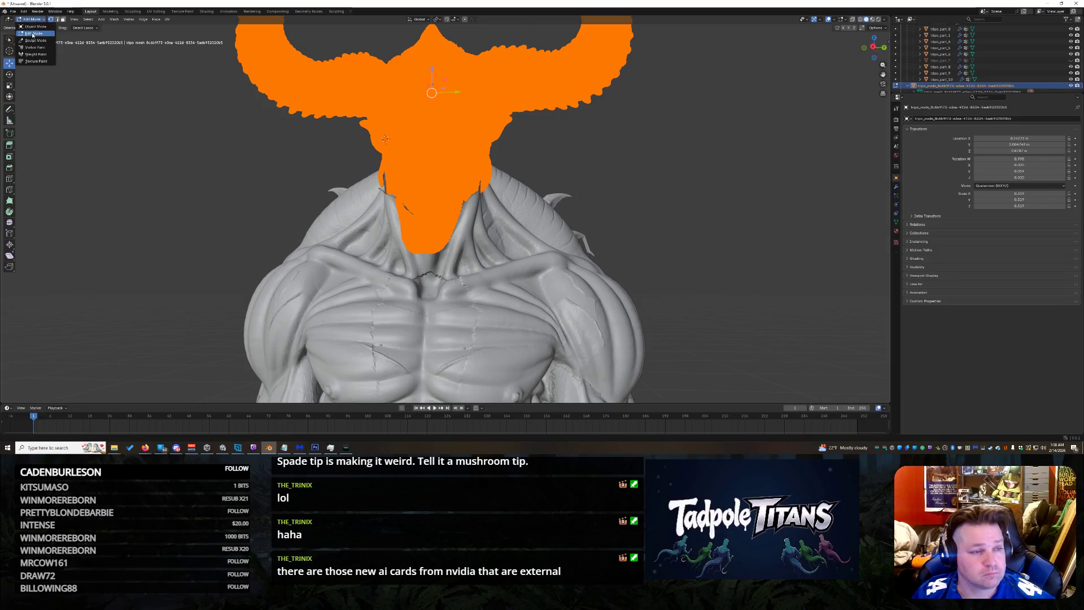
left_click(36, 26)
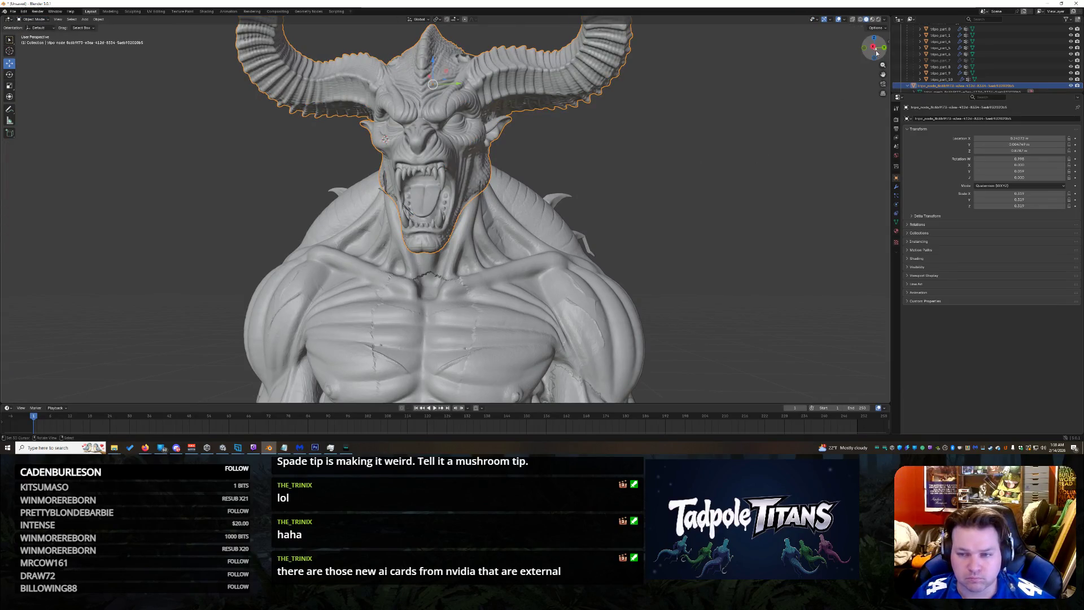
scroll(885, 56, "up", 2)
scroll(768, 122, "up", 2)
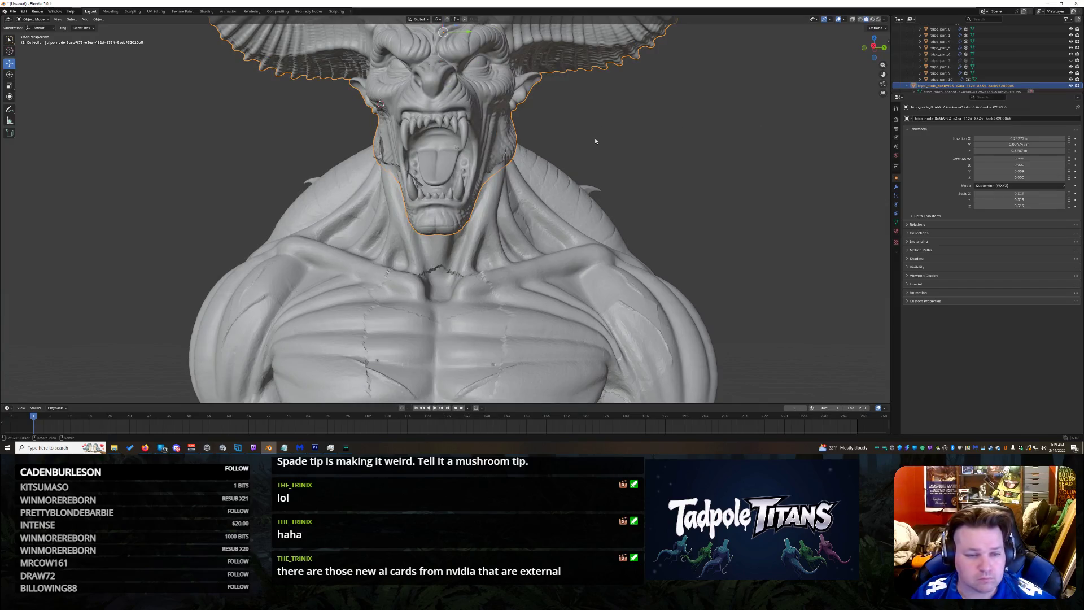
key("g")
key("y")
left_click(479, 87)
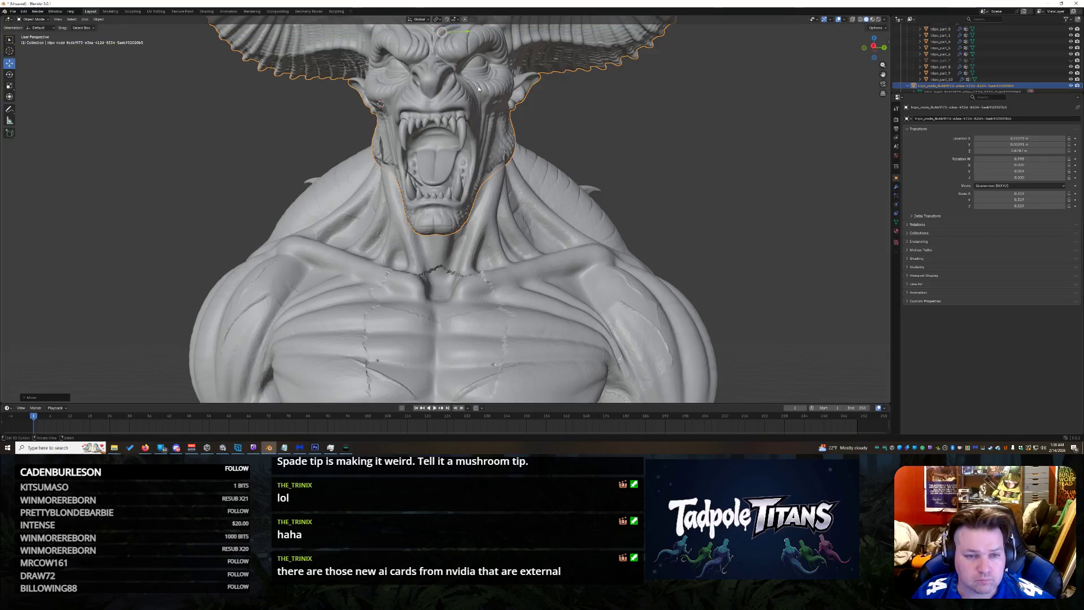
scroll(633, 73, "down", 3)
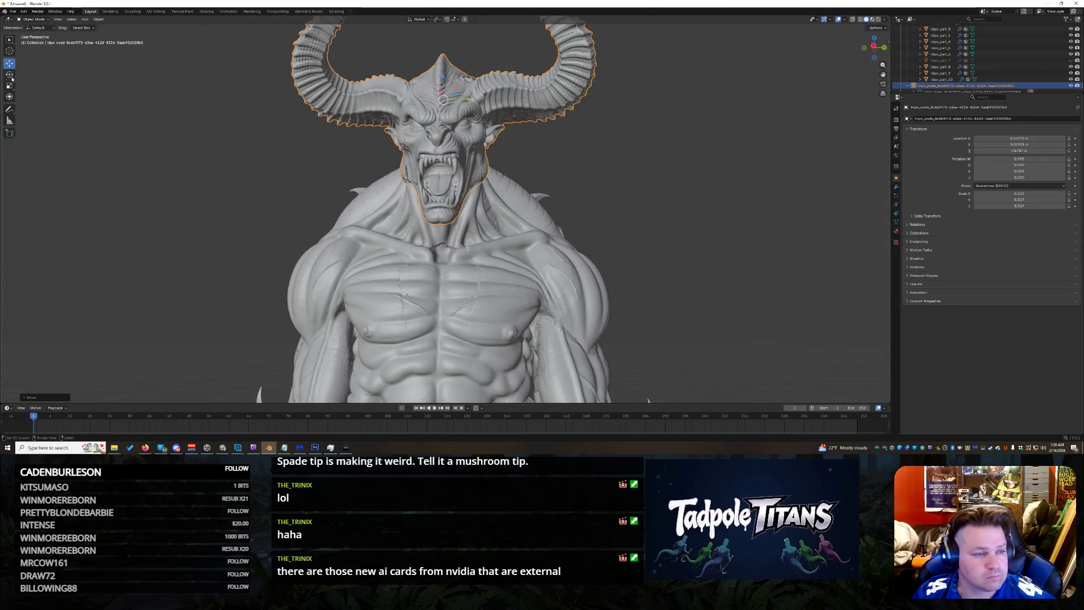
Step: Confirm the Y rotation and nudge the head along X with the Move gizmo
left_click_drag(444, 80, 442, 81)
left_click(441, 80)
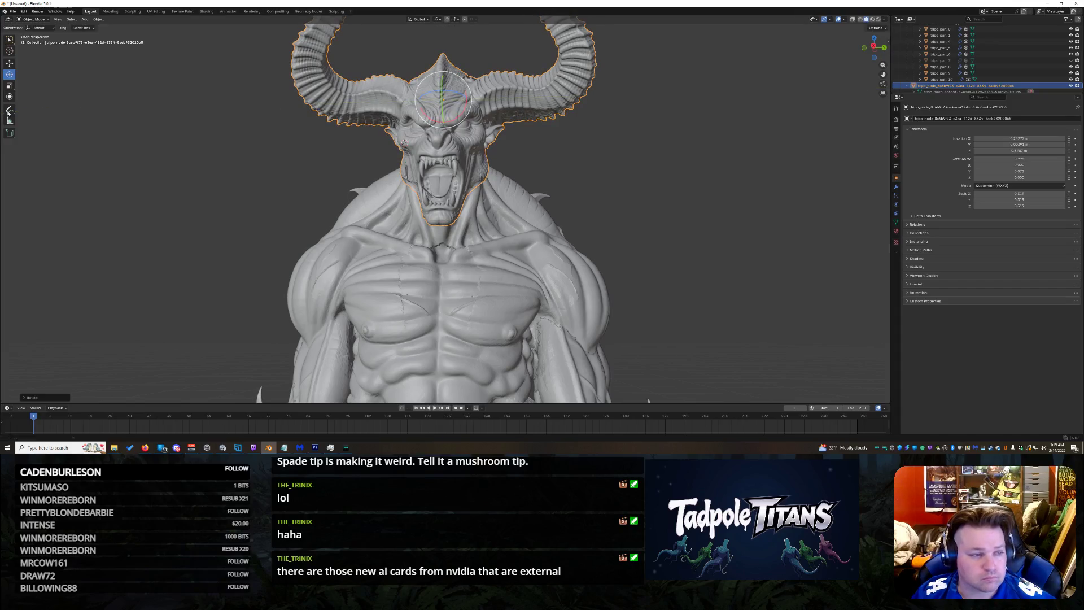
left_click(11, 63)
left_click_drag(442, 100, 440, 86)
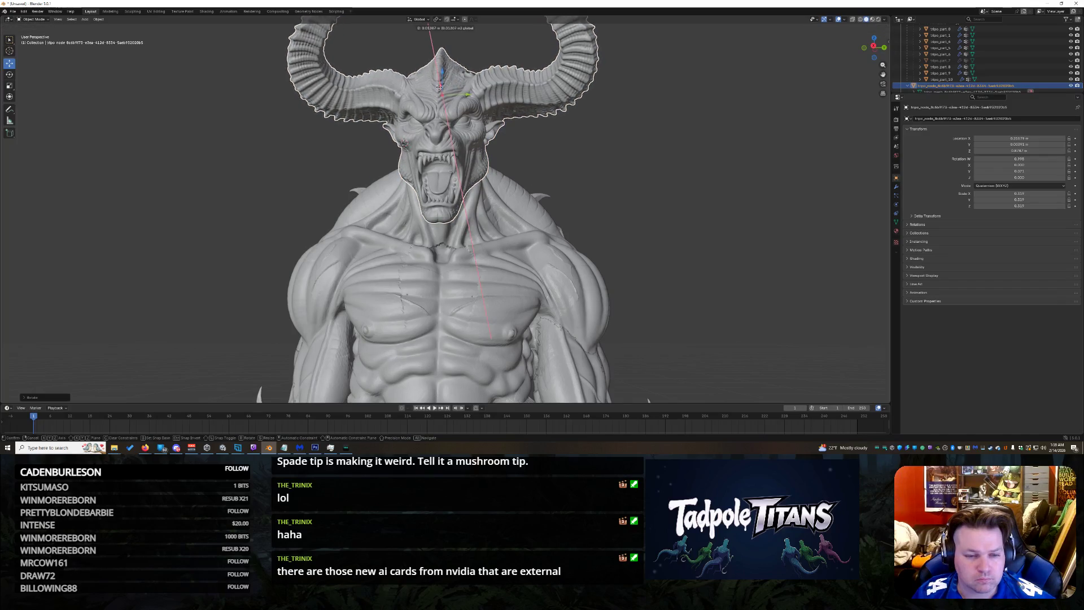
left_click_drag(439, 86, 442, 94)
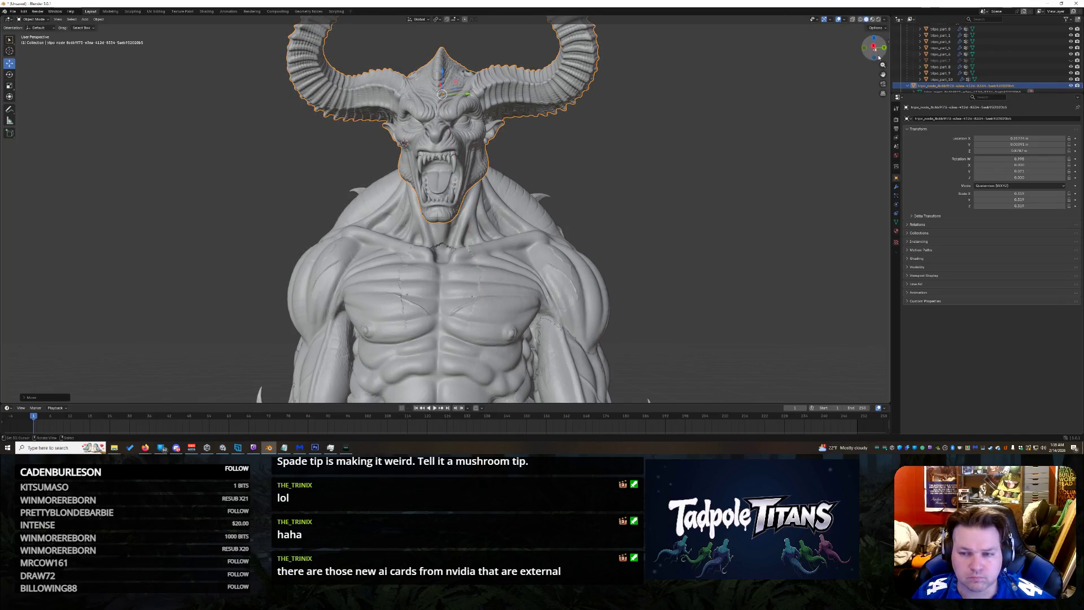
Step: From the left side, shift the head sideways, lower it and tilt it slightly, ending on a front view
left_click_drag(875, 48, 830, 49)
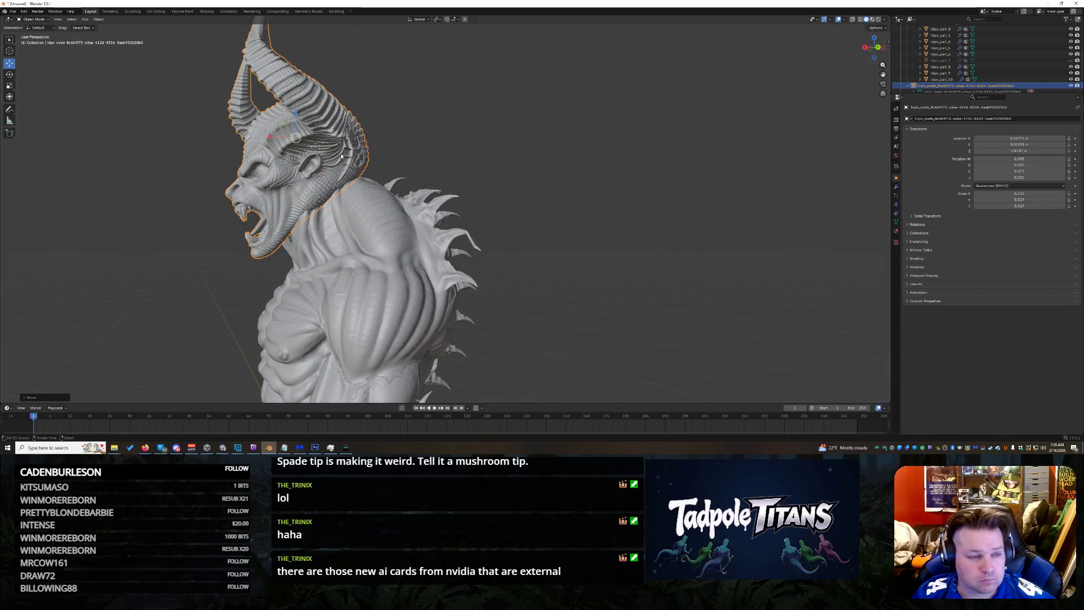
left_click_drag(279, 138, 288, 113)
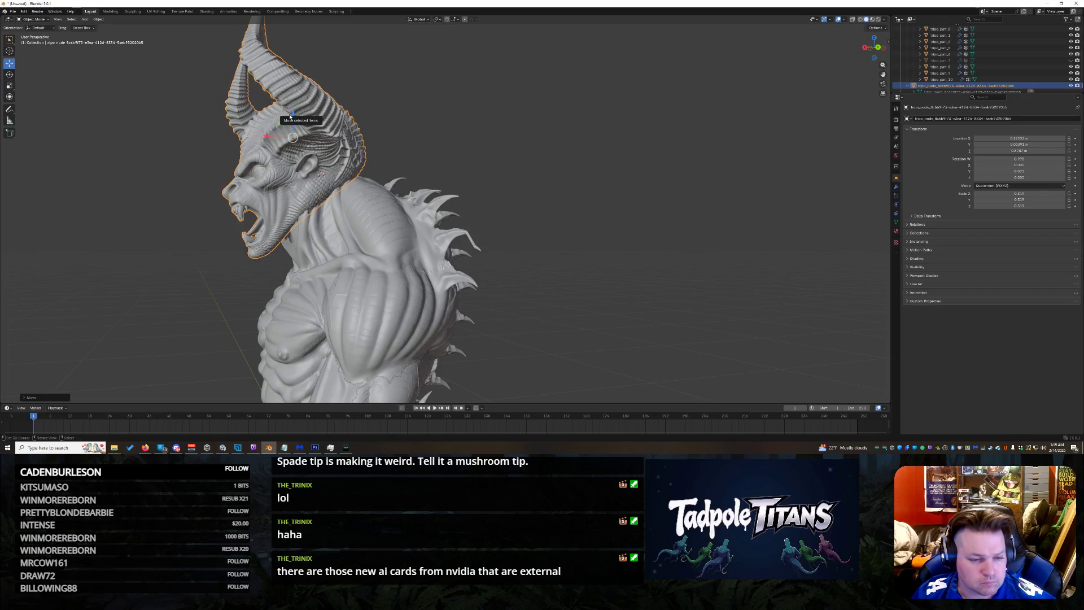
left_click_drag(290, 116, 291, 132)
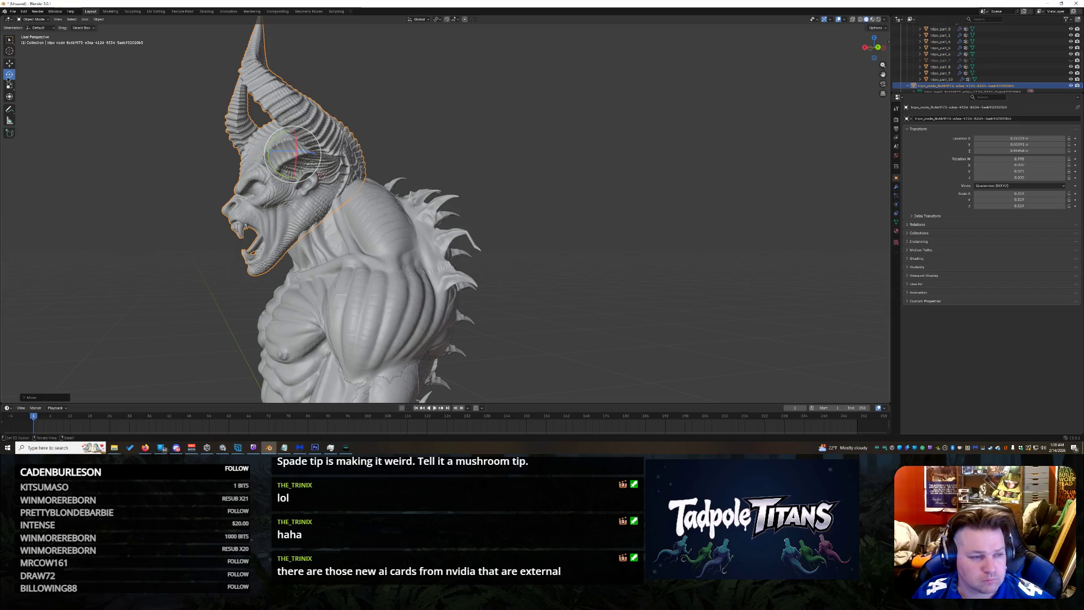
left_click_drag(271, 145, 692, 128)
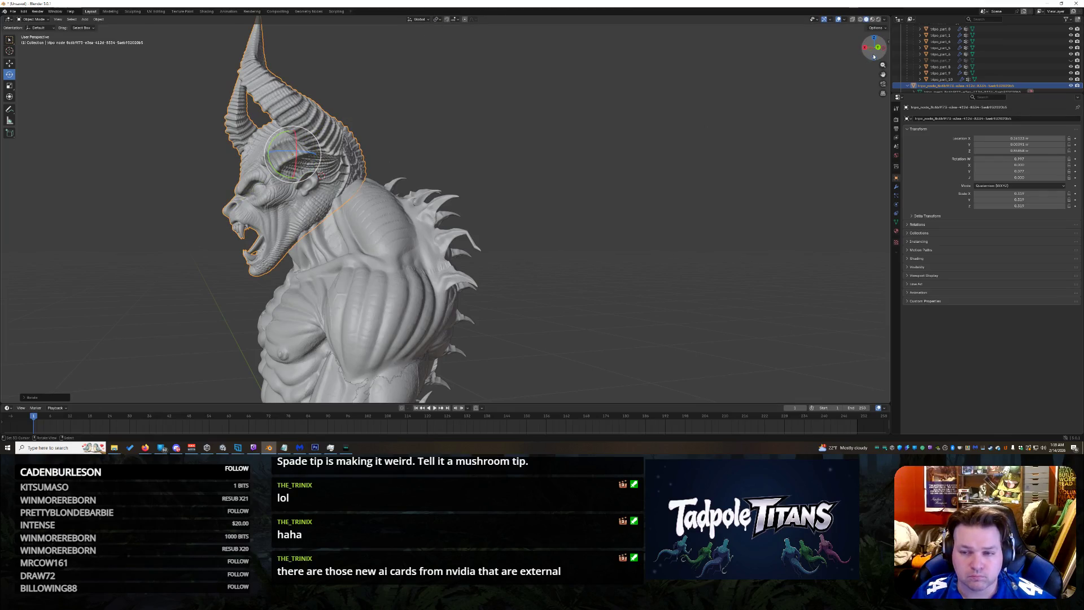
middle_click_drag(692, 128, 665, 114)
scroll(655, 141, "down", 2)
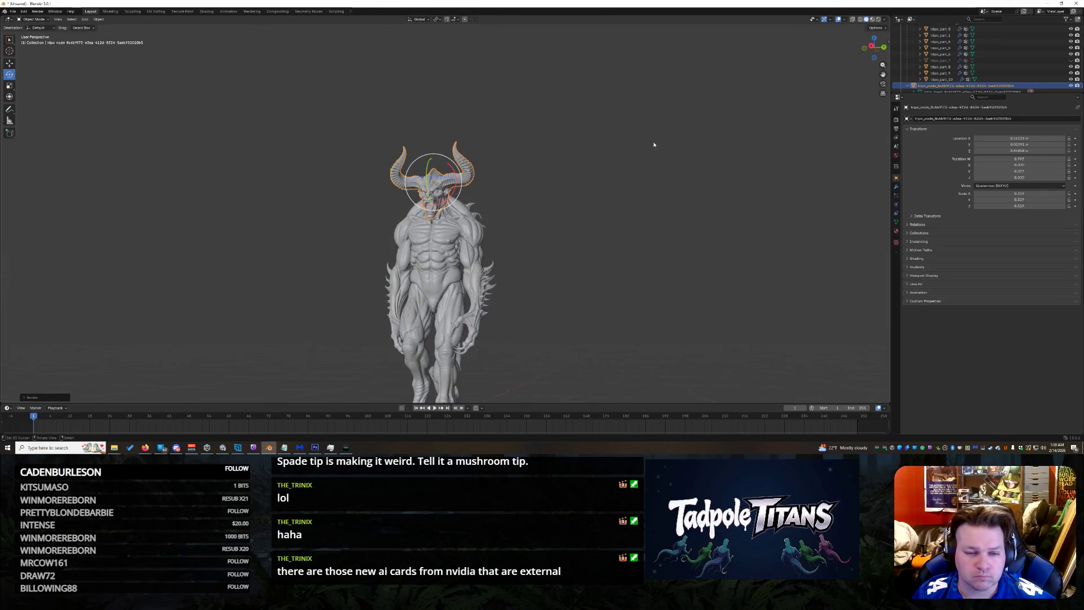
Step: Scale the horned head up slightly with the Scale tool, then switch to the Texture Paint workspace
middle_click_drag(832, 74, 650, 192)
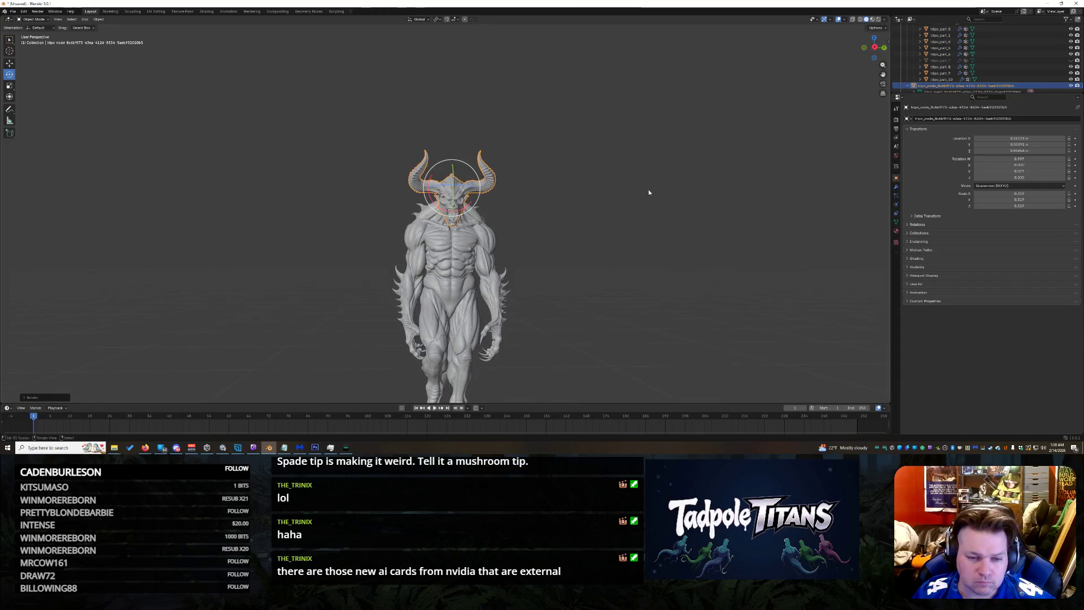
scroll(577, 196, "up", 3)
scroll(568, 213, "down", 1)
left_click(632, 203)
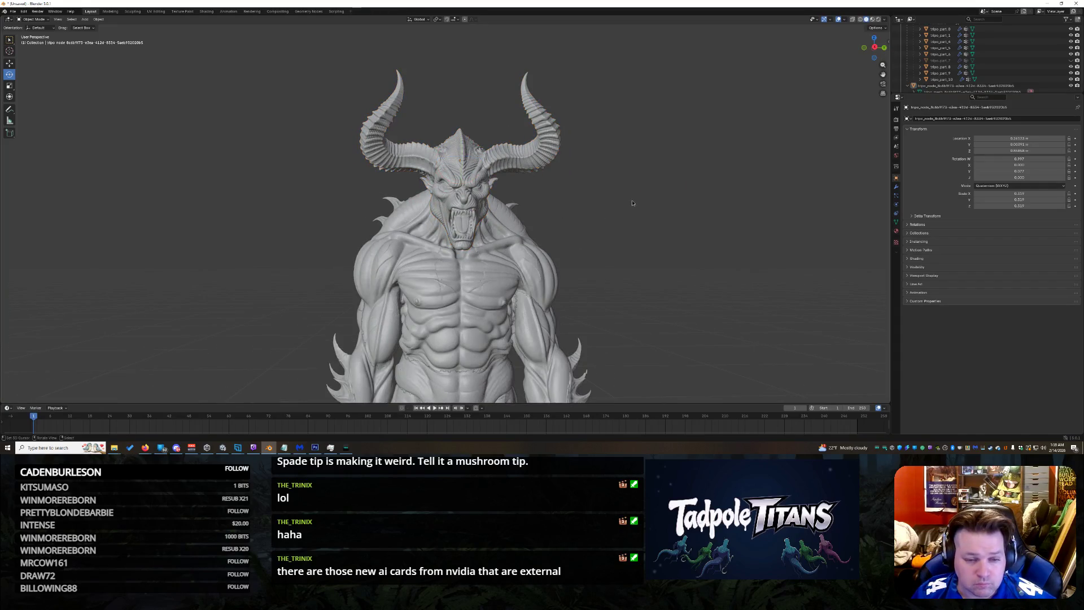
left_click(456, 150)
left_click(9, 84)
left_click_drag(443, 158, 441, 158)
left_click_drag(875, 47, 873, 48)
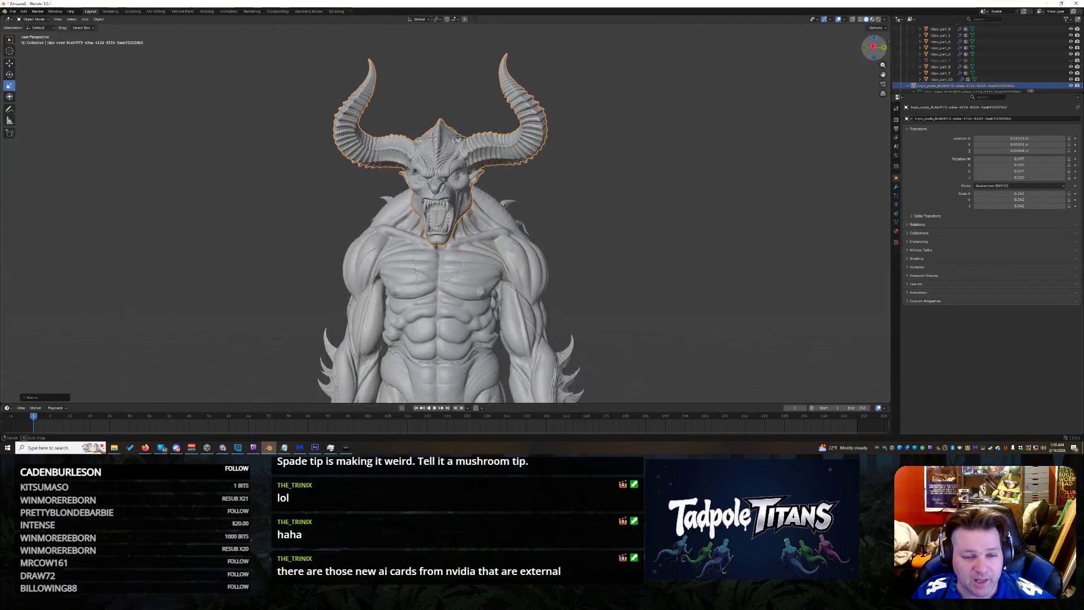
scroll(727, 106, "down", 3)
scroll(726, 106, "up", 2)
left_click(182, 10)
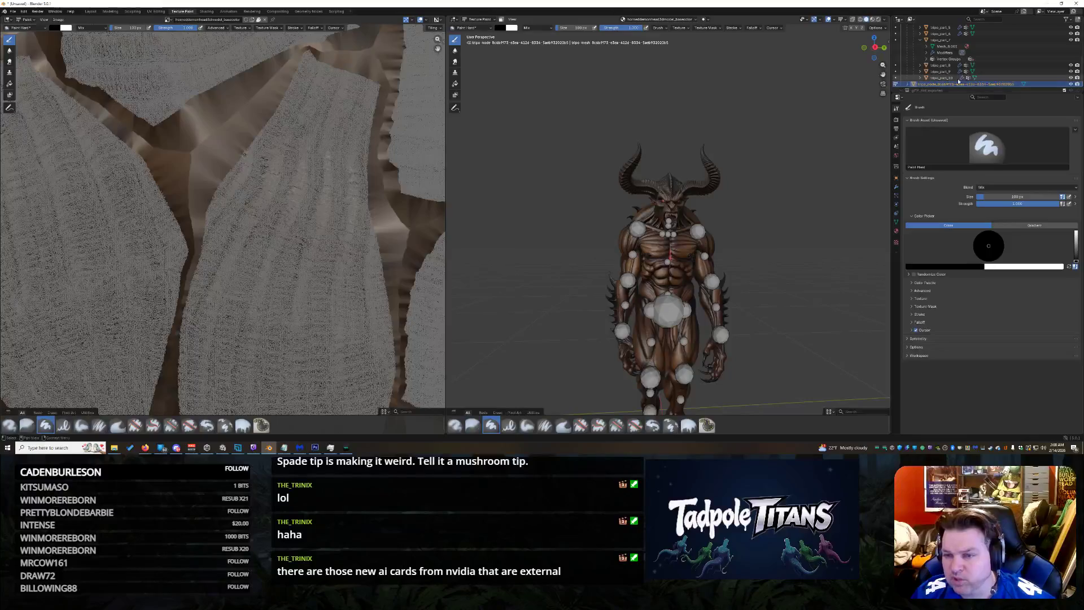
Step: Return to Object Mode and the Layout workspace, then reorder tripo_node and expand tripo_part_7 in the Outliner
left_click(896, 84)
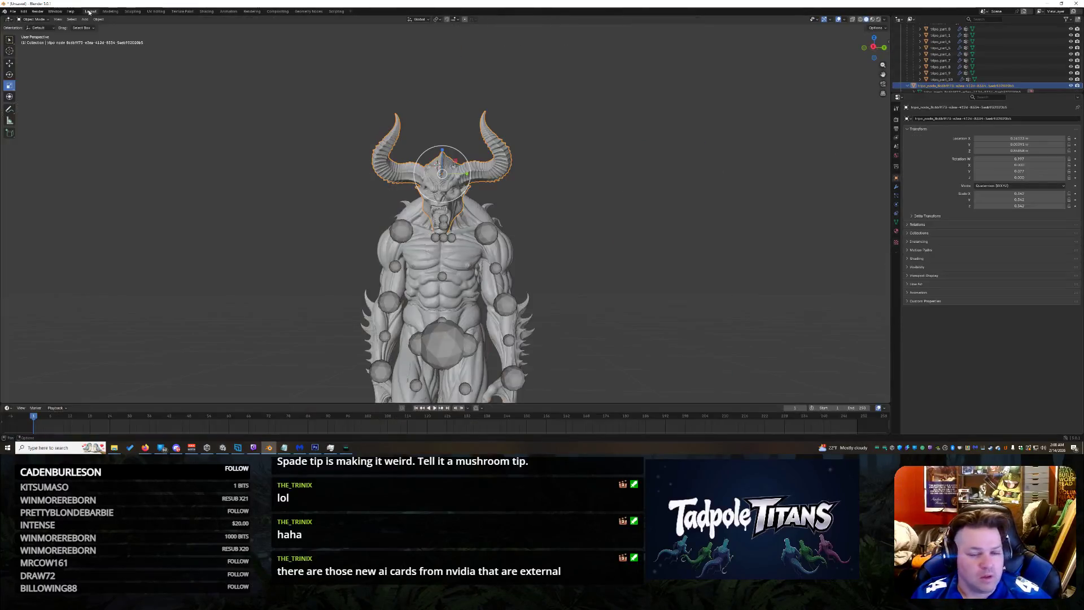
left_click(90, 11)
left_click_drag(940, 86, 936, 63)
left_click(921, 60)
scroll(991, 59, "down", 2)
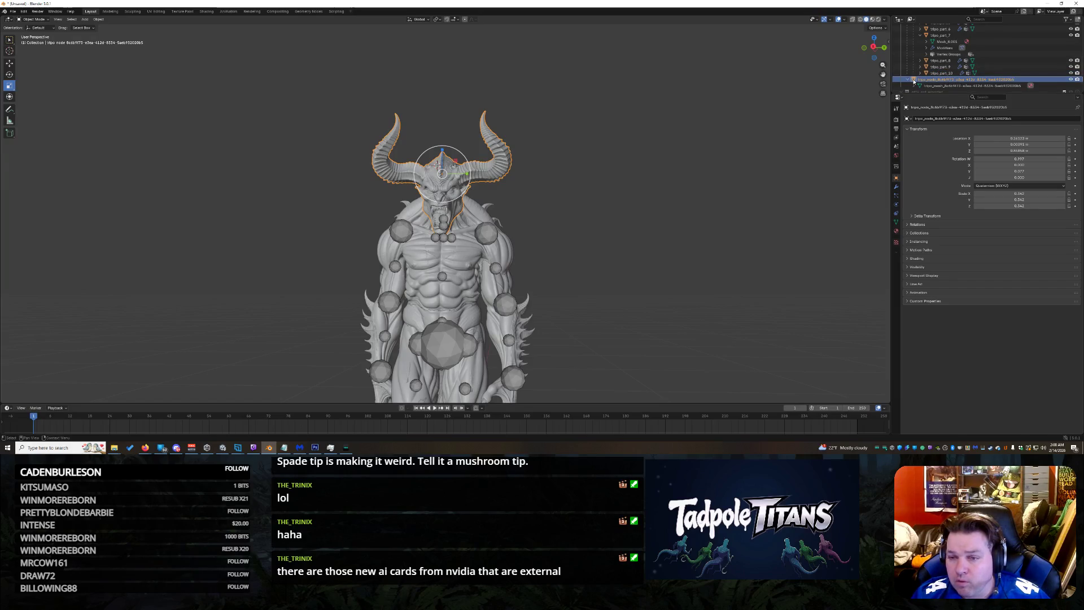
Step: In the head's Relations settings, set Parent to tripo_part_7
left_click_drag(914, 80, 937, 35)
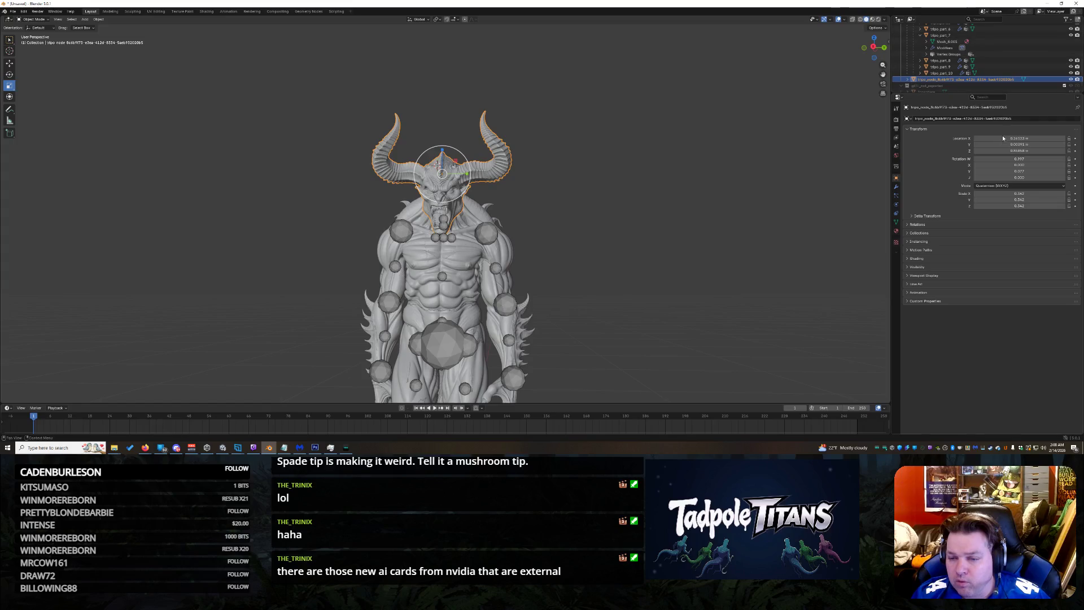
left_click(912, 224)
left_click(948, 235)
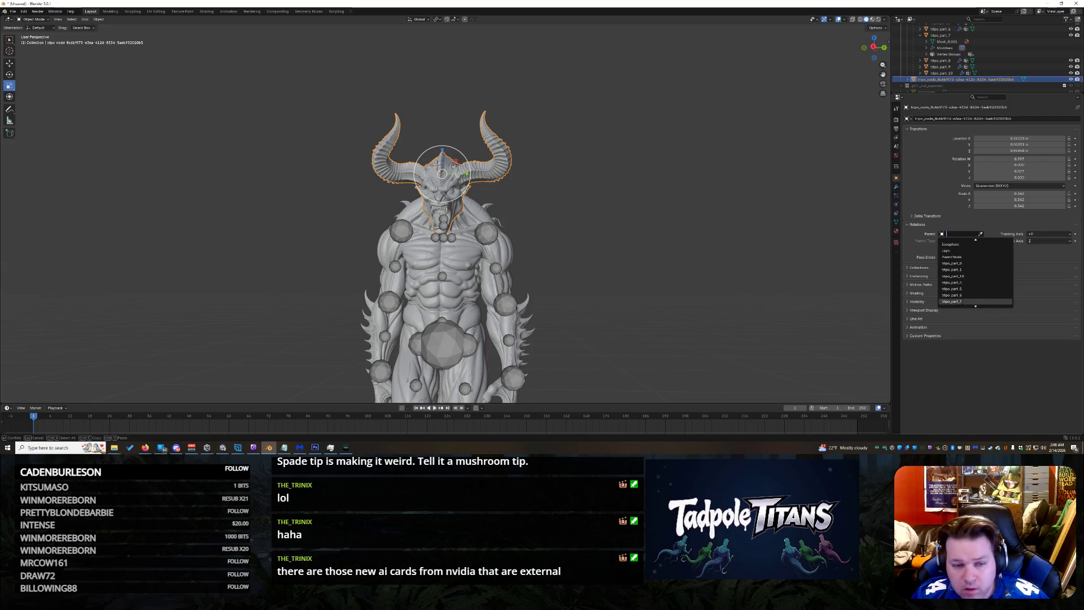
left_click(957, 301)
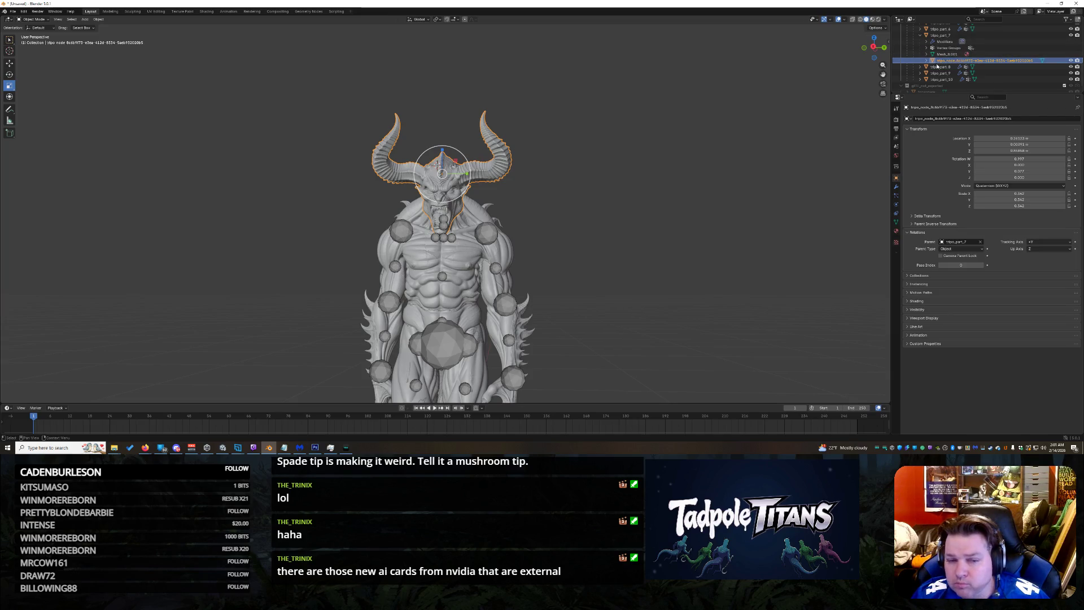
scroll(569, 200, "up", 6)
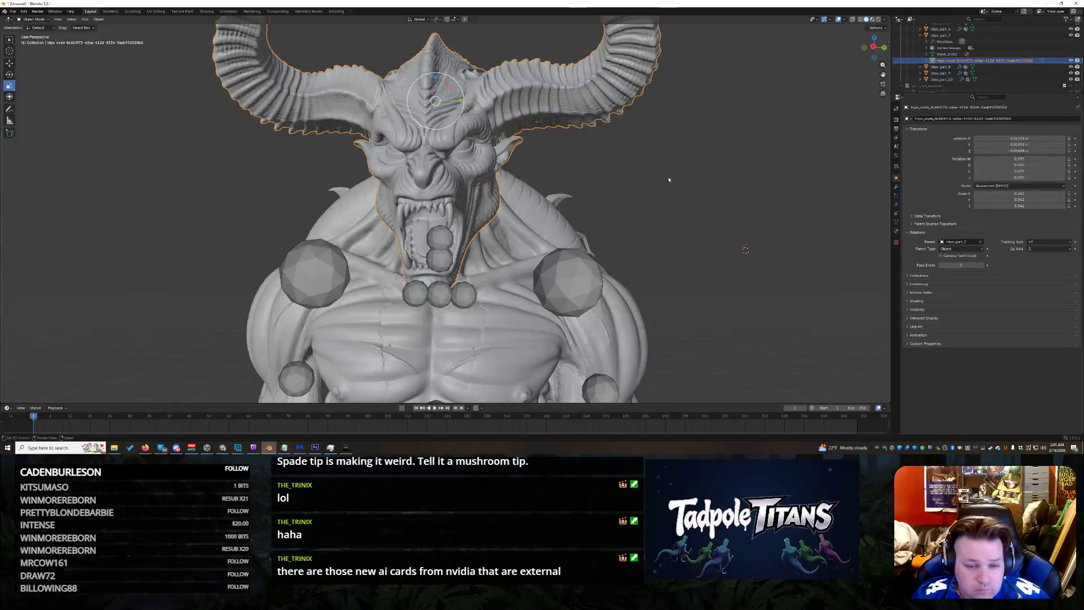
scroll(669, 178, "down", 2)
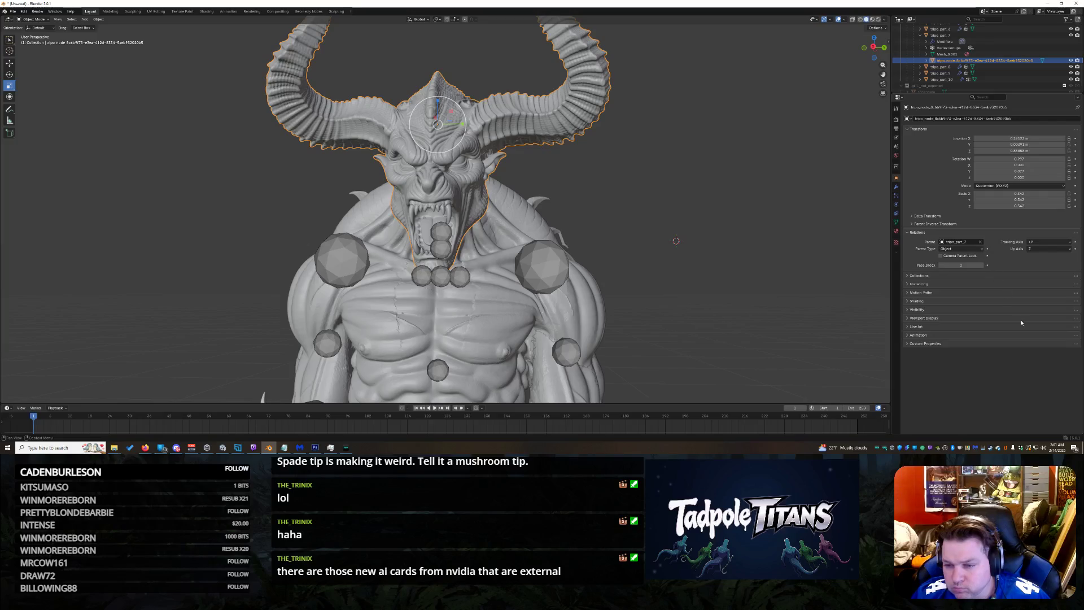
left_click(984, 301)
scroll(703, 205, "down", 5)
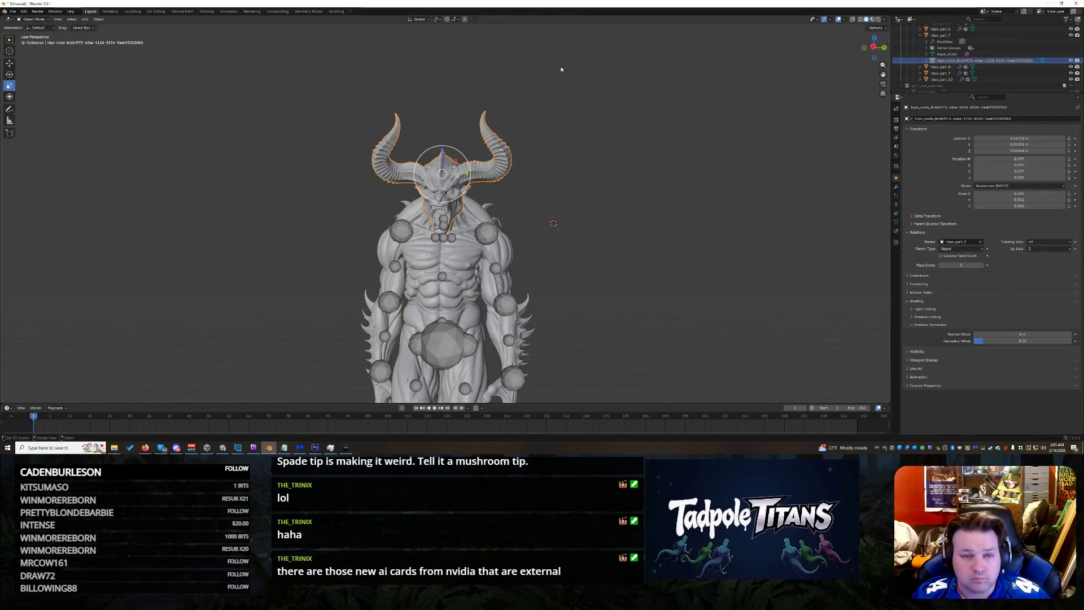
Step: Play the animation to check the head, switch it to Edit Mode, stop playback and jump to frame 1
left_click(434, 408)
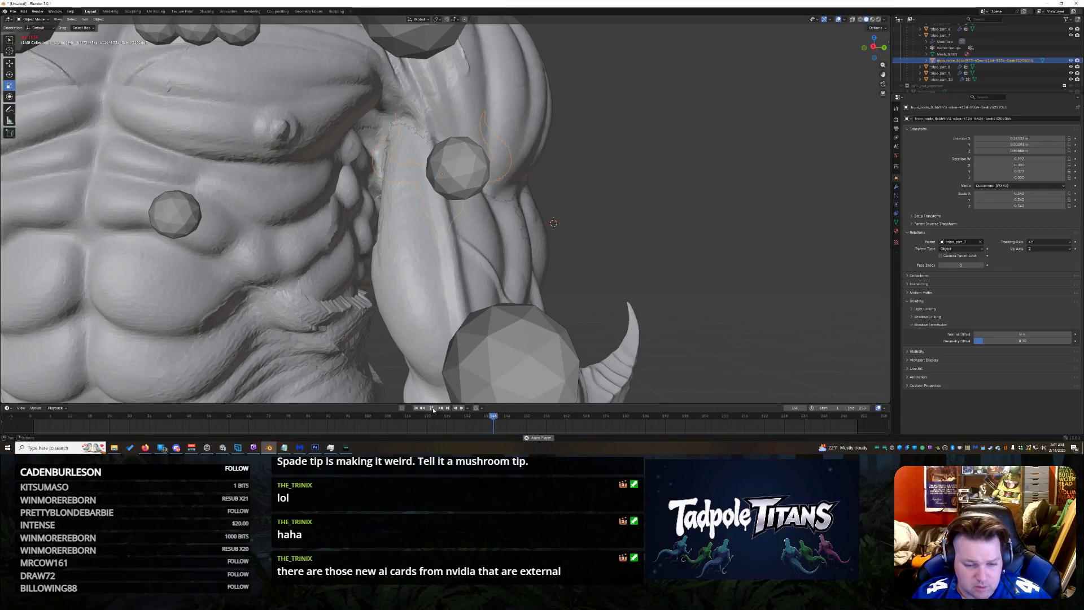
left_click(34, 18)
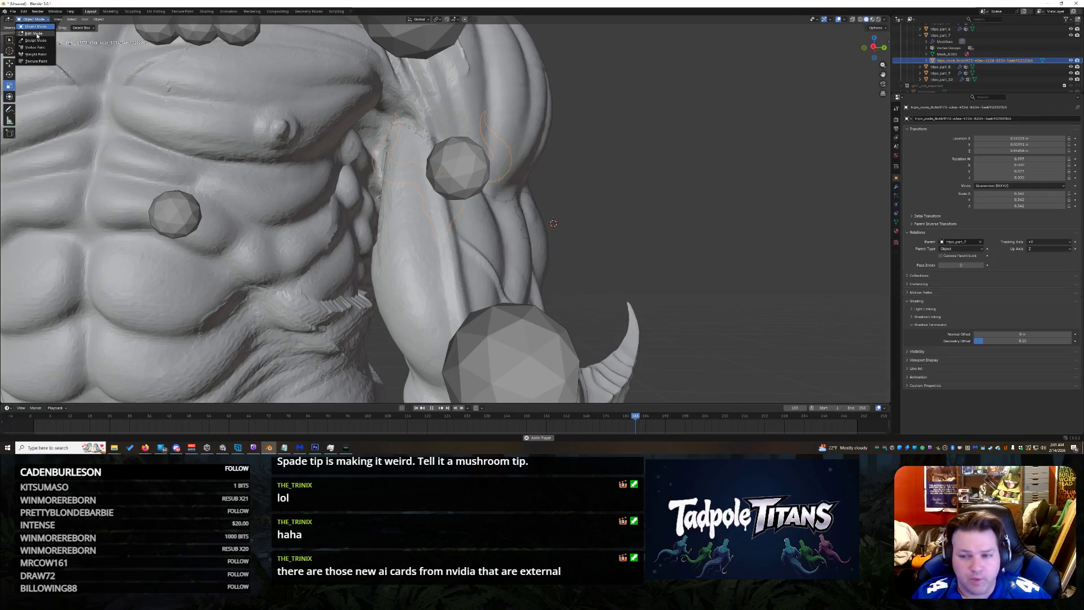
left_click(34, 34)
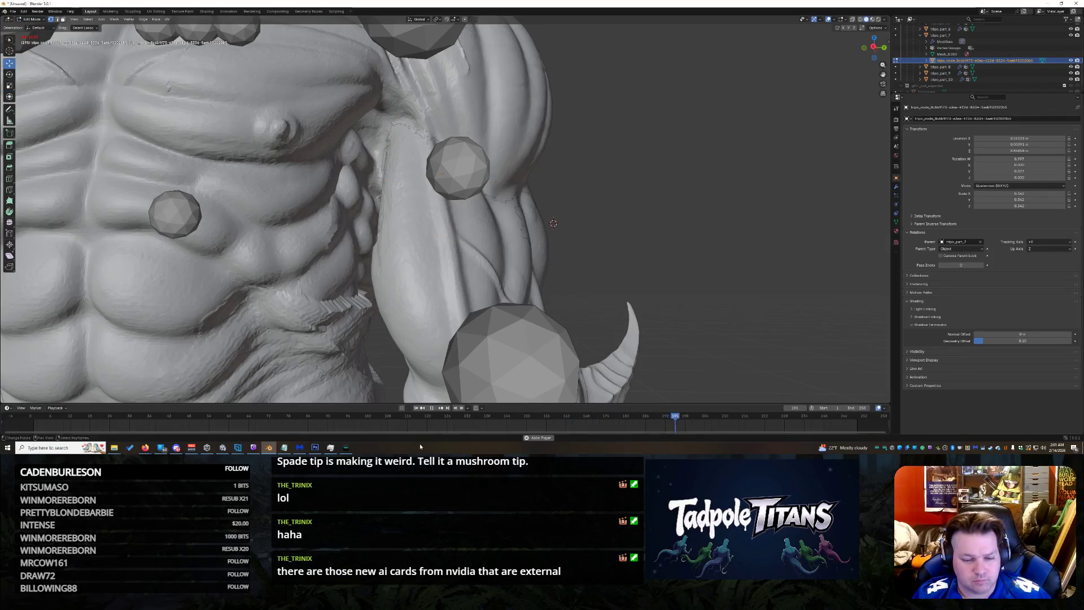
key("space")
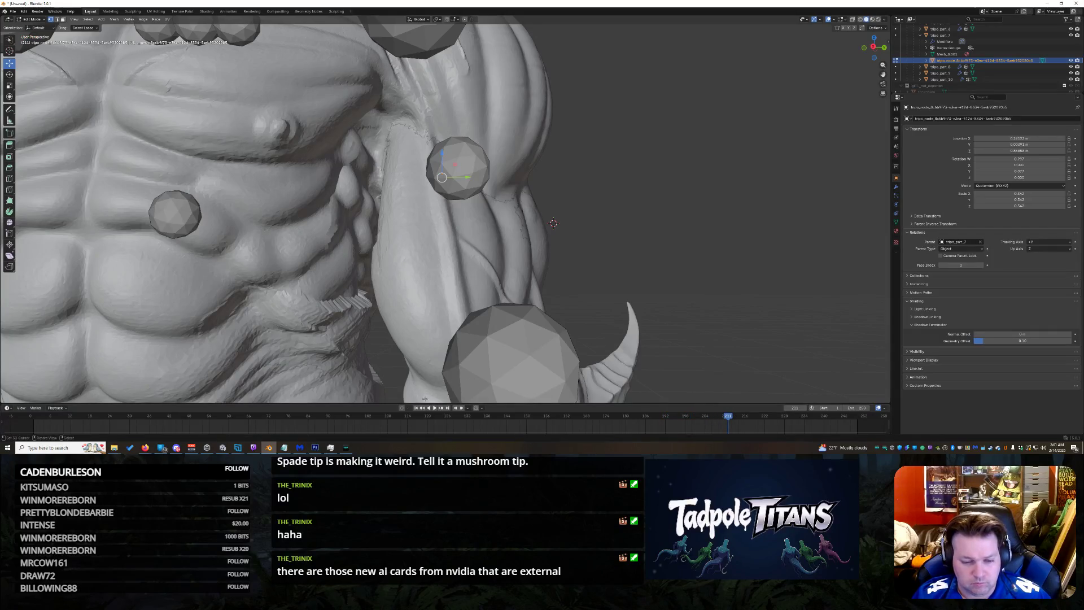
key("shift+Left")
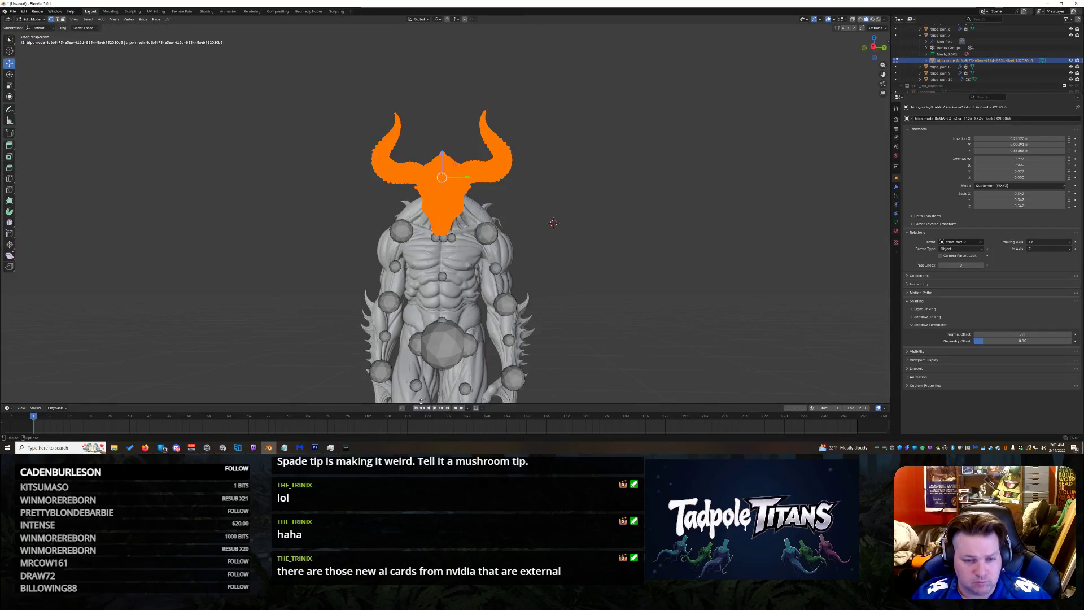
scroll(588, 179, "up", 2)
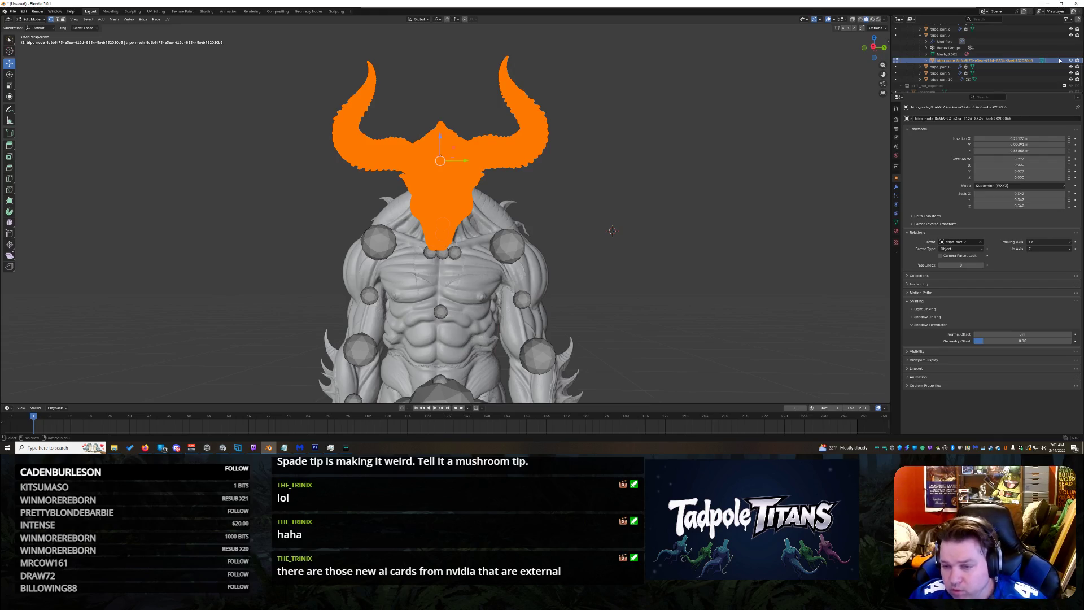
Step: Set the head's parent to Armature, Parent Type Bone, Parent Bone NeckTwist02, then deselect it
left_click(947, 249)
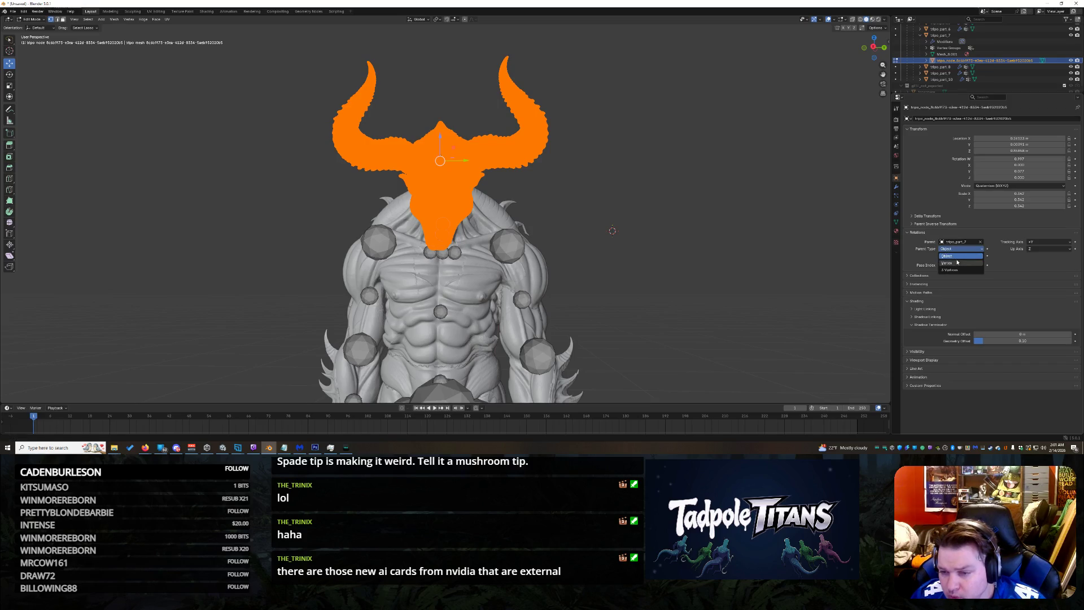
left_click(952, 250)
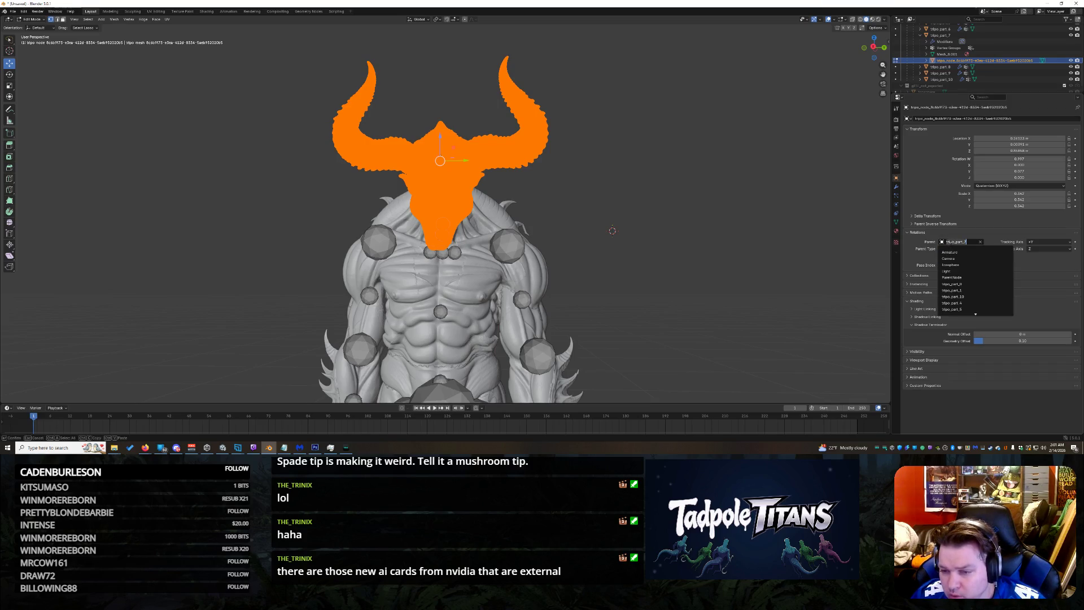
left_click(958, 253)
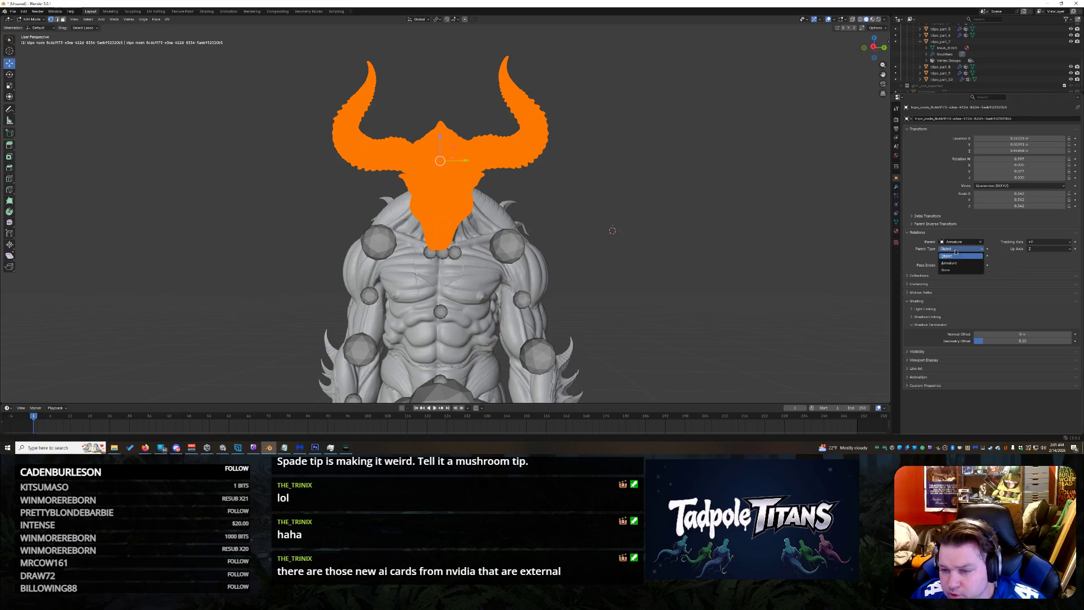
left_click(958, 269)
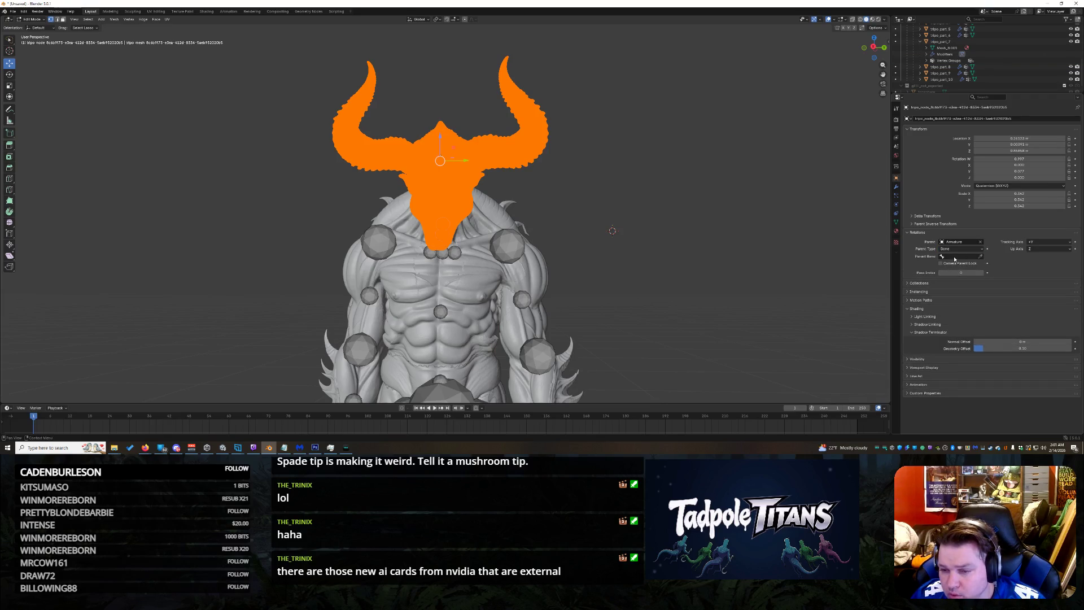
left_click(955, 259)
key("Down")
key("Down")
key("Down")
key("Down")
key("Down")
key("Down")
key("Down")
key("Down")
key("Down")
key("Down")
key("Down")
key("Down")
key("Down")
key("Down")
key("Down")
key("Down")
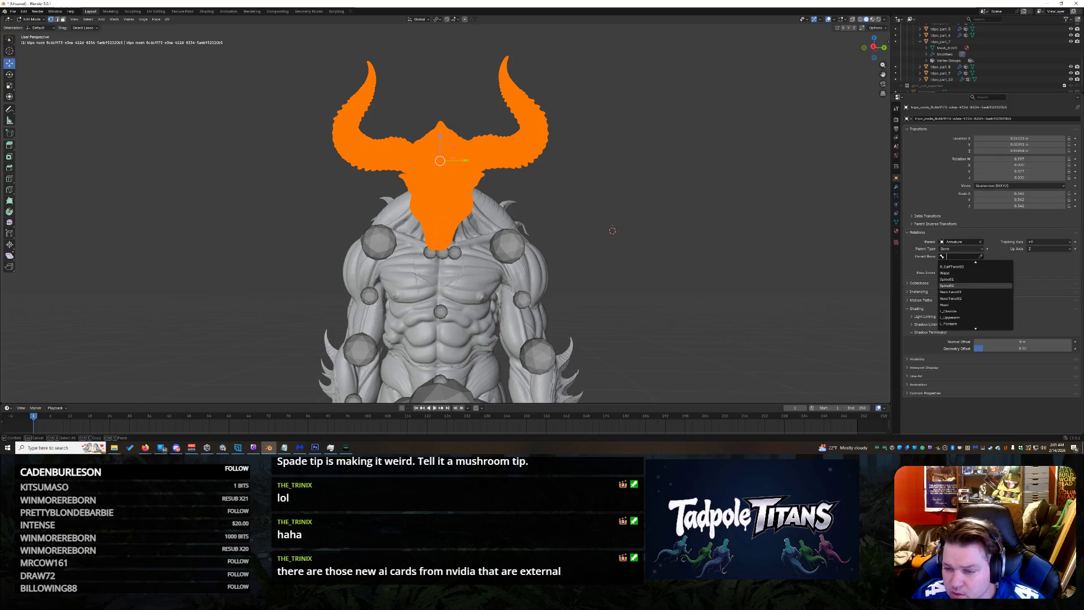
left_click(956, 298)
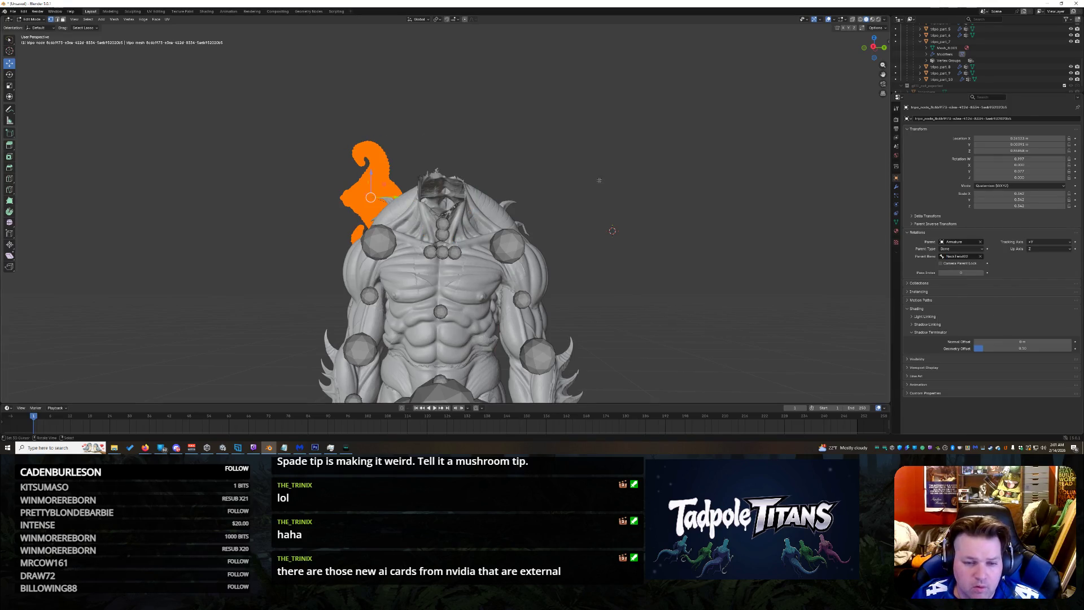
left_click(598, 163)
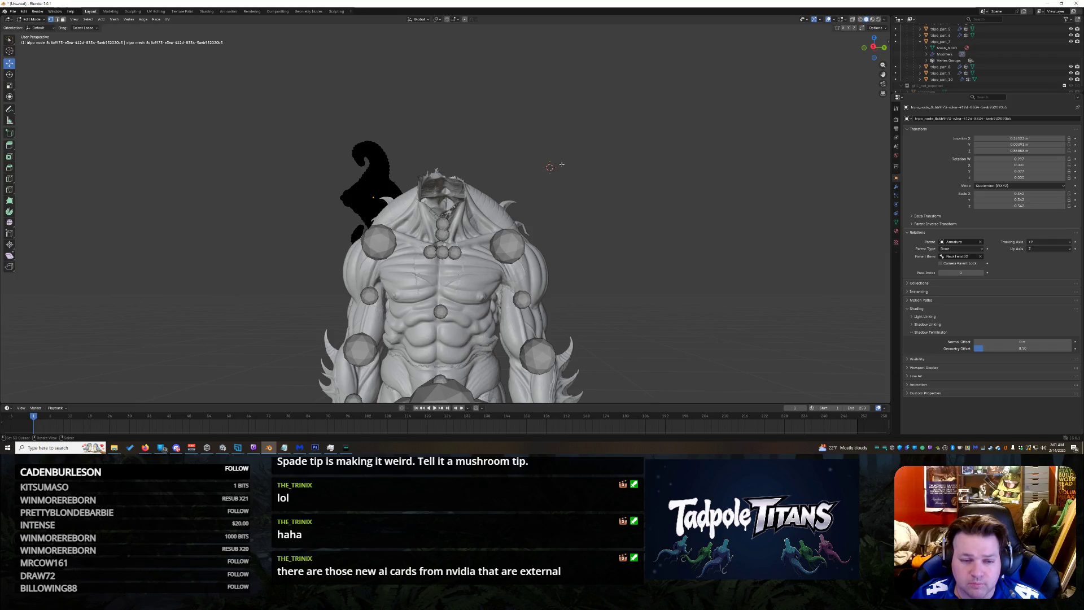
Step: Play the animation to check the pose, then lasso-select part of the horned head mesh
left_click(433, 409)
scroll(449, 398, "up", 2)
scroll(451, 397, "up", 2)
scroll(453, 395, "up", 2)
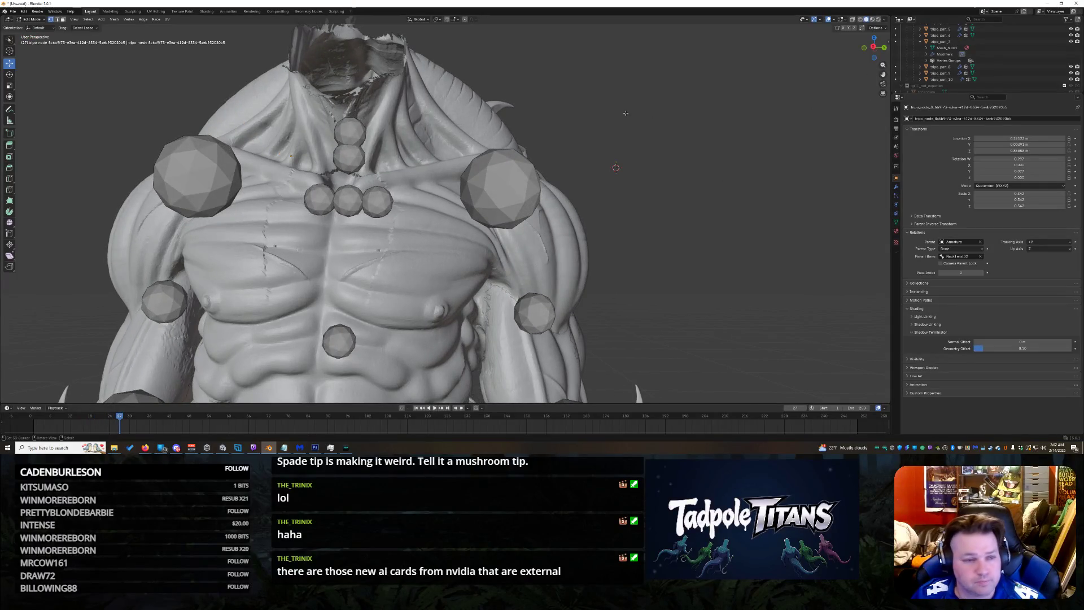
scroll(349, 55, "down", 5)
scroll(349, 55, "up", 2)
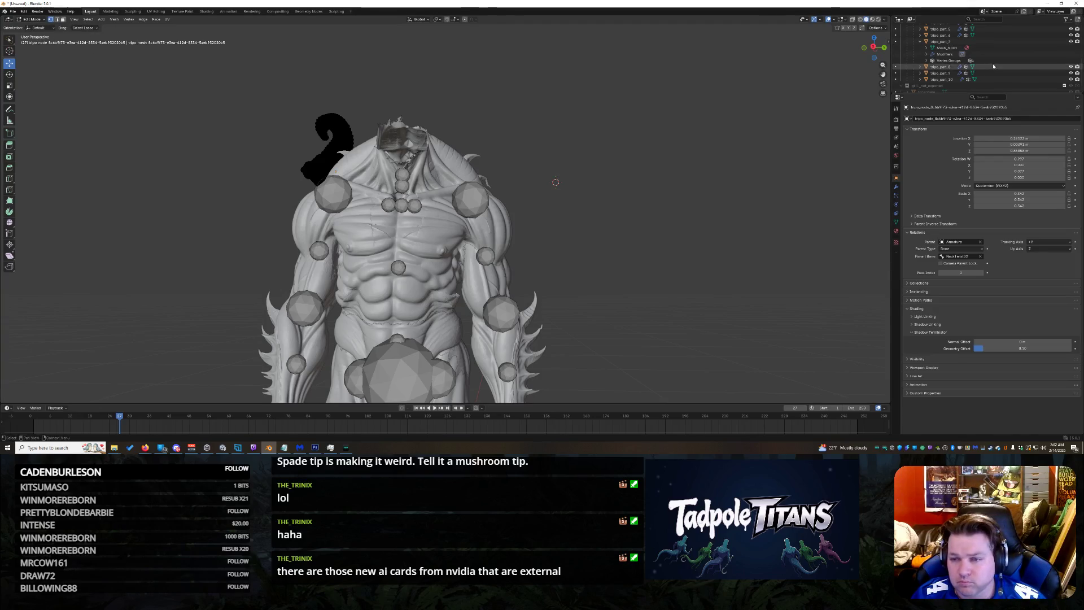
scroll(966, 58, "up", 2)
scroll(964, 62, "up", 1)
scroll(960, 65, "up", 2)
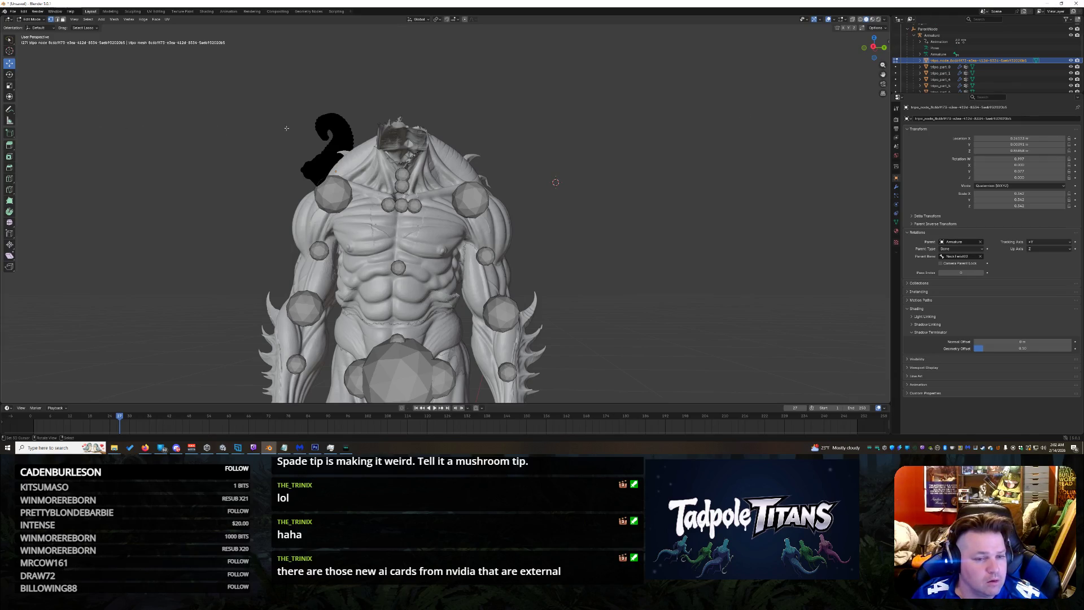
scroll(424, 254, "up", 3)
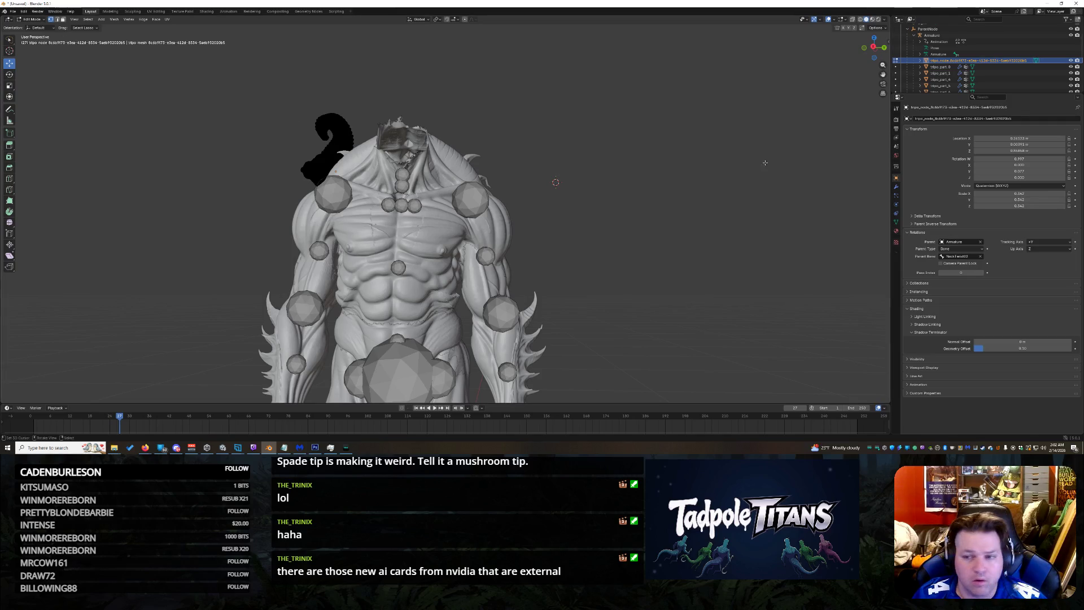
scroll(424, 254, "down", 5)
scroll(424, 255, "up", 4)
left_click_drag(872, 45, 708, 94)
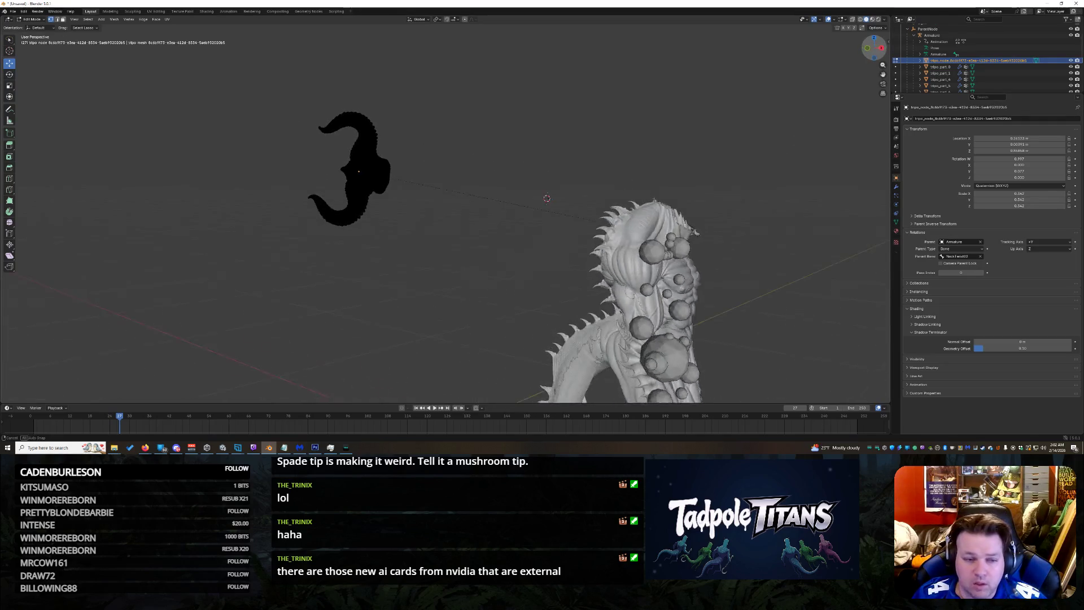
left_click_drag(242, 103, 395, 119)
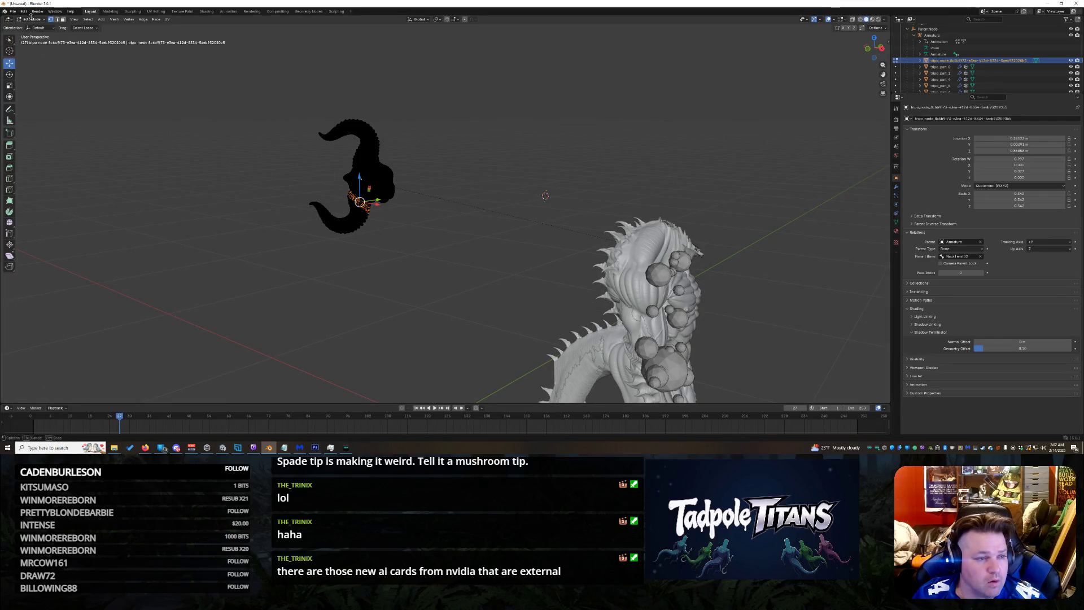
Step: Return to Object Mode and activate the Move tool
left_click(35, 18)
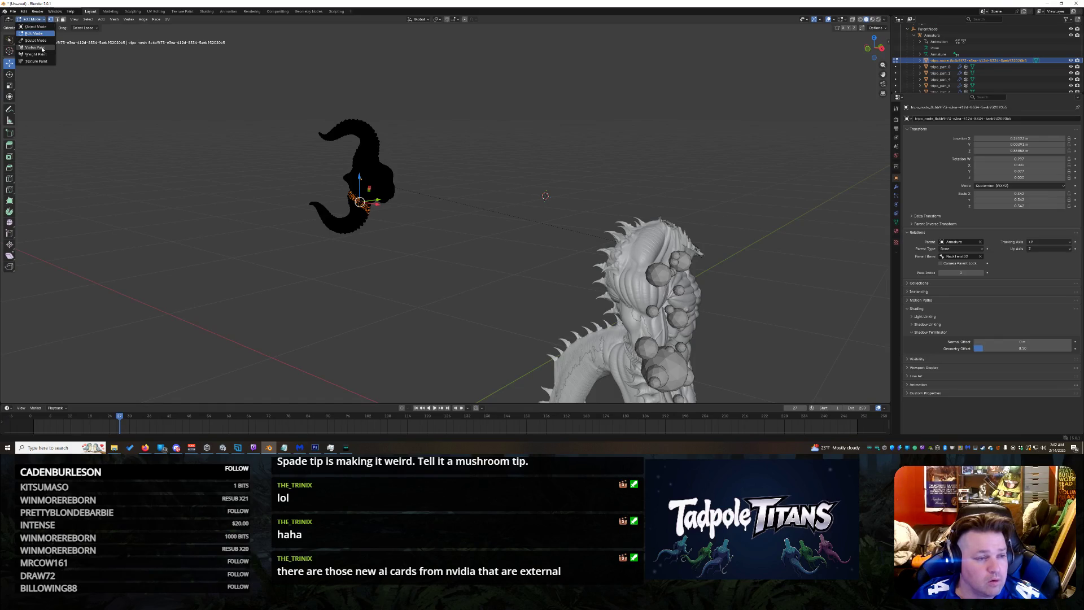
left_click(42, 26)
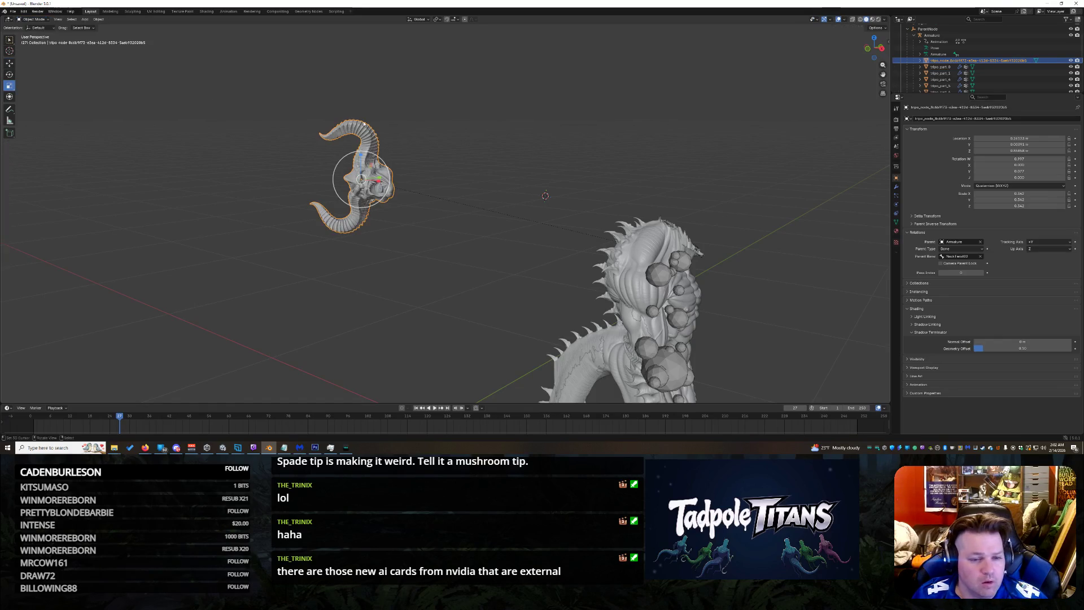
scroll(400, 188, "down", 1)
scroll(323, 194, "down", 1)
scroll(296, 205, "down", 1)
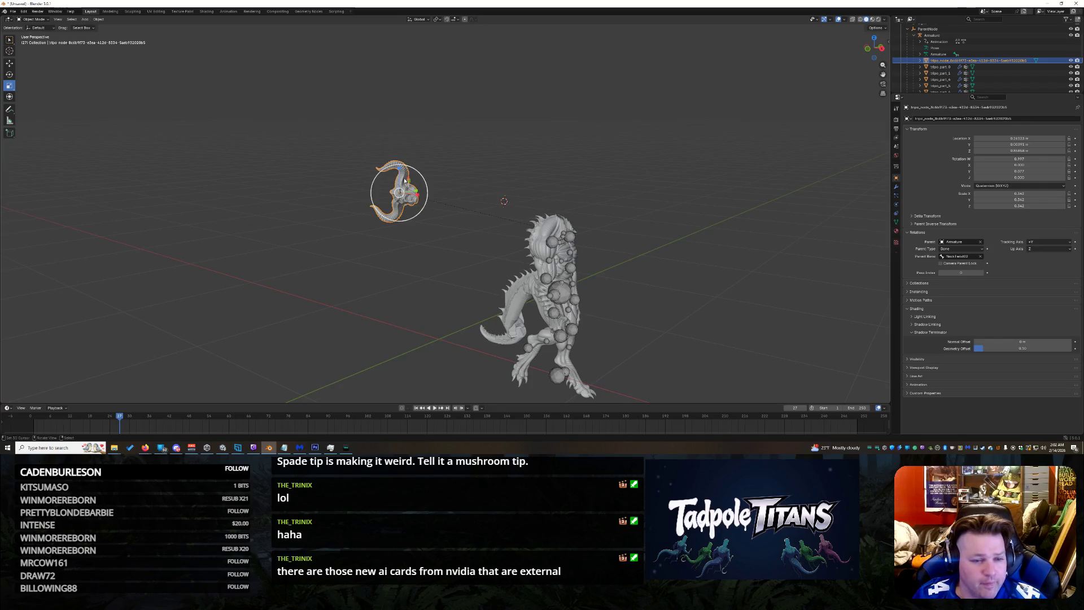
scroll(458, 221, "up", 3)
scroll(457, 218, "up", 4)
scroll(449, 217, "down", 4)
left_click(9, 63)
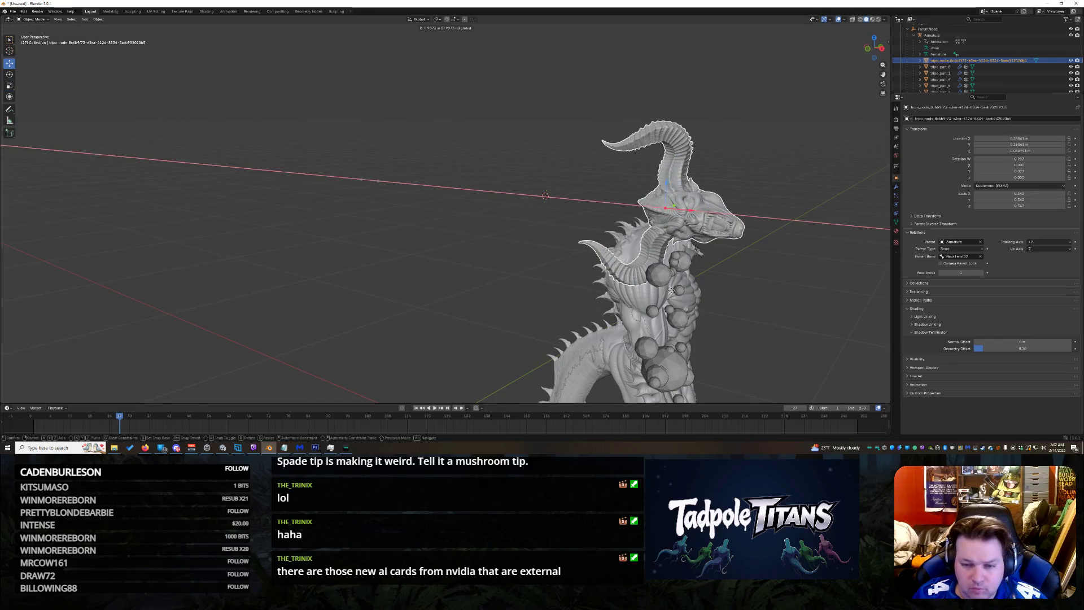
Step: Drag the horned head onto the creature and slide it sideways to sit on the neck
left_click_drag(381, 185, 695, 204)
middle_click_drag(694, 204, 472, 179)
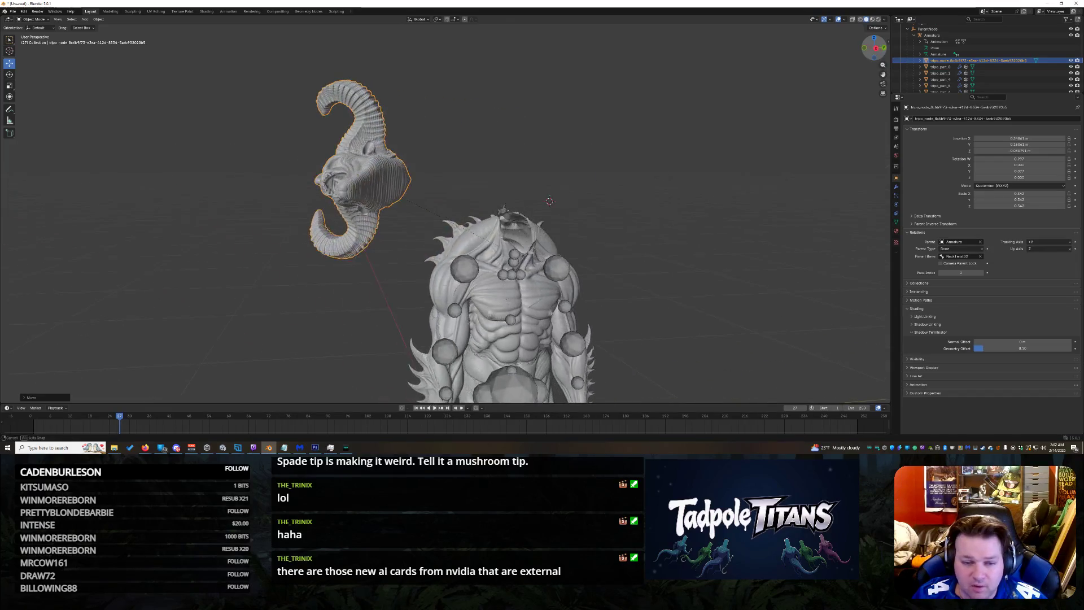
left_click_drag(369, 177, 504, 176)
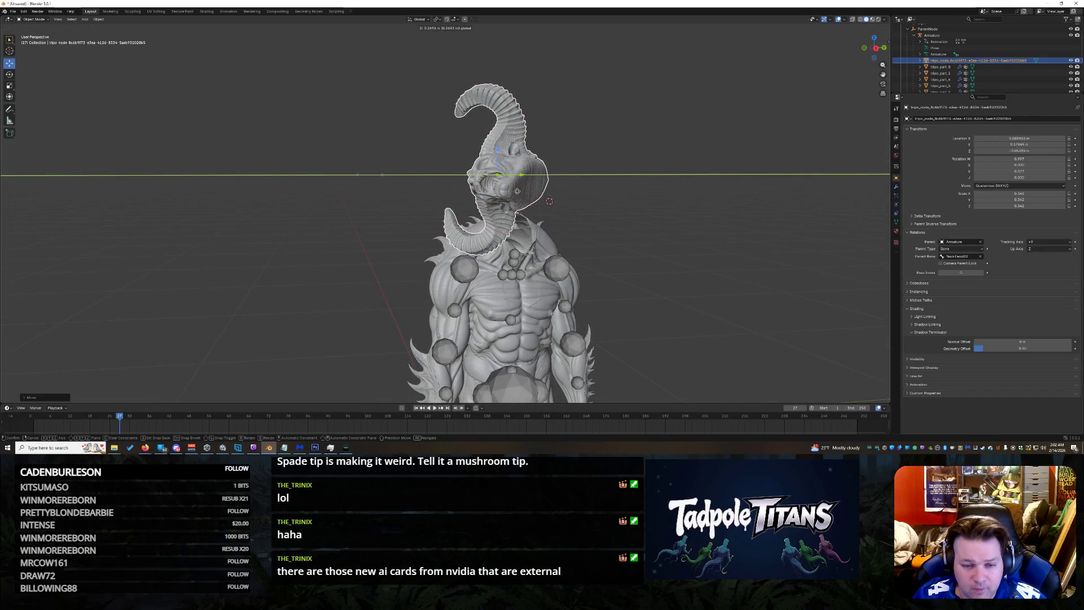
left_click_drag(873, 47, 875, 48)
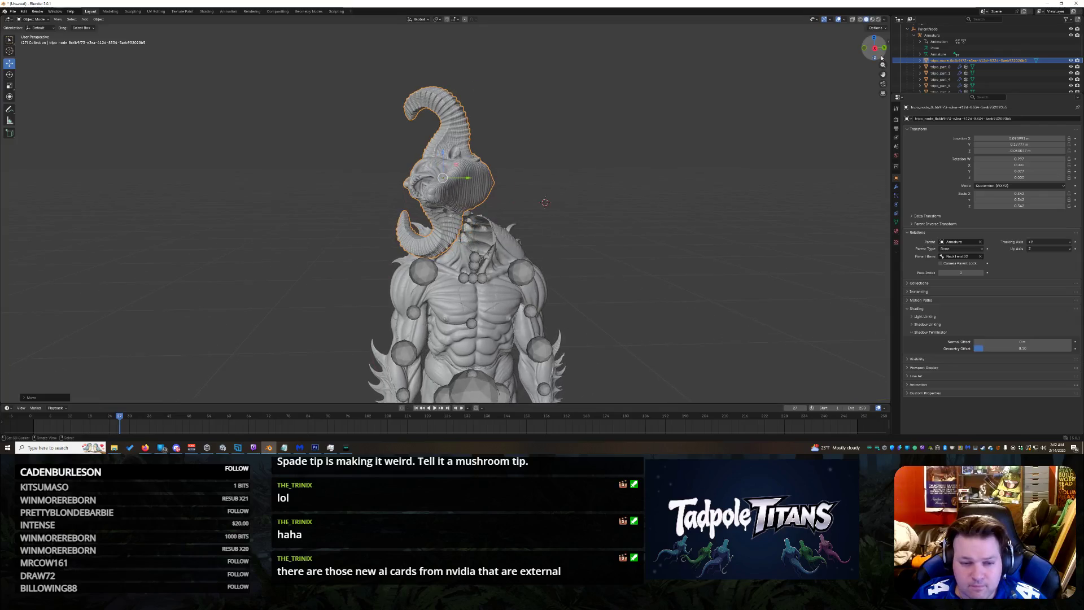
left_click(10, 74)
left_click_drag(443, 182, 450, 177)
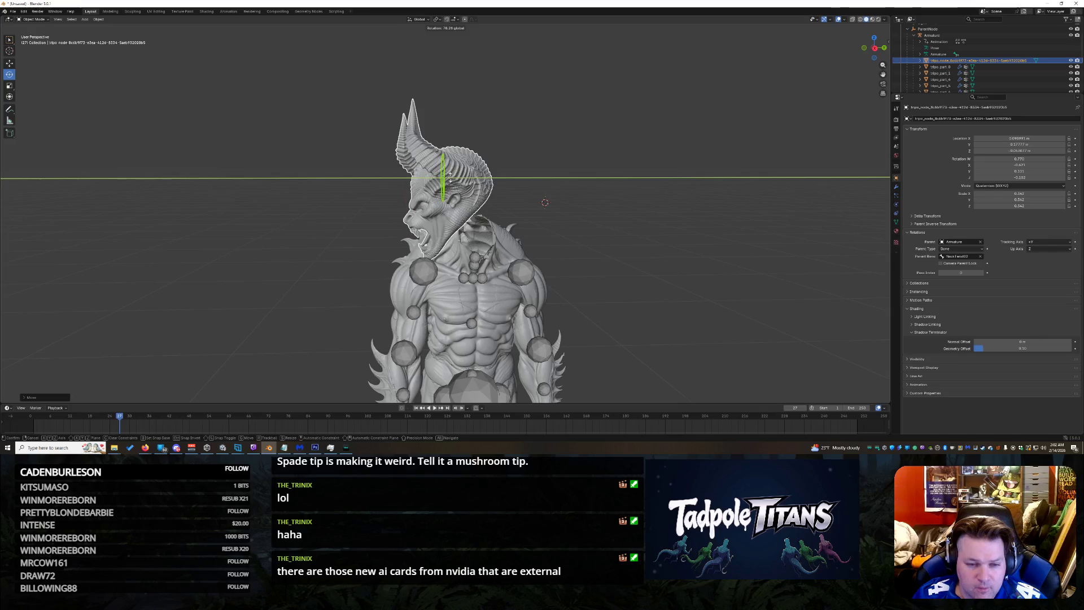
key("Escape")
key("r")
key("z")
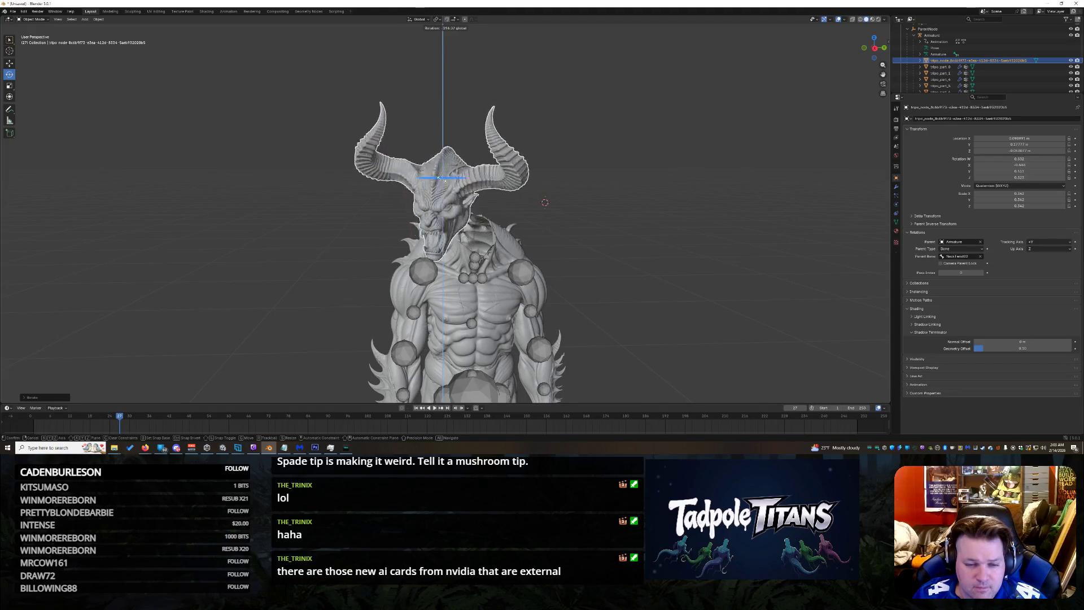
key("Return")
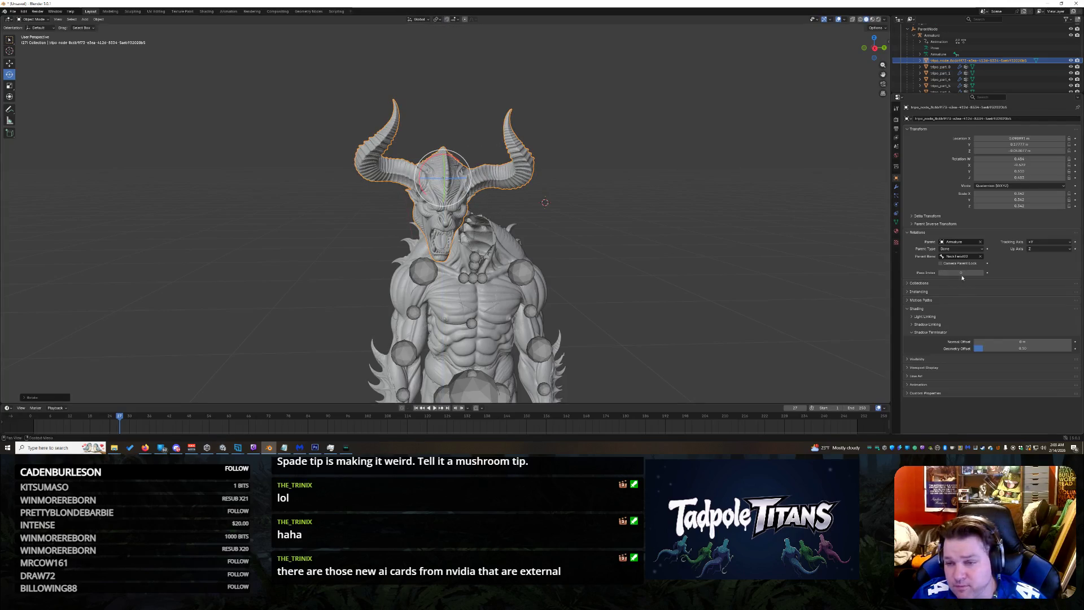
left_click(1053, 137)
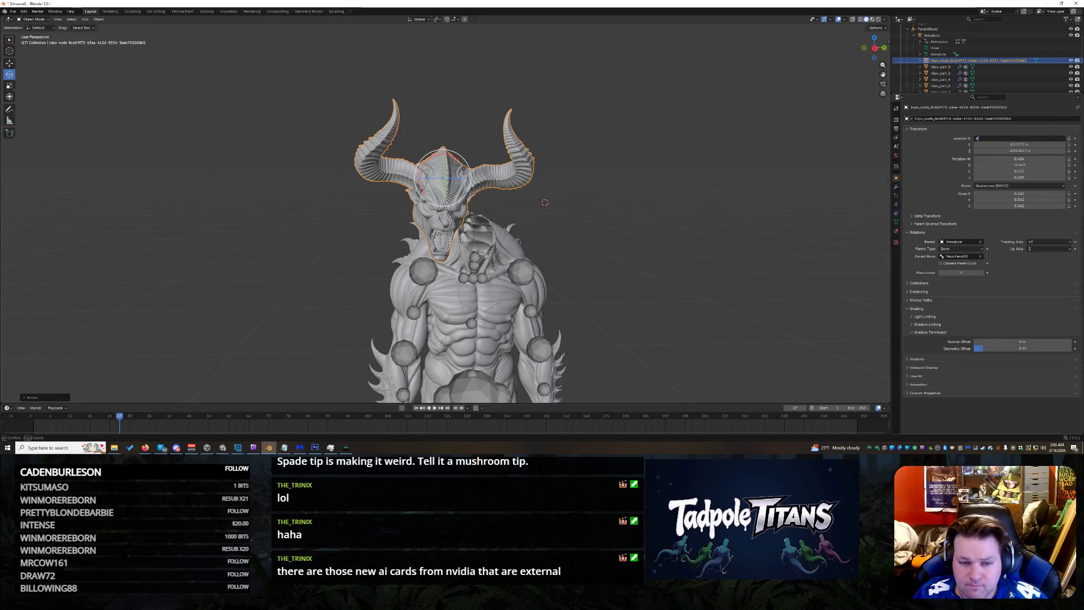
key("Return")
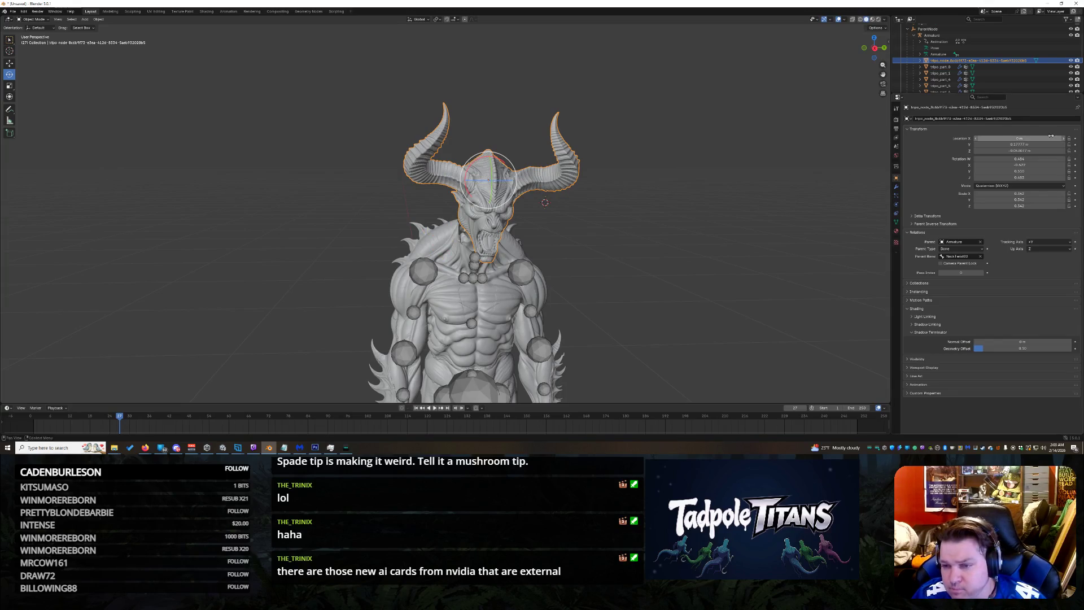
left_click(1052, 144)
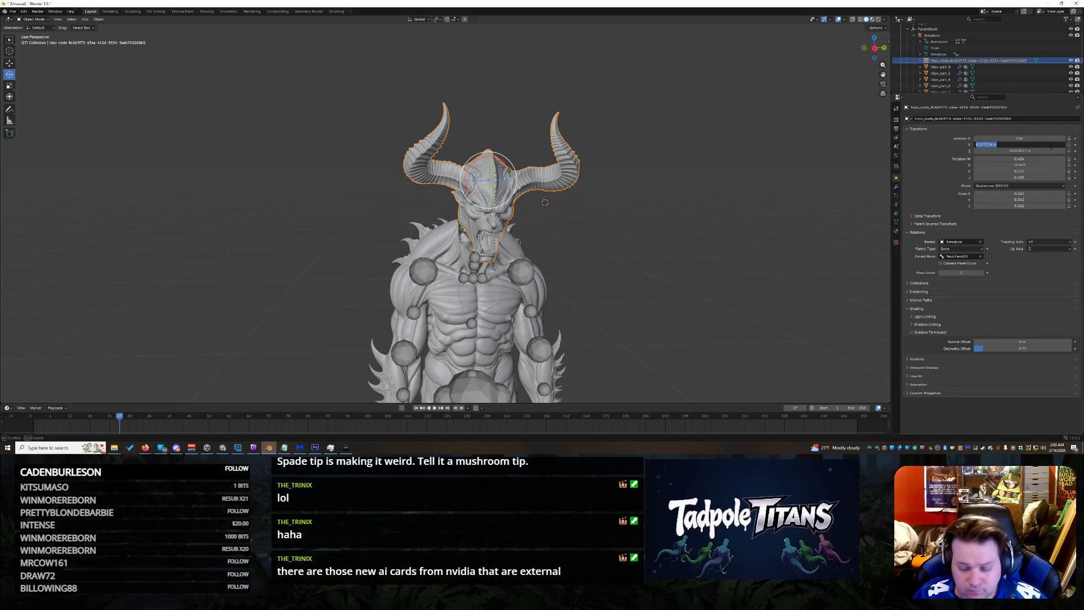
key("Return")
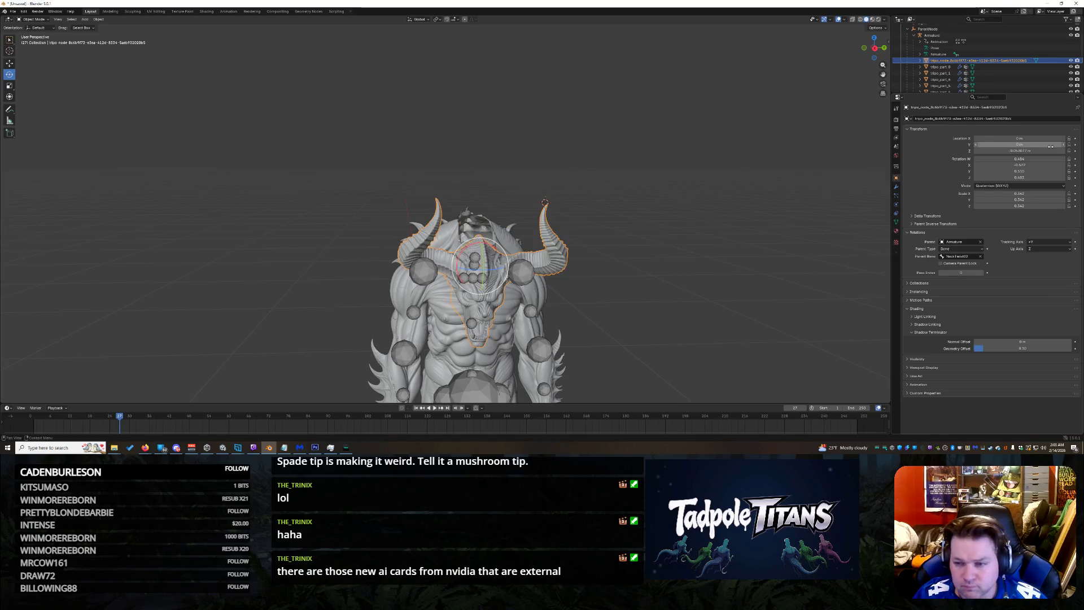
left_click(9, 63)
left_click_drag(482, 249, 493, 175)
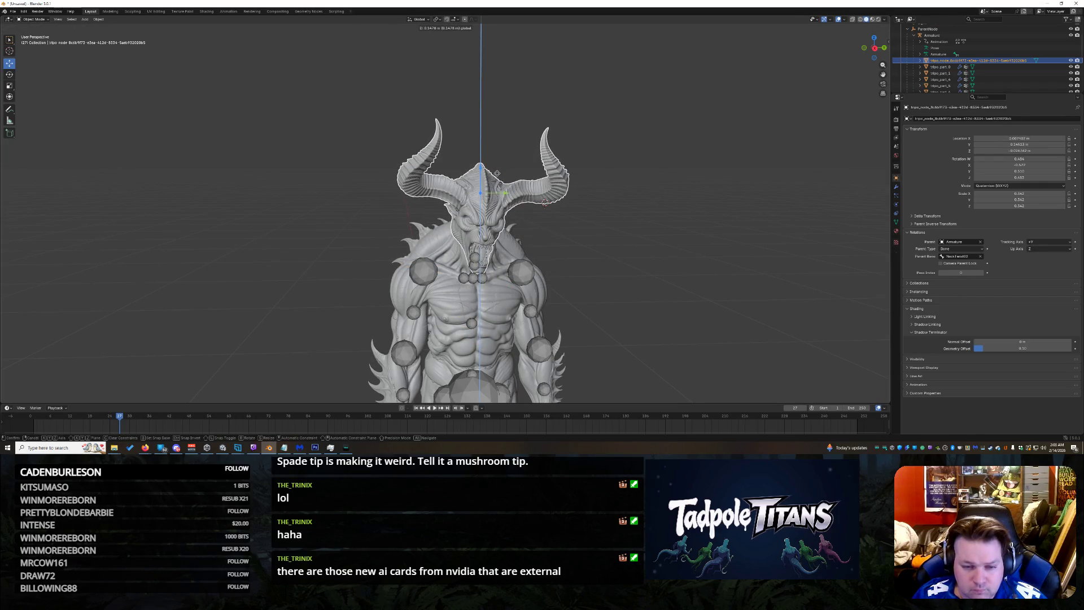
middle_click_drag(492, 176, 559, 177)
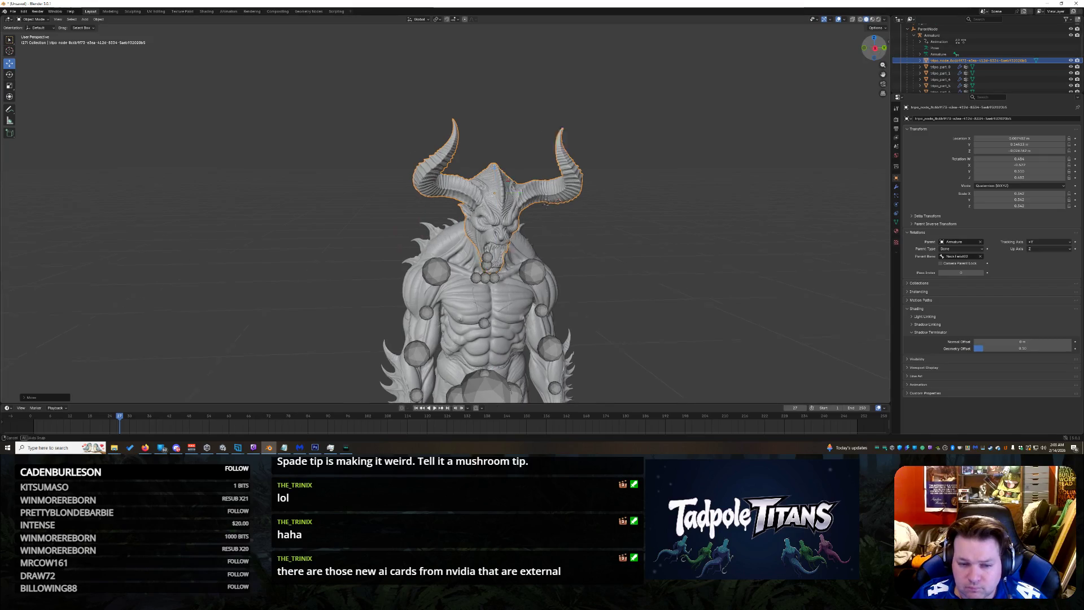
mouse_move(551, 203)
middle_mouse_down()
mouse_move(407, 195)
mouse_move(455, 50)
middle_mouse_up()
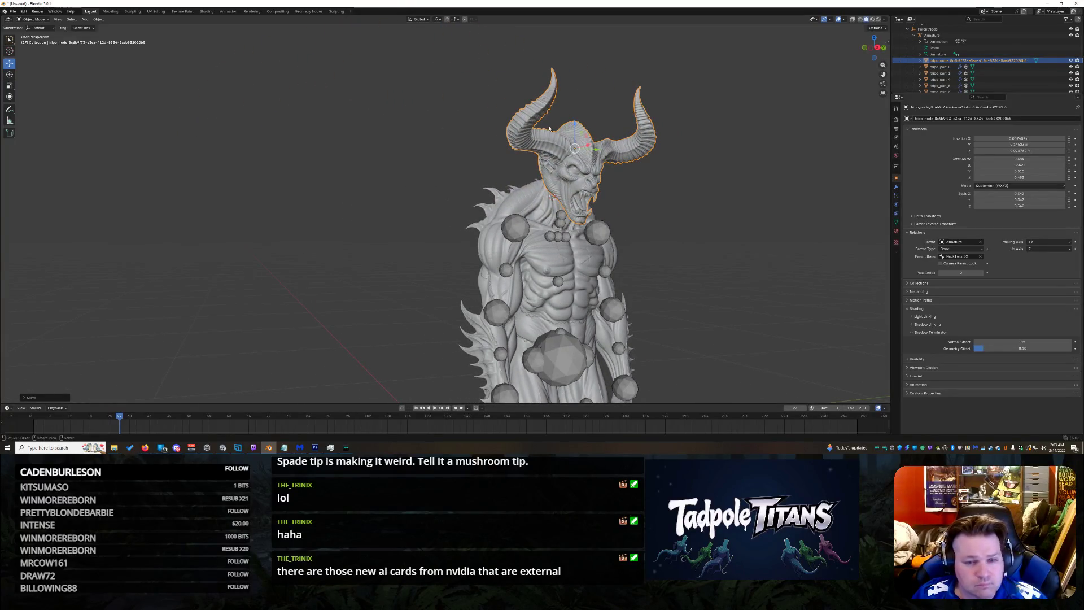
key("g")
key("z")
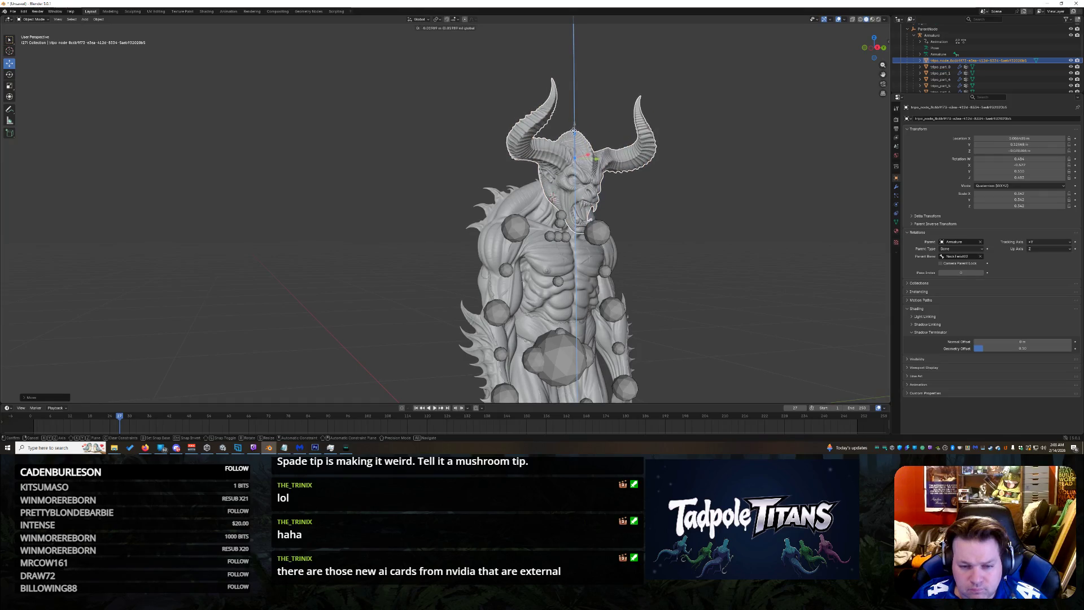
left_click(574, 127)
key("ctrl+z")
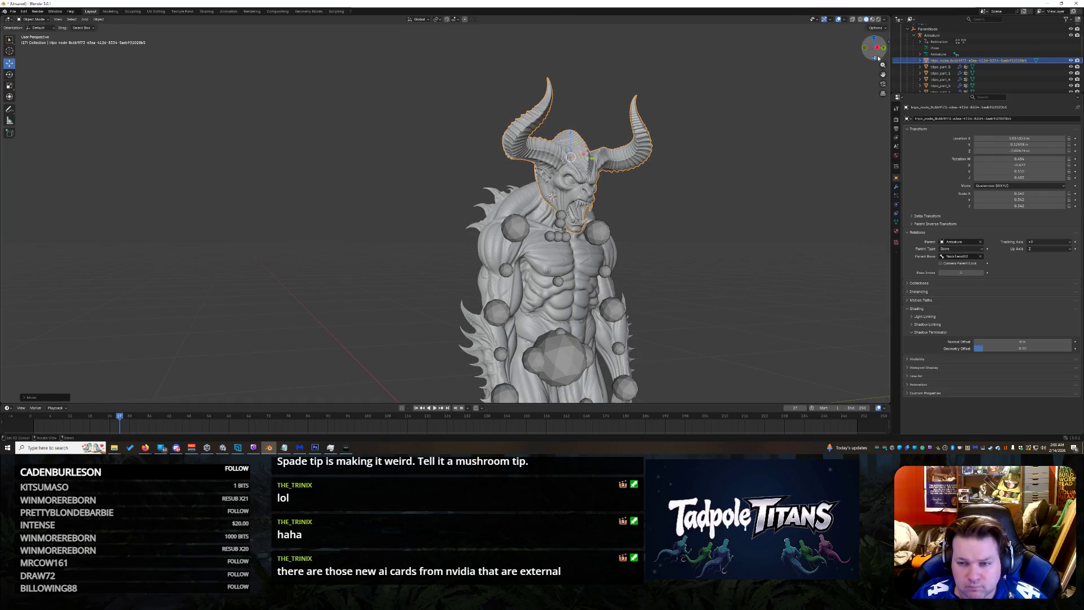
key("ctrl+z")
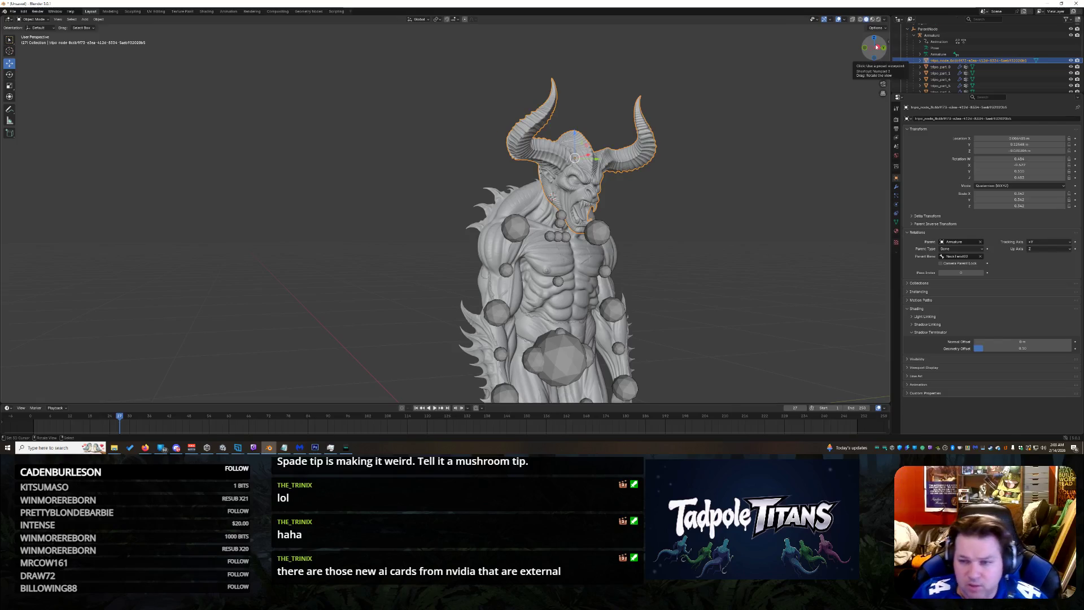
mouse_move(883, 74)
left_mouse_down()
mouse_move(866, 69)
mouse_move(878, 49)
left_mouse_up()
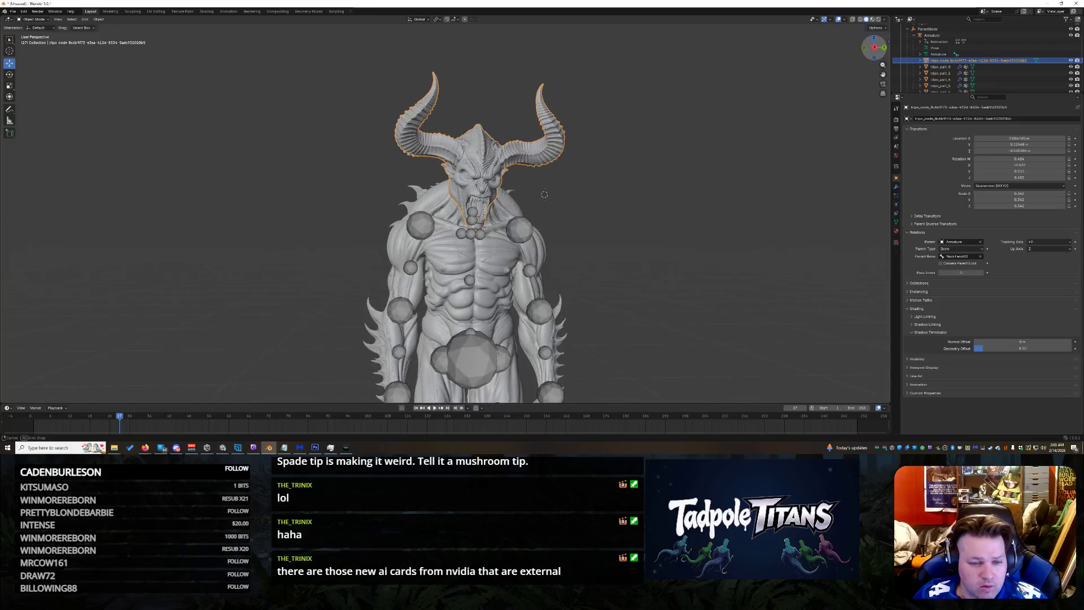
left_click(1017, 151)
key("Return")
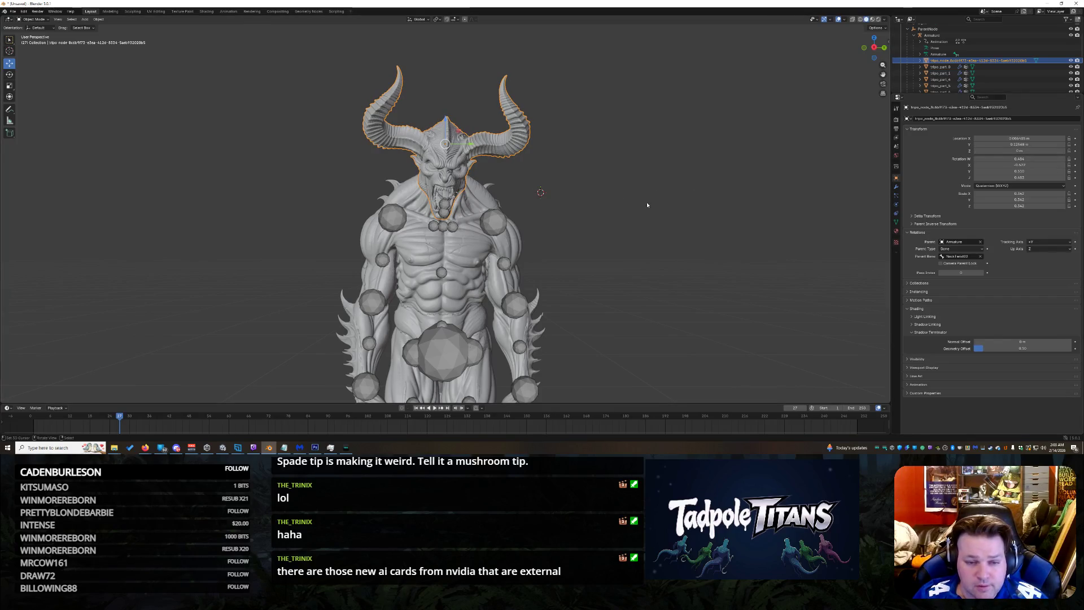
left_click_drag(865, 58, 731, 218)
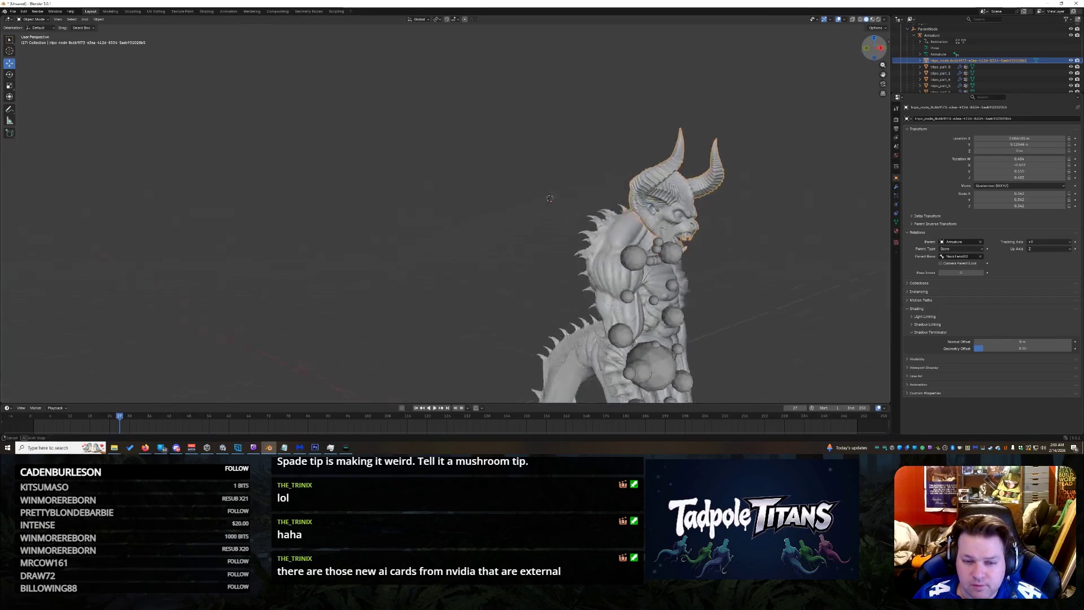
key("g")
key("x")
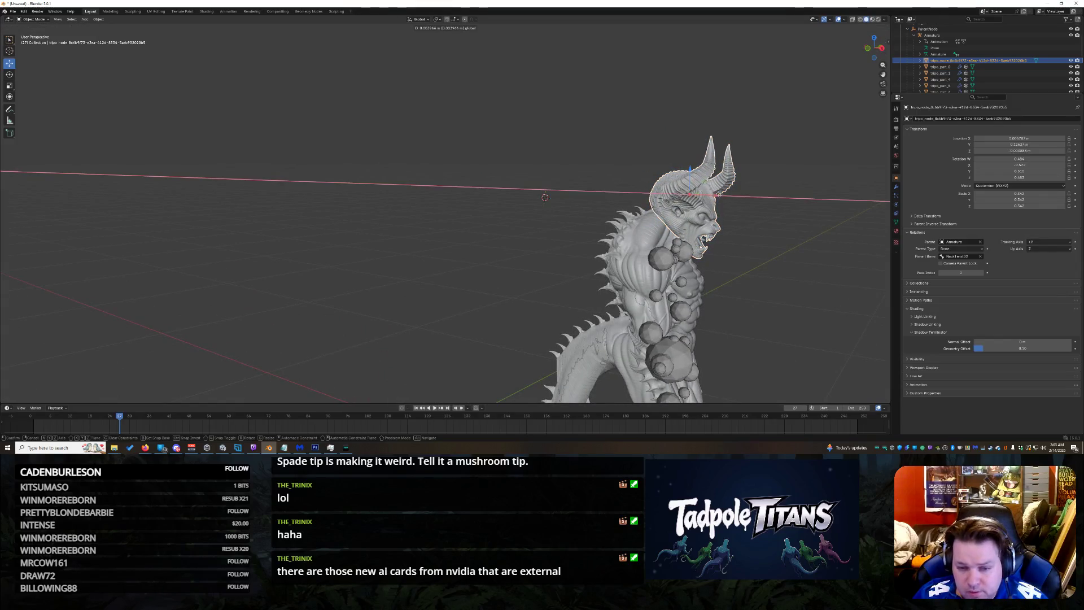
left_click(723, 197)
mouse_move(875, 51)
left_mouse_down()
mouse_move(839, 52)
mouse_move(827, 91)
left_mouse_up()
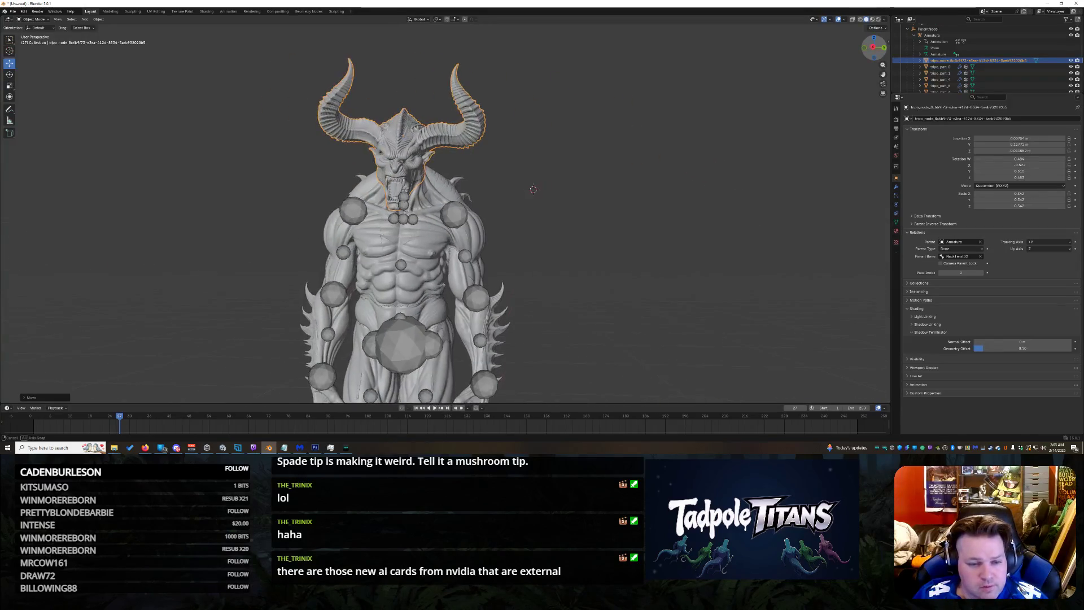
scroll(612, 153, "down", 2)
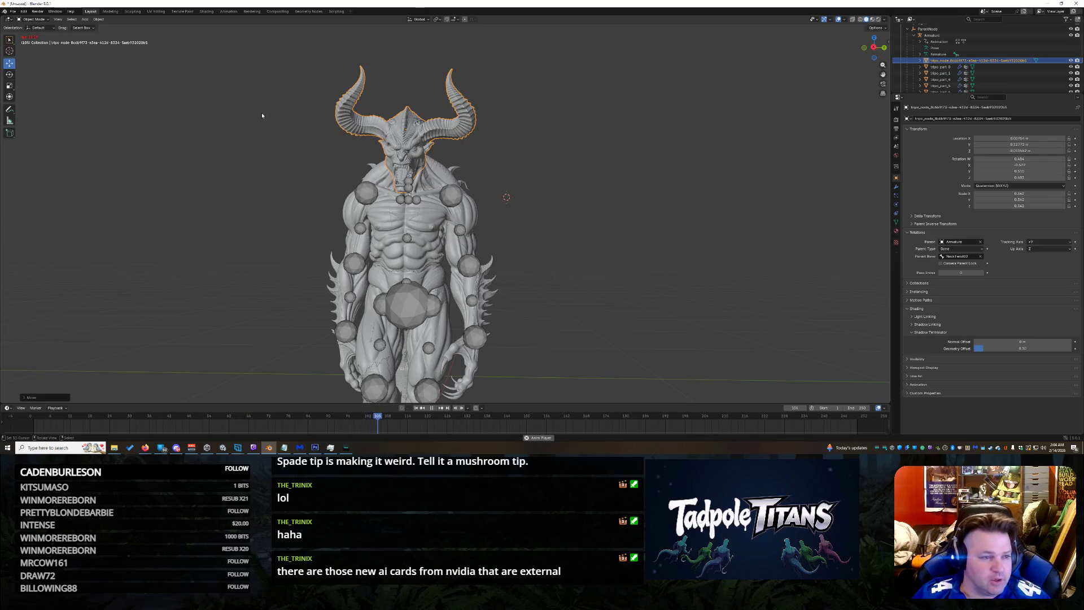
Step: Make the Armature active and switch it into Edit Mode
left_click(940, 55)
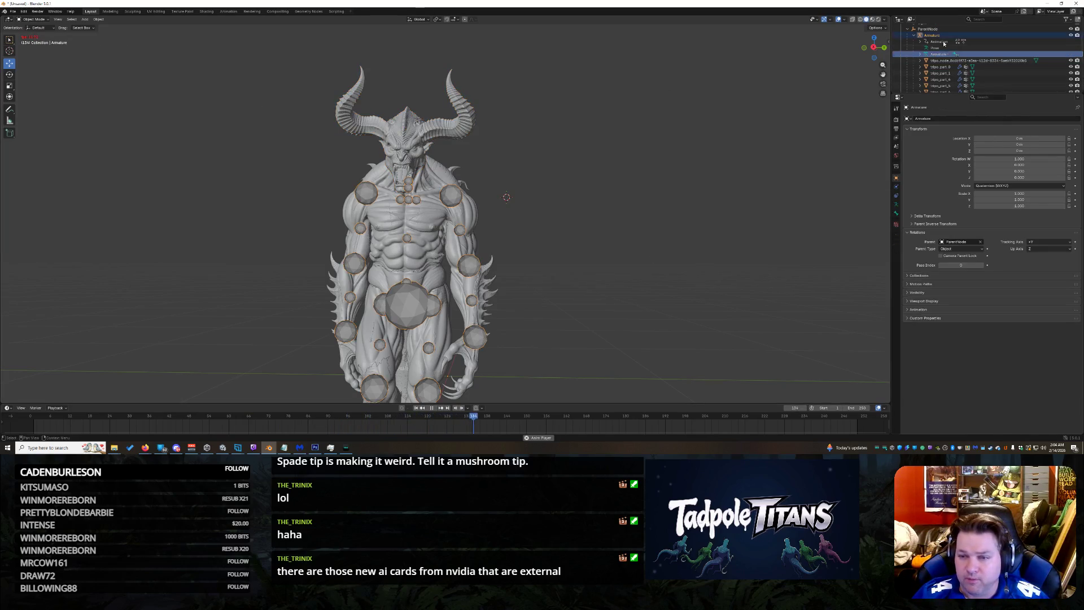
left_click(939, 35)
left_click(35, 19)
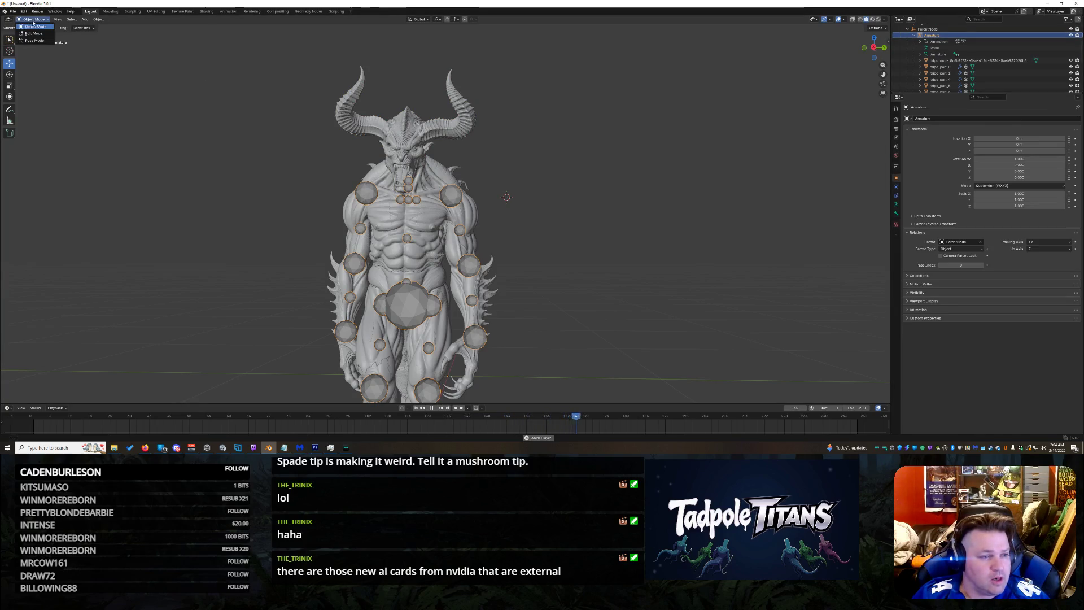
left_click(43, 33)
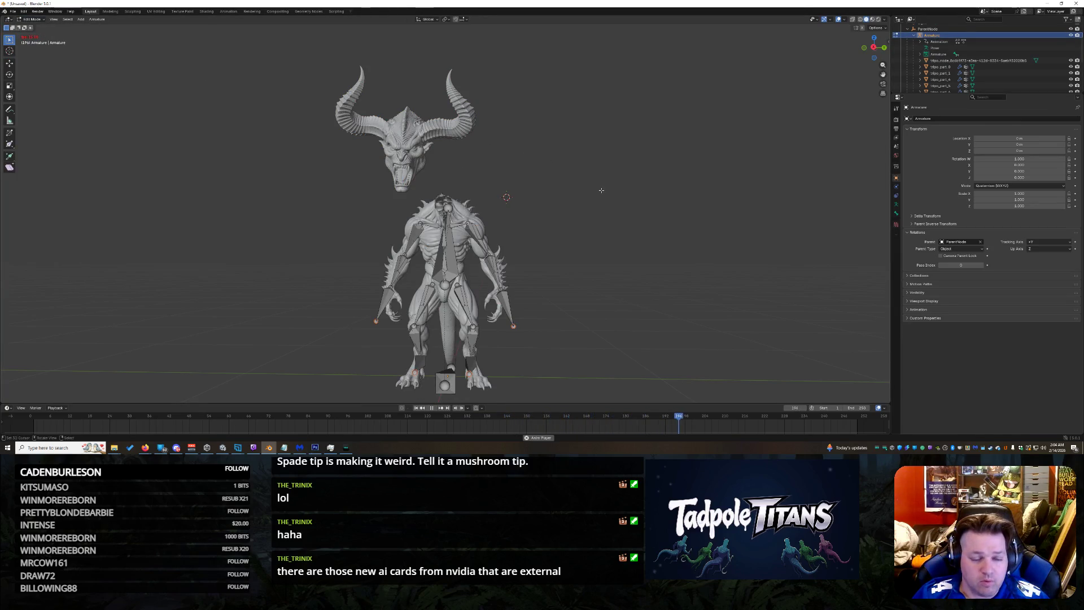
scroll(600, 190, "down", 4)
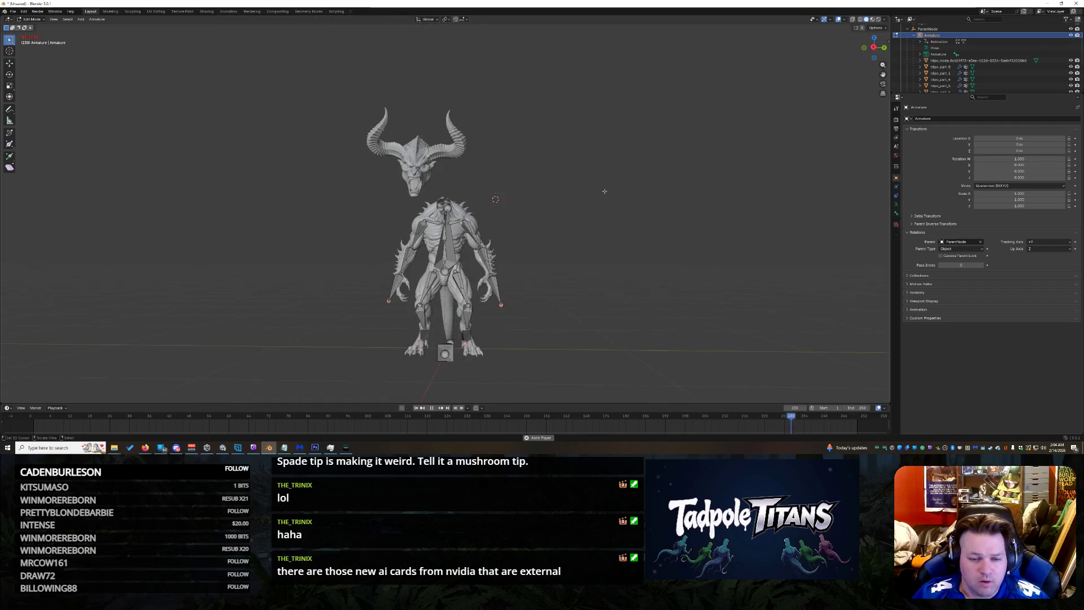
scroll(604, 190, "down", 1)
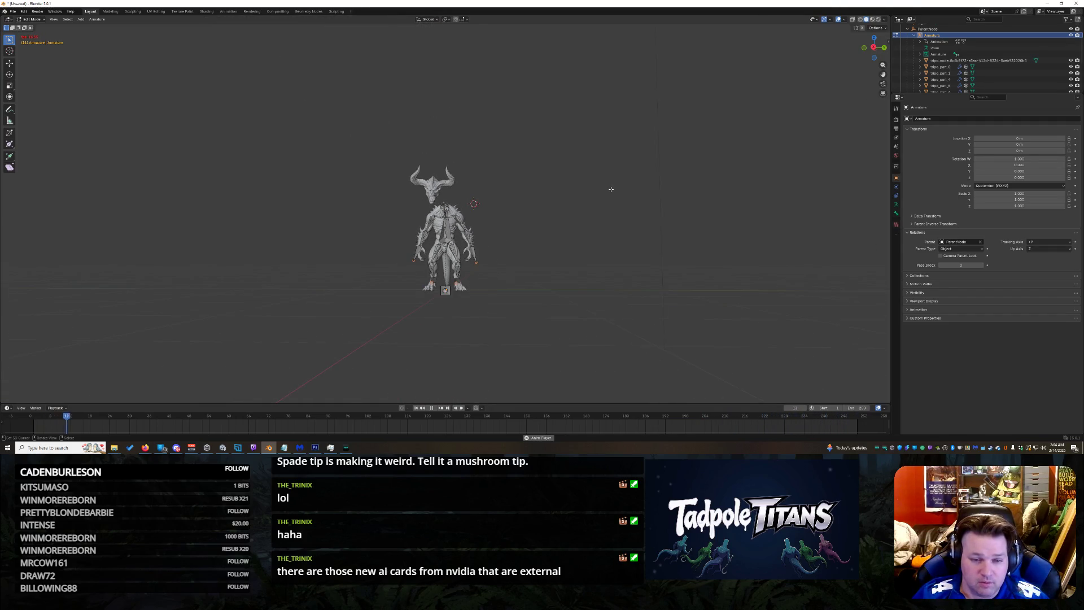
scroll(610, 189, "up", 3)
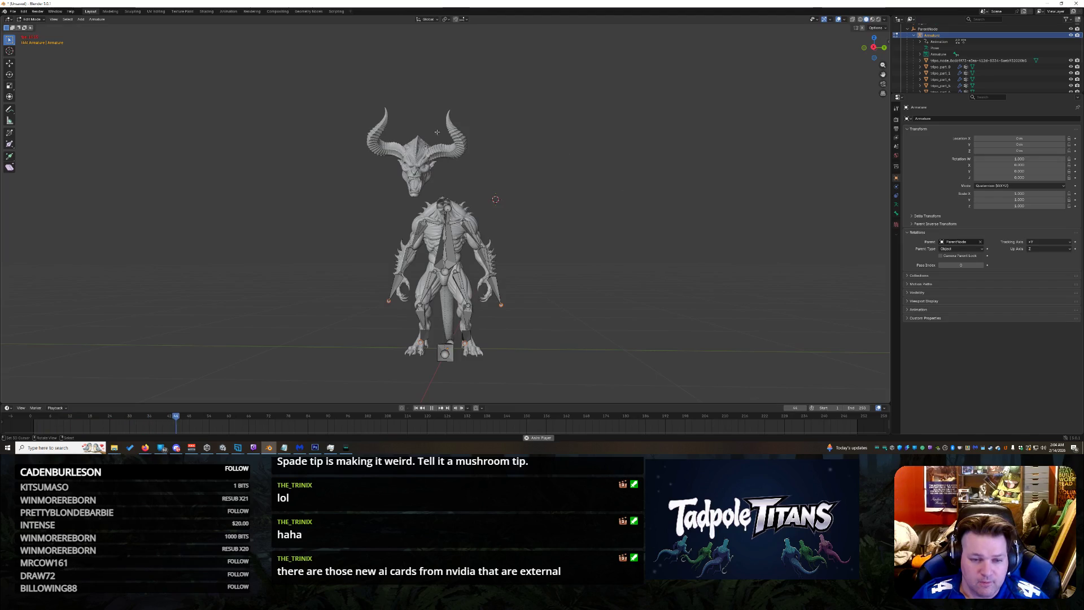
Step: Box-select around the horned head, place the 3D cursor on it, and select the head mesh in the Outliner
left_click_drag(332, 95, 470, 195)
right_click(403, 152, "shift")
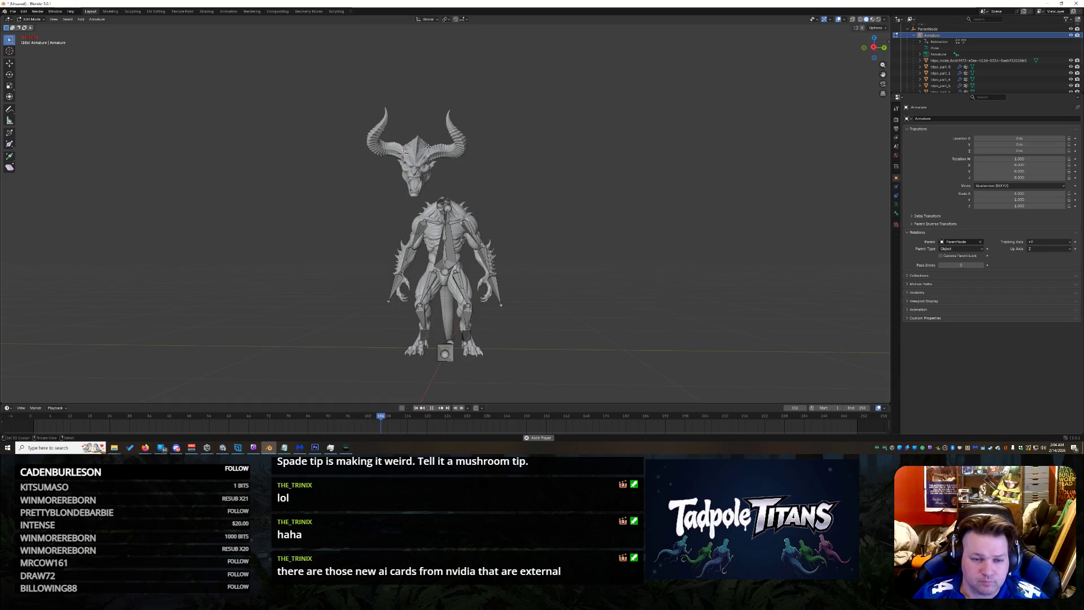
left_click(949, 60)
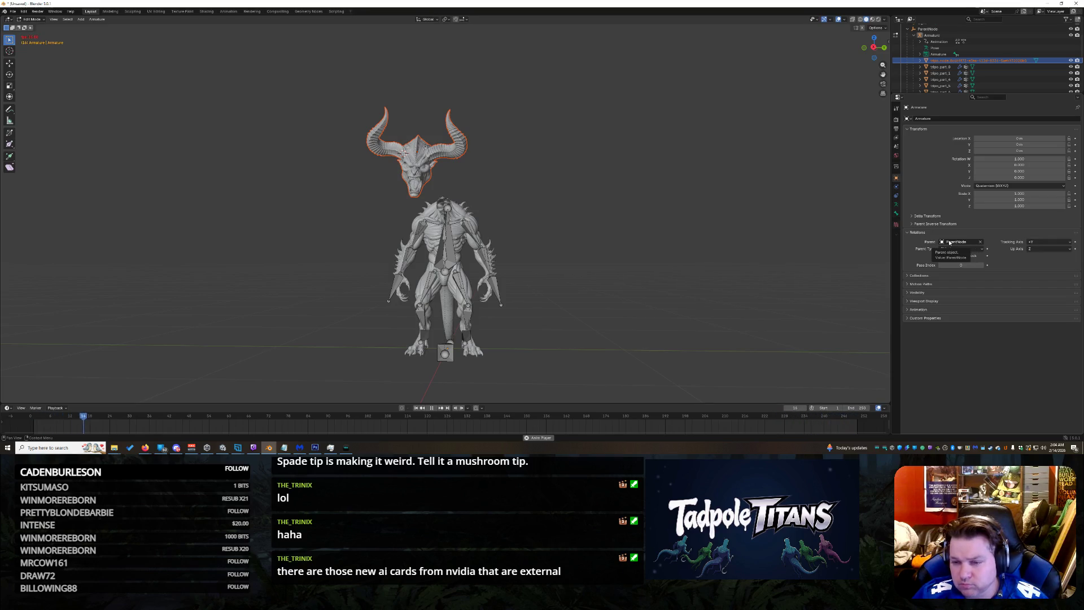
Step: Set the Parent field to ParentNode and stop the animation playback
left_click(942, 241)
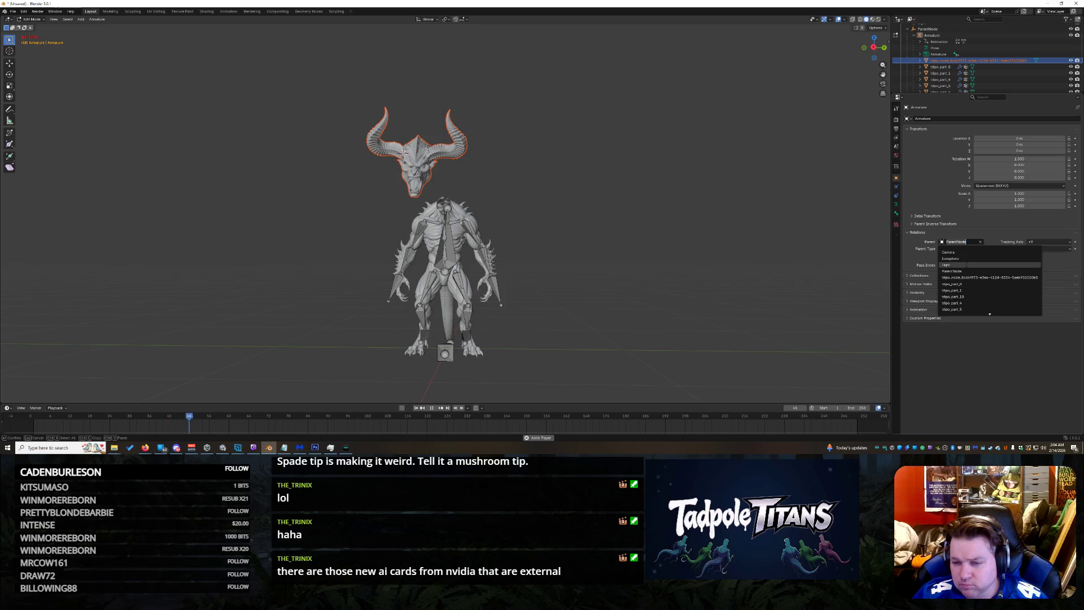
left_click(967, 271)
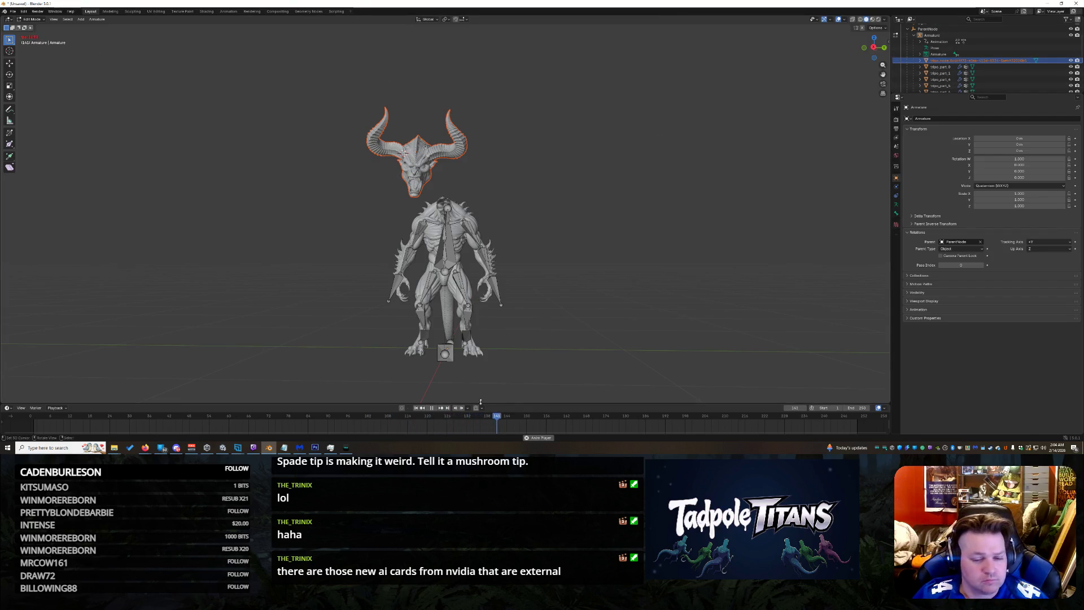
key("space")
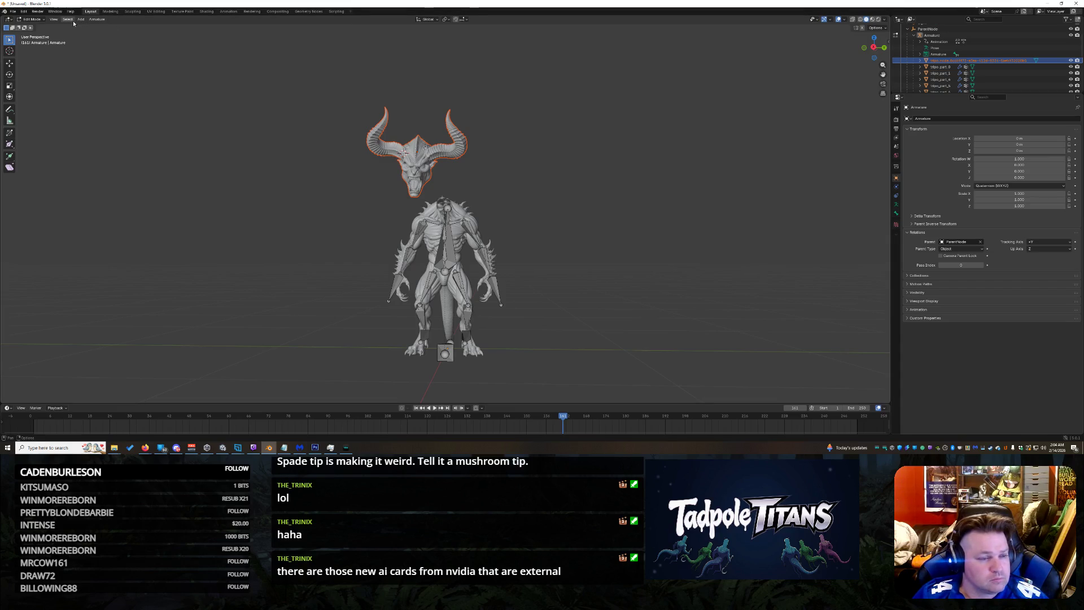
Step: Browse the View and Select menus, then select all of the armature's bones
left_click(55, 20)
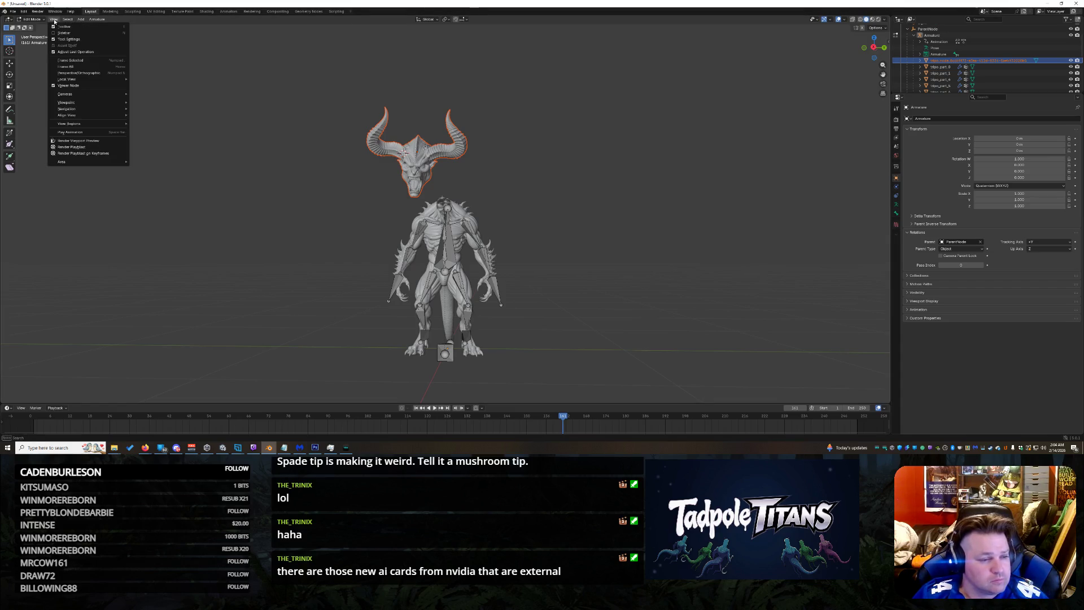
left_click(69, 20)
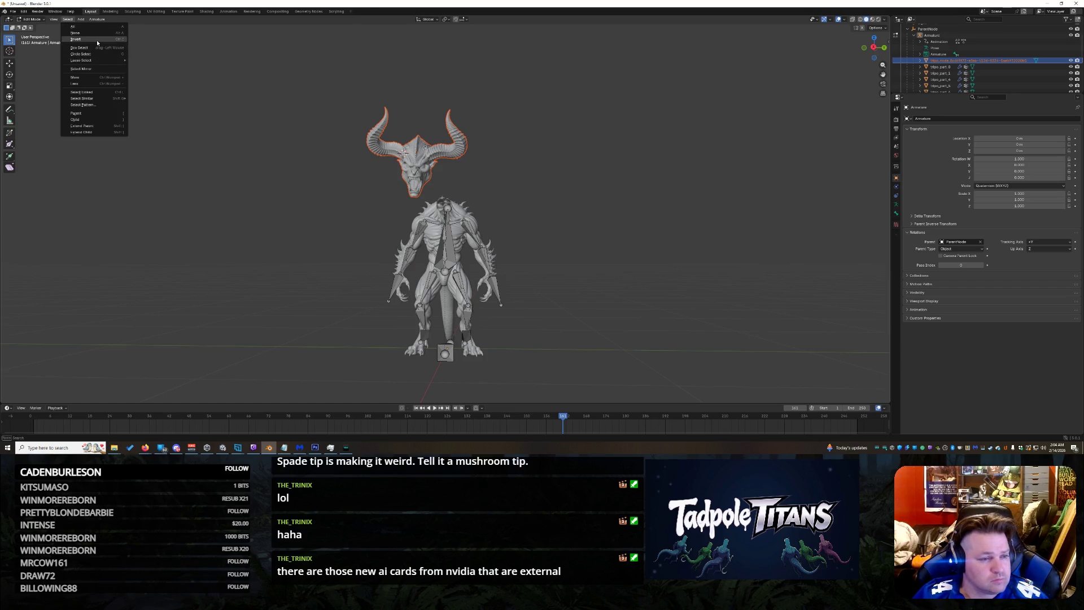
left_click(89, 15)
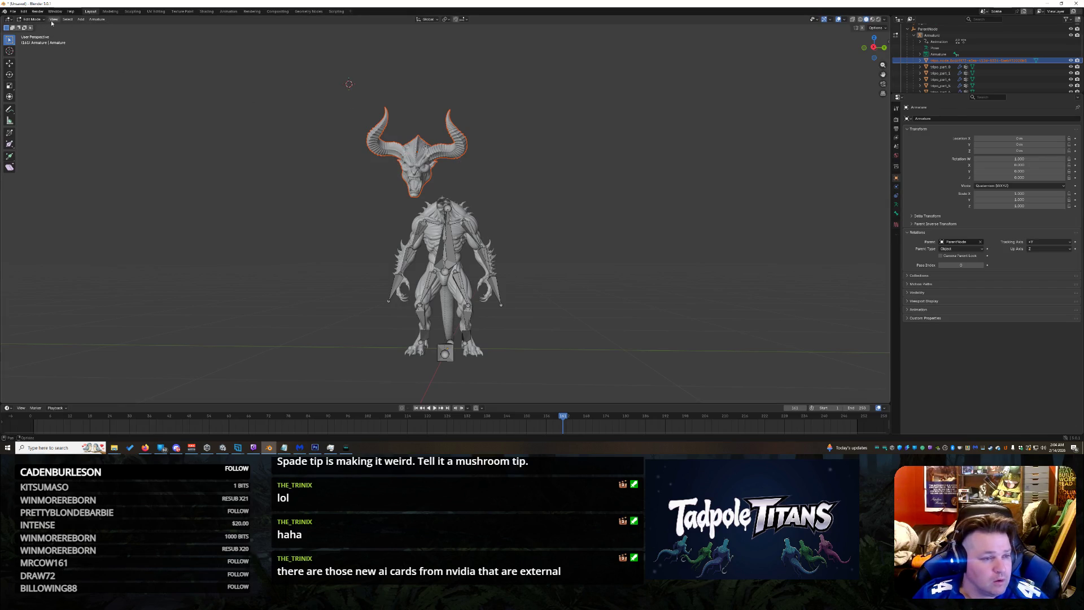
left_click(68, 21)
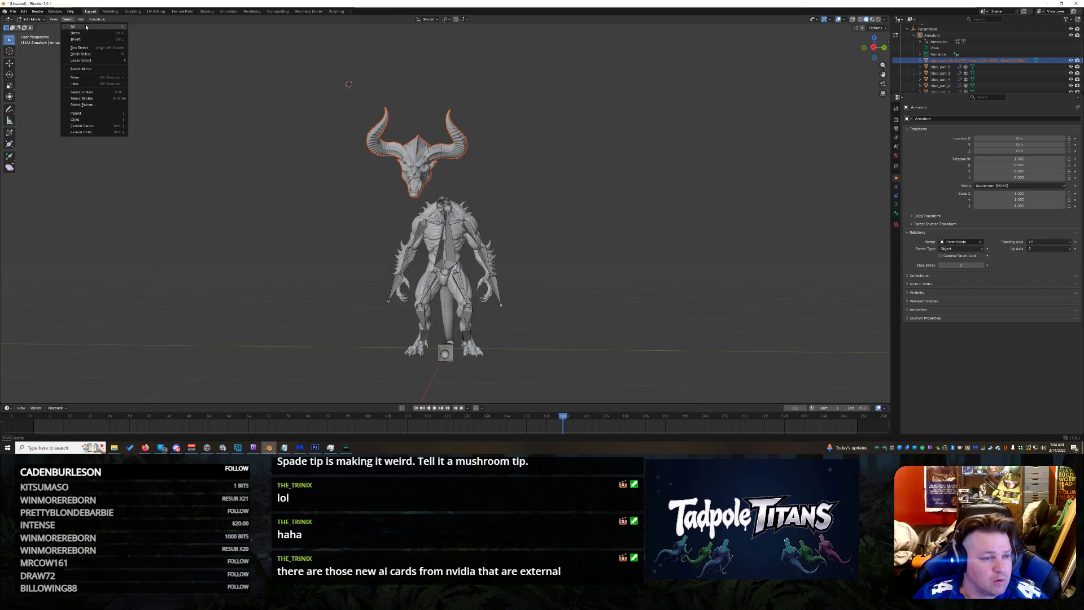
left_click(86, 27)
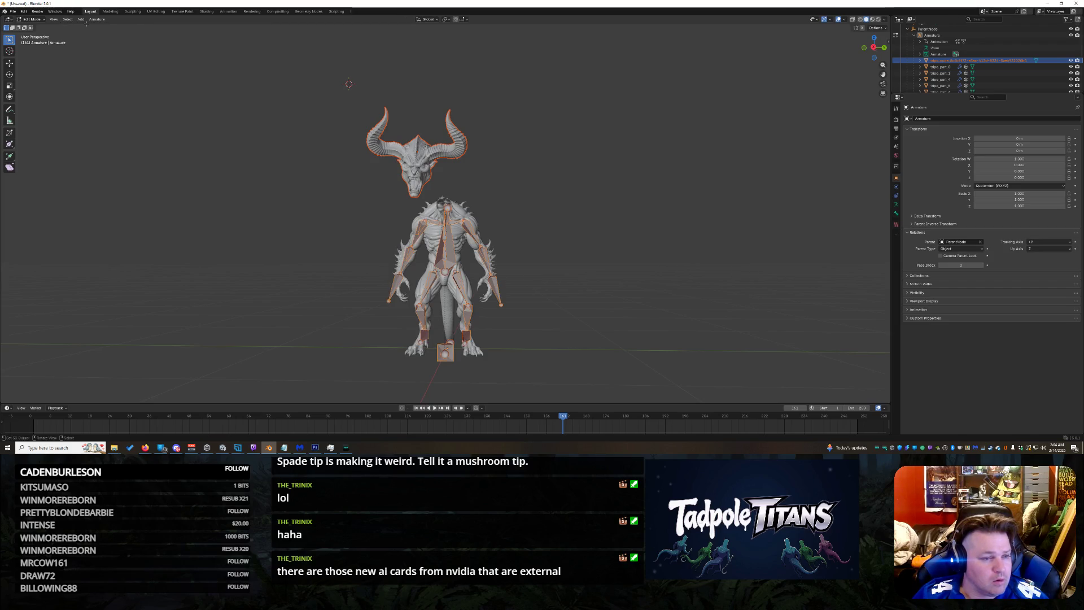
Step: Attempt an Armature menu transform on the bones, which fails for lack of an active bone
left_click(58, 19)
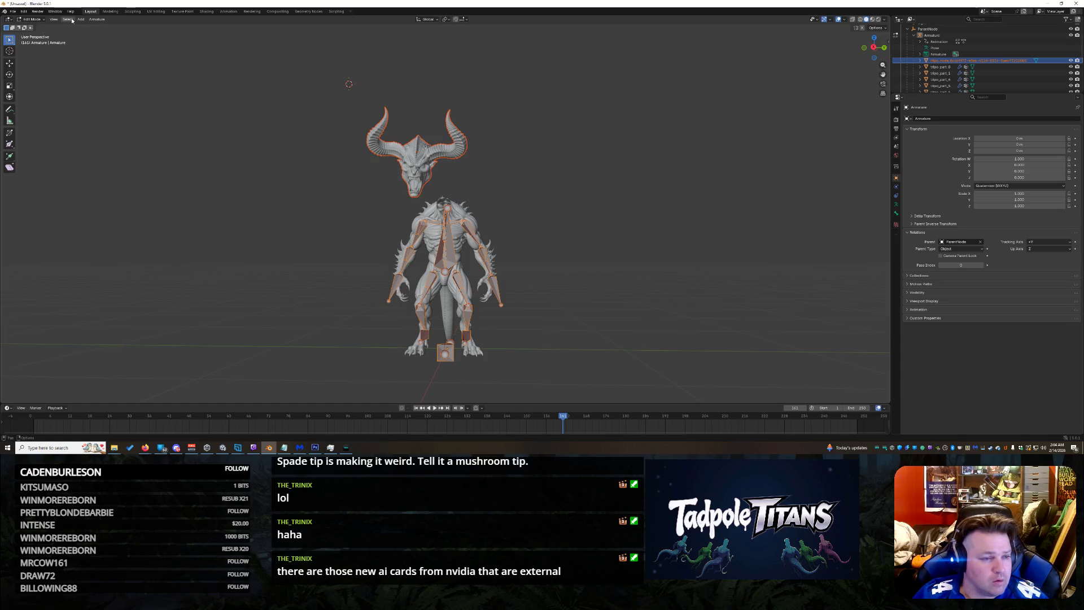
left_click(72, 22)
mouse_move(106, 26)
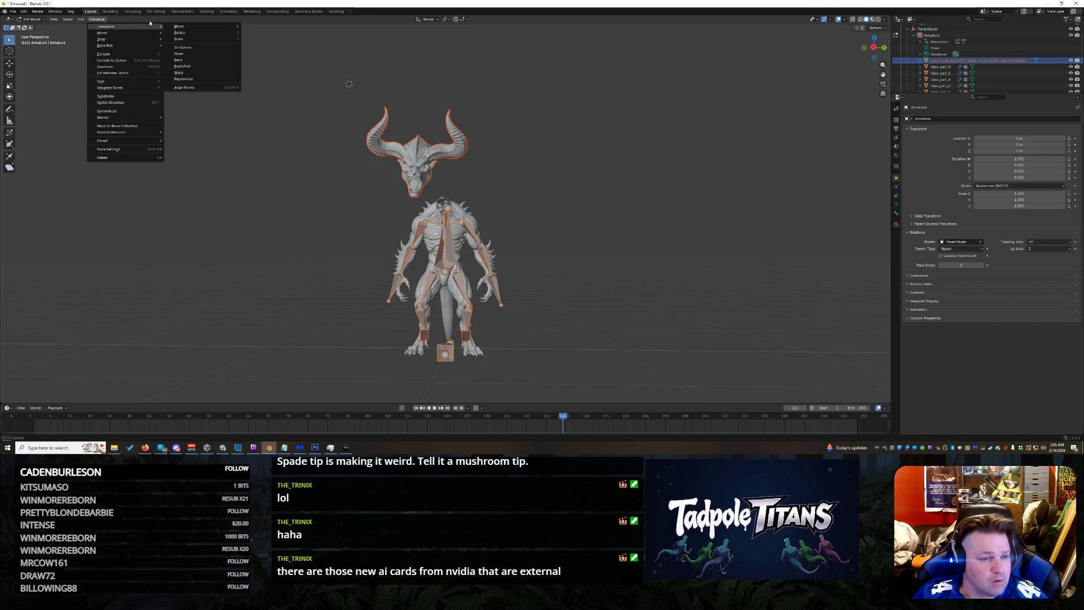
left_click(206, 87)
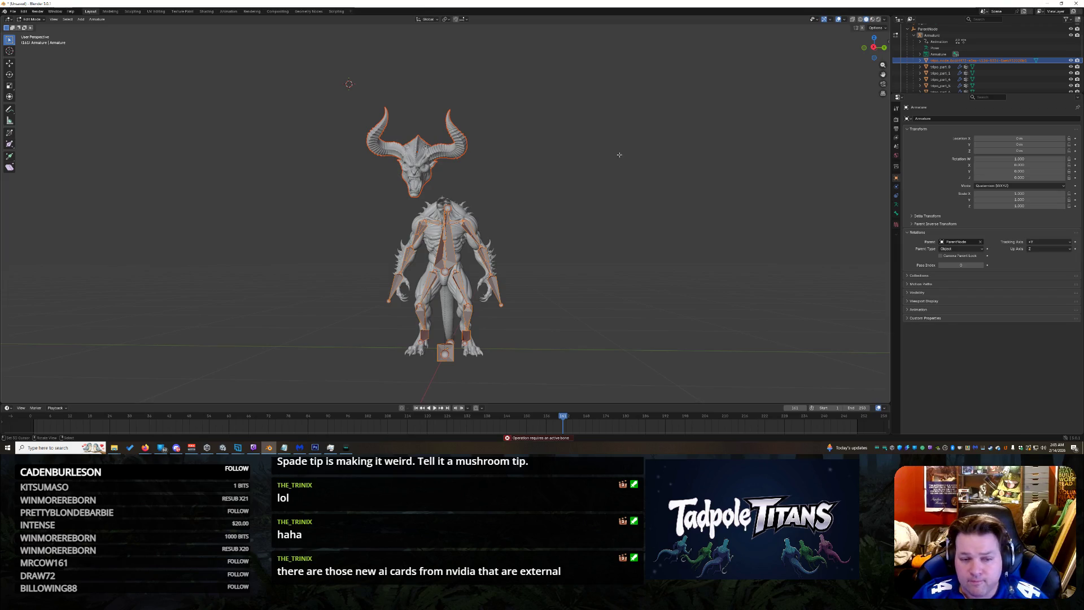
scroll(550, 176, "up", 4)
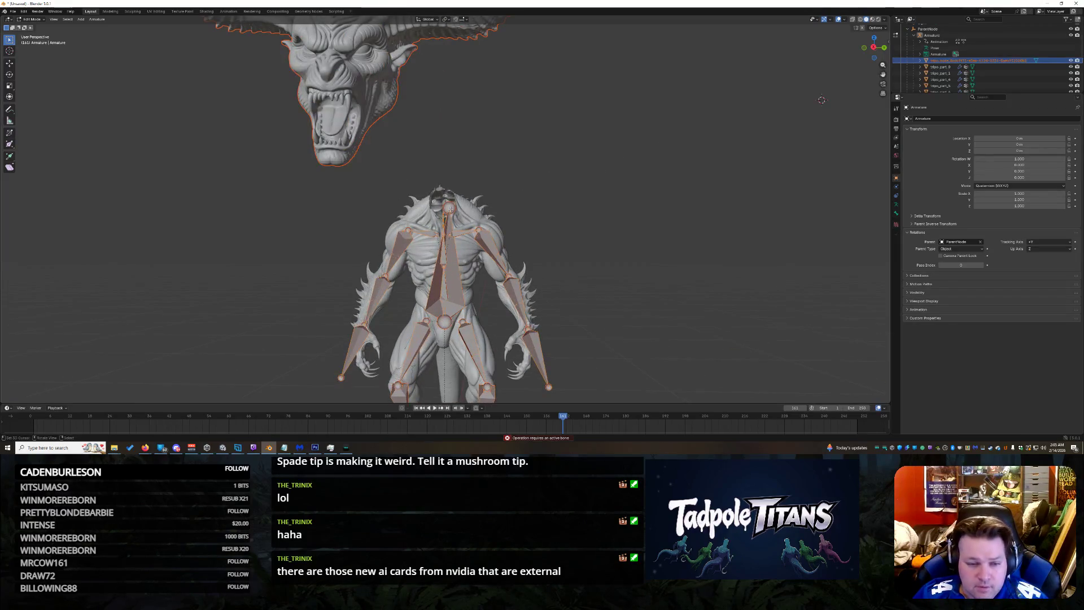
Step: Select only the small chest bone, frame it and then the whole figure, and browse the Armature and Select menus
left_click(440, 229)
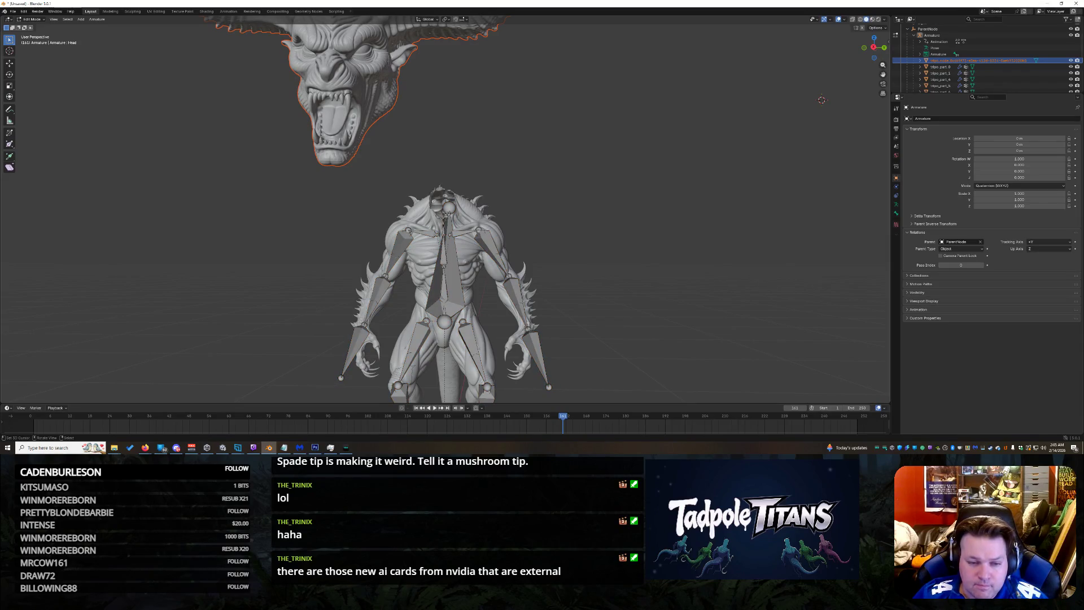
key("KP_Decimal")
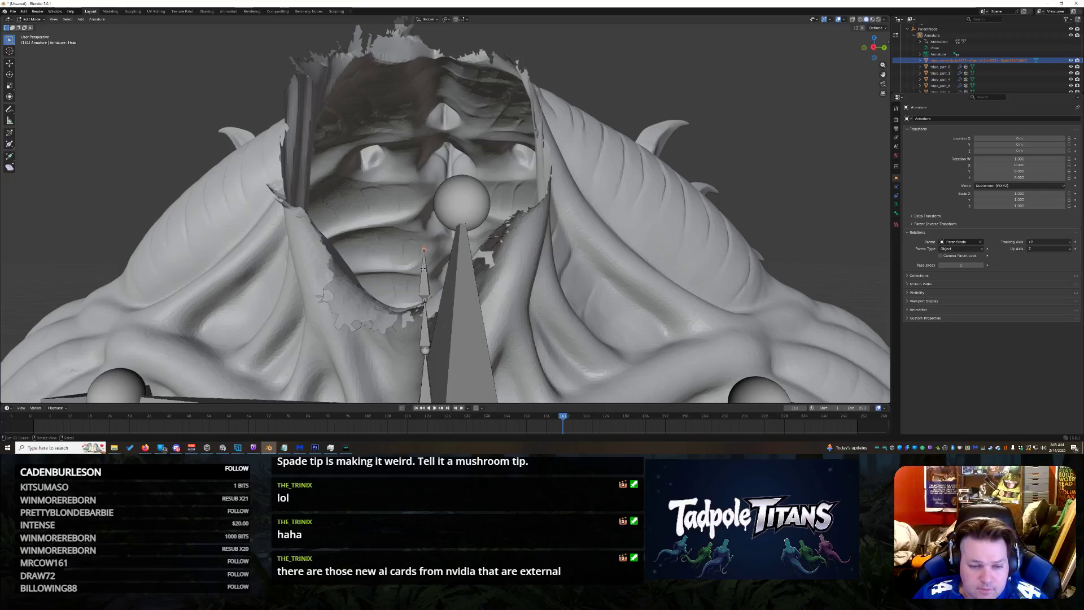
key("Home")
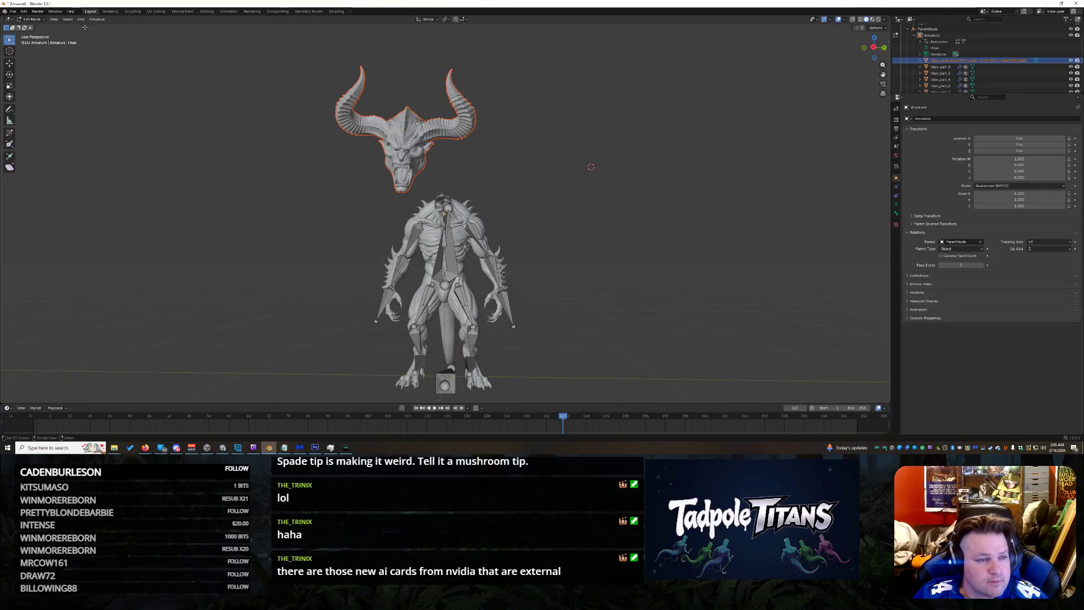
left_click(96, 19)
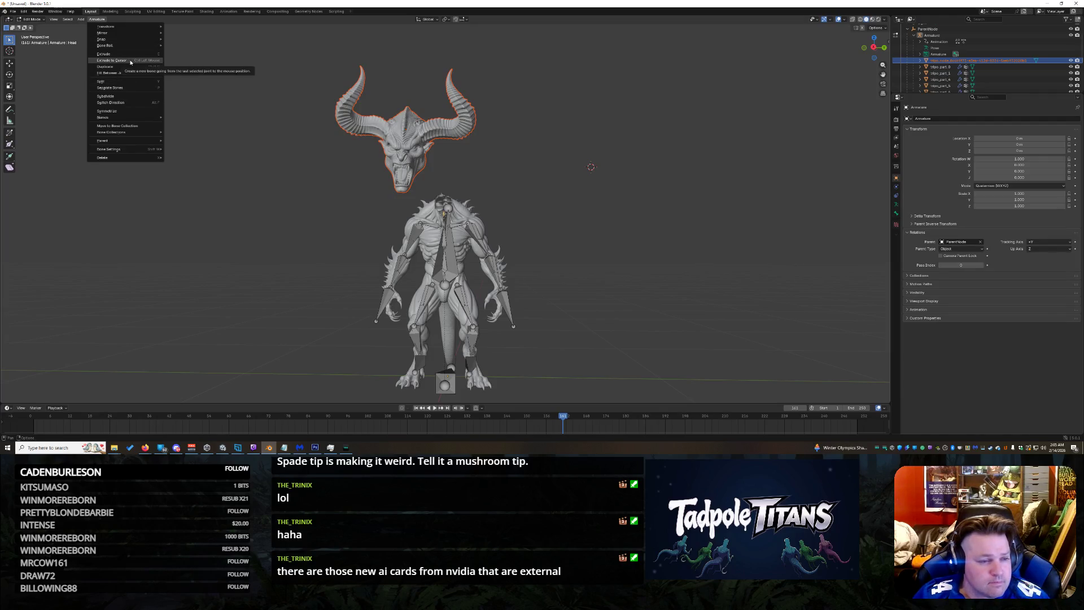
left_click(68, 19)
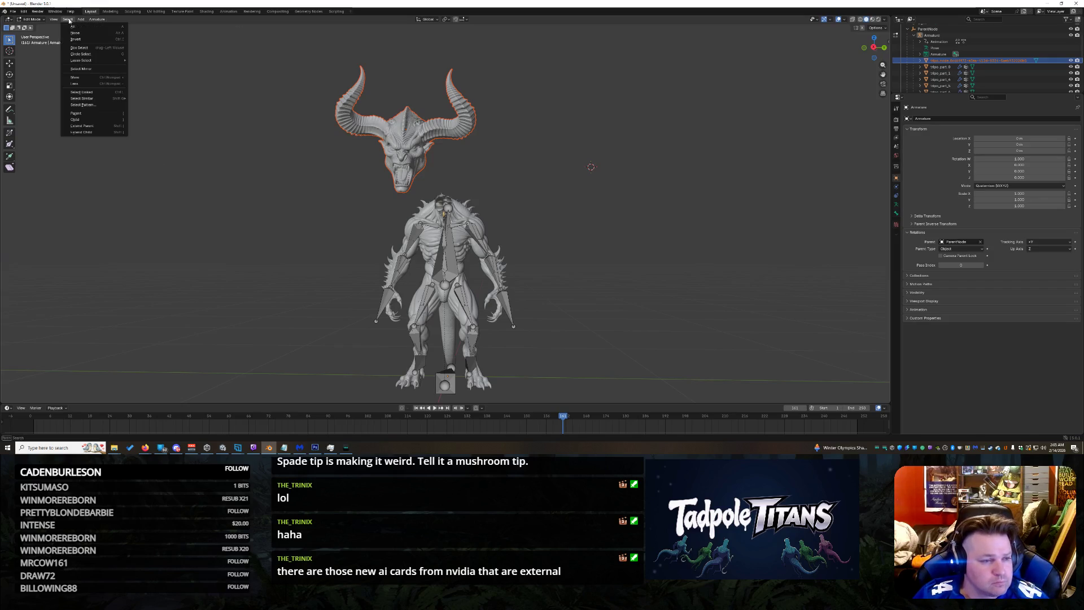
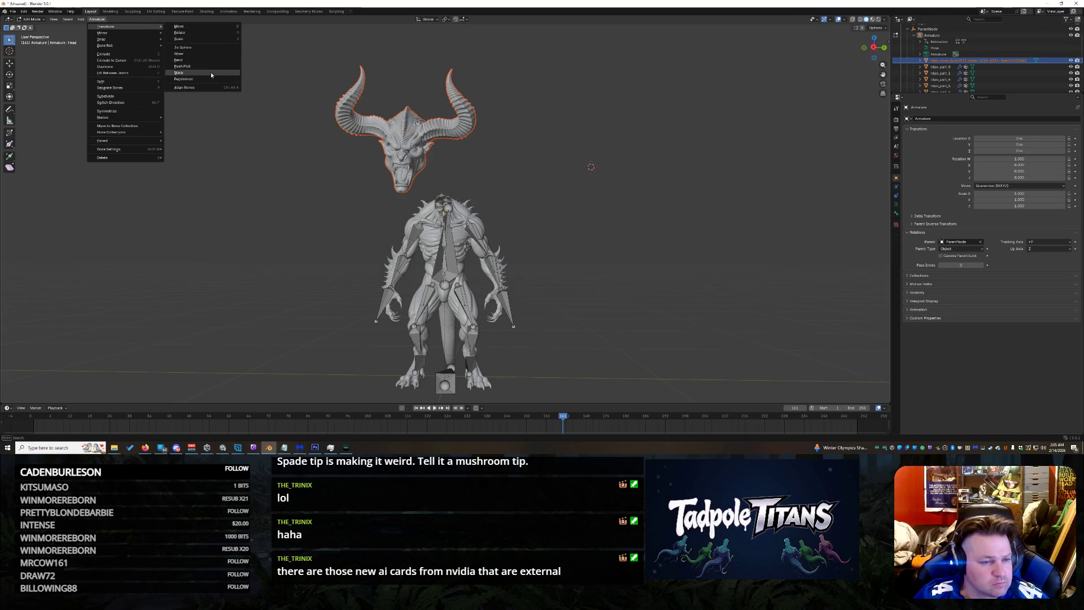
Step: Align the Head bone's transform and check the tripo mesh entry in the outliner
left_click(210, 86)
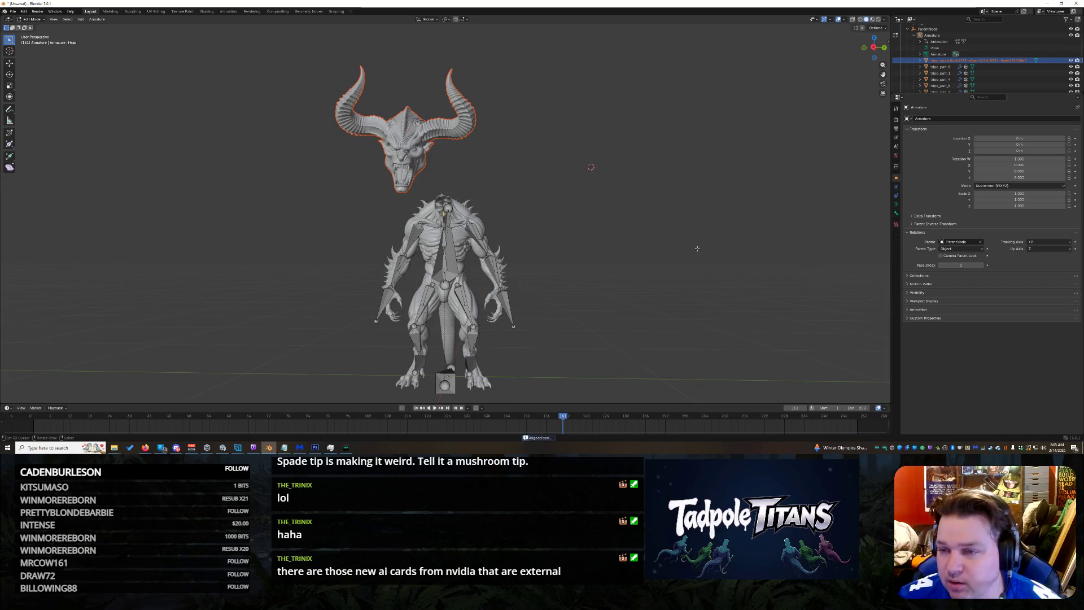
scroll(1004, 77, "down", 2)
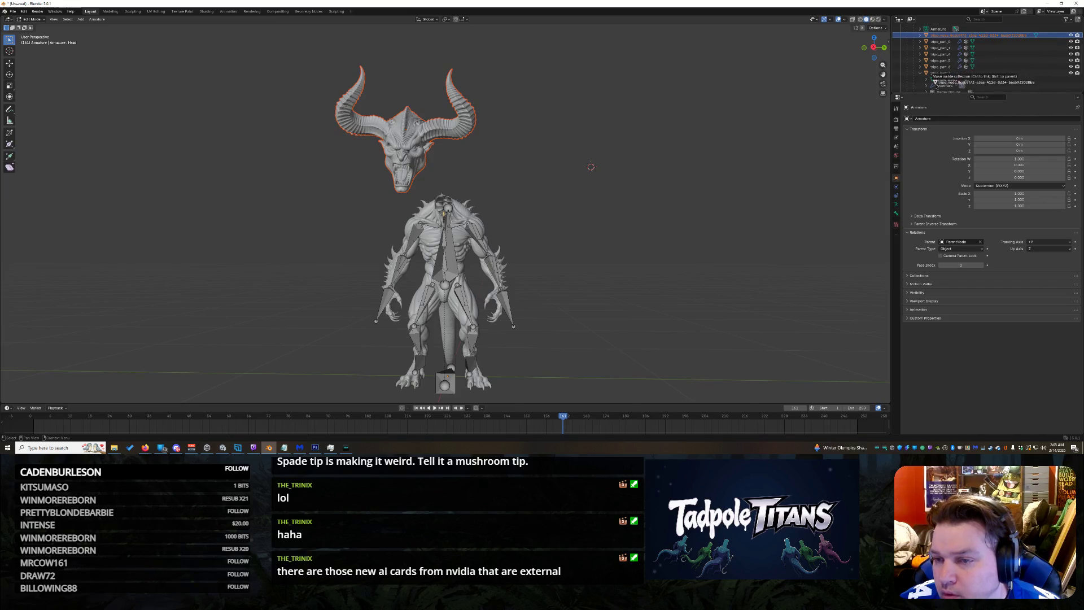
left_click(921, 36)
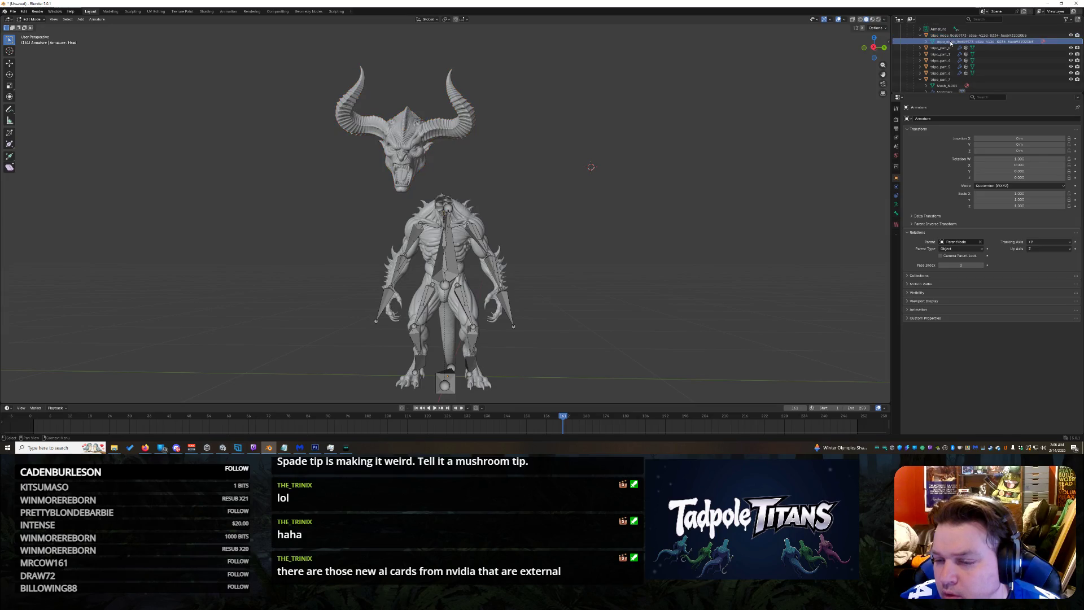
left_click(921, 36)
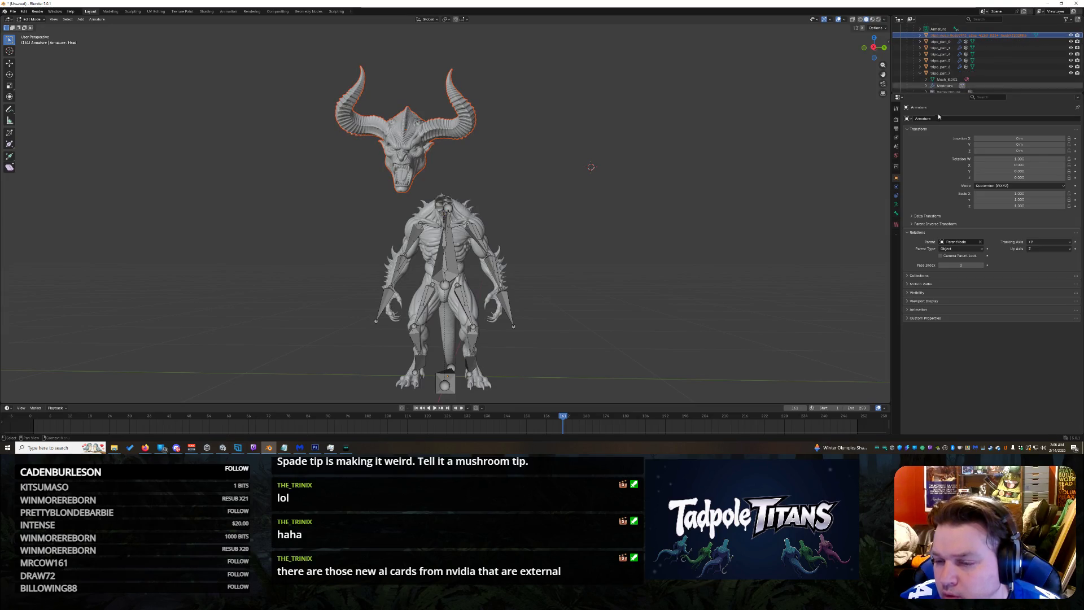
Step: Assign a new parent object to the horned head in its Relations settings
left_click(950, 242)
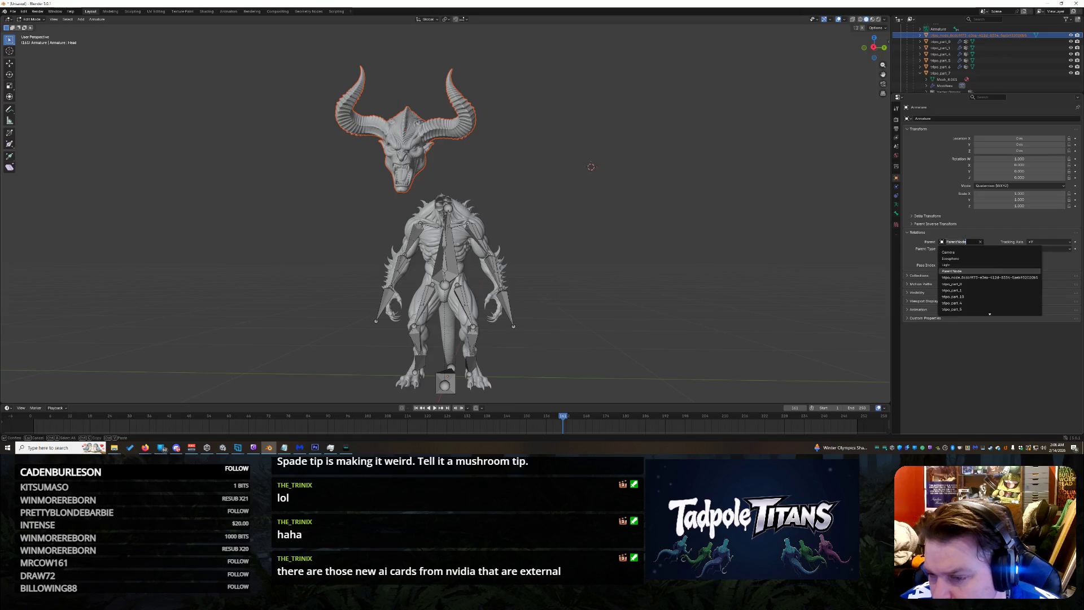
scroll(989, 305, "down", 3)
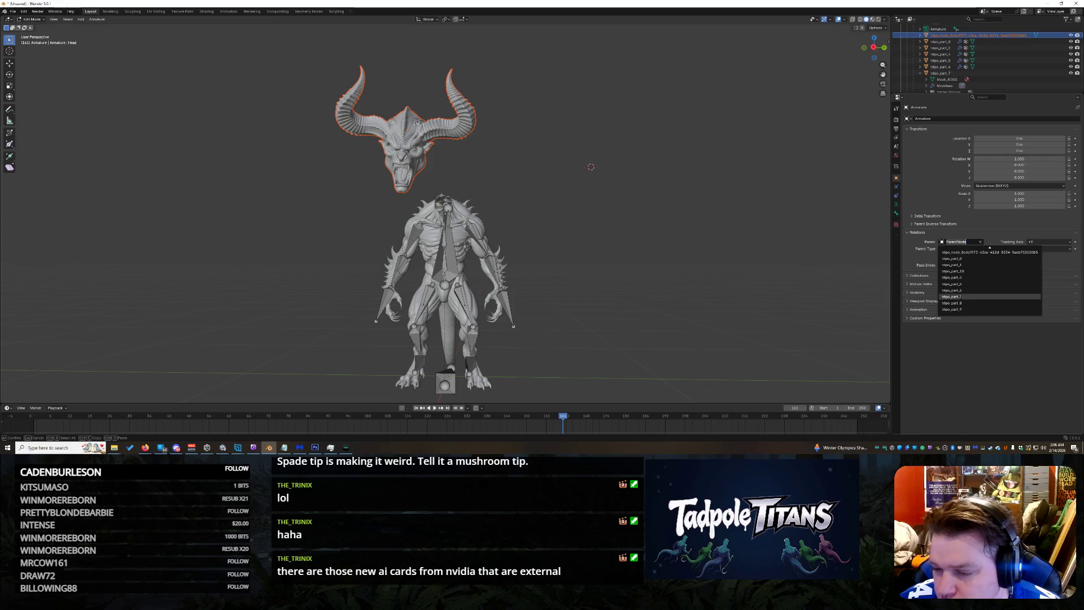
left_click(961, 298)
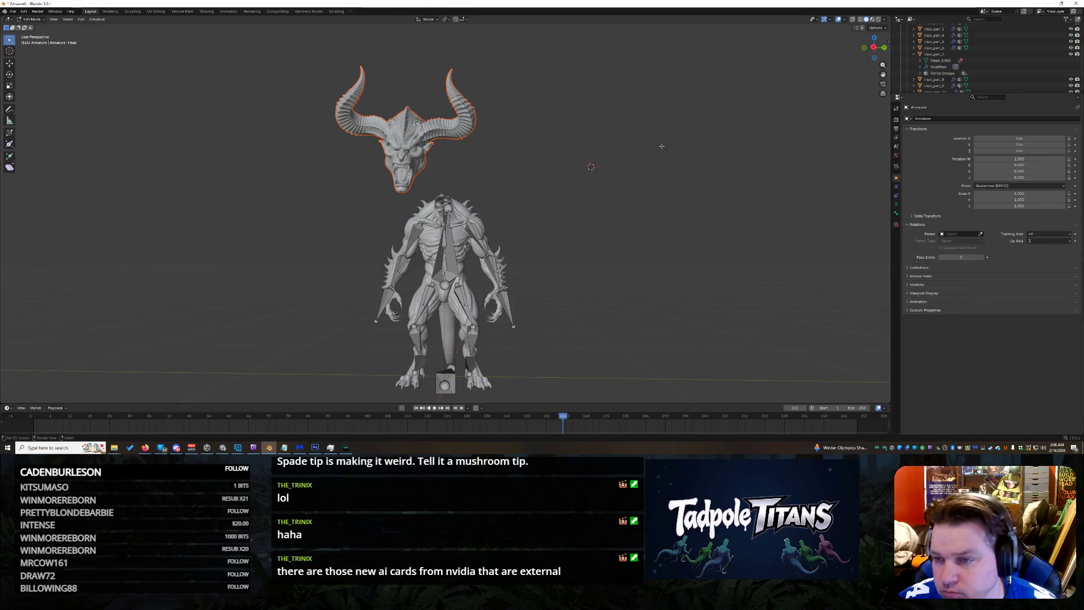
scroll(974, 51, "up", 3)
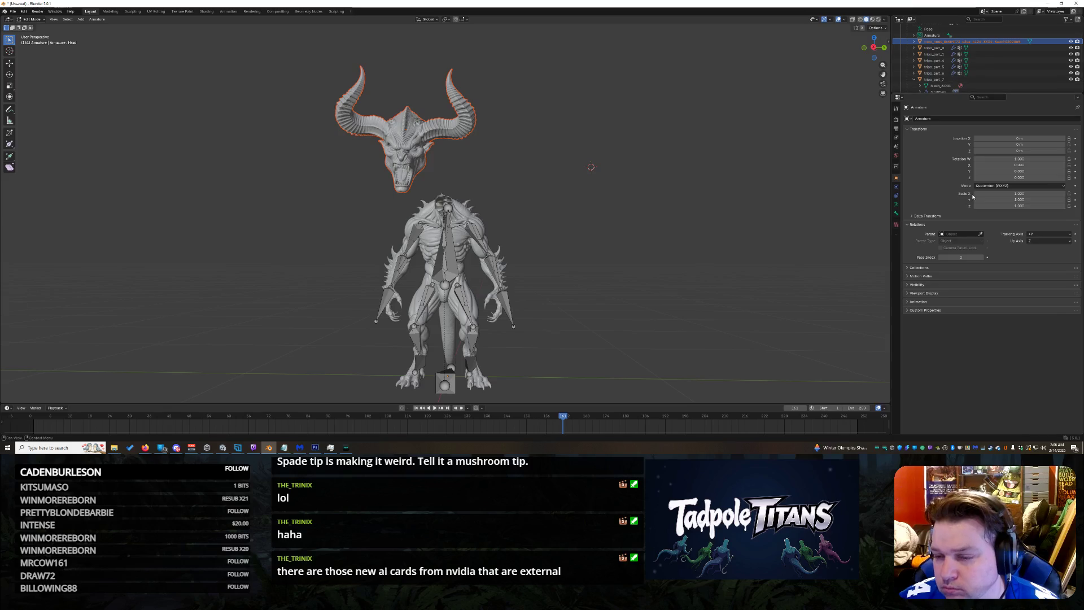
left_click(953, 235)
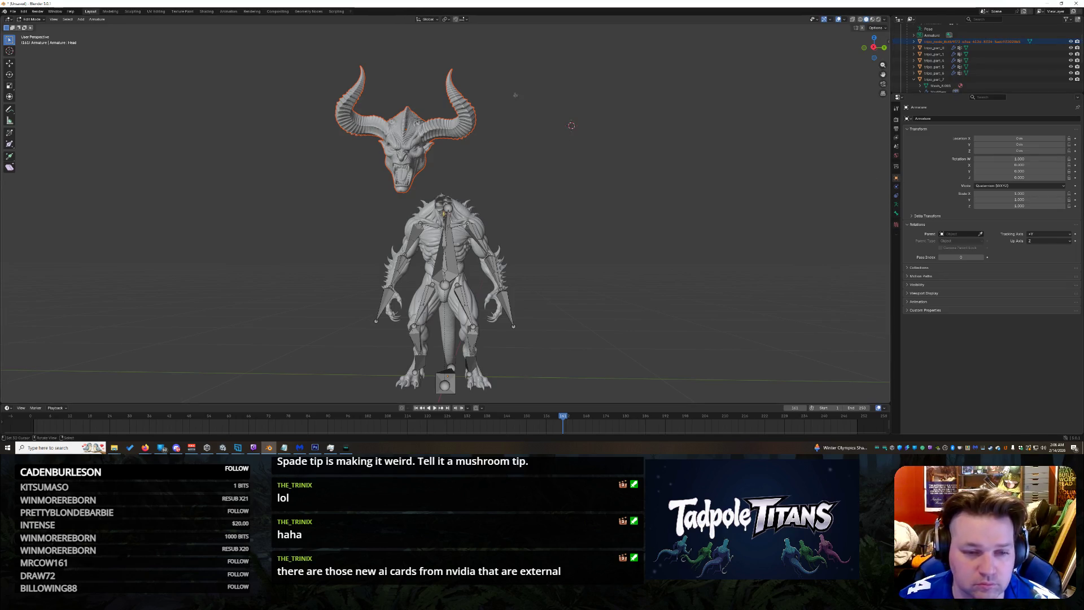
scroll(345, 153, "down", 2)
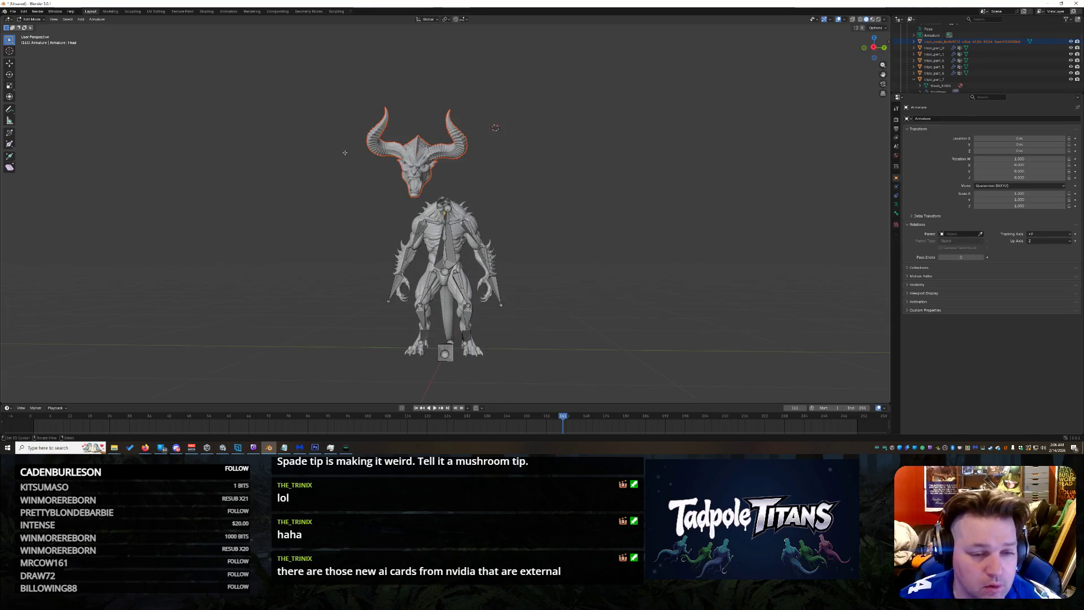
Step: Box-select the body's armature together with the head in the viewport
left_click_drag(147, 75, 618, 404)
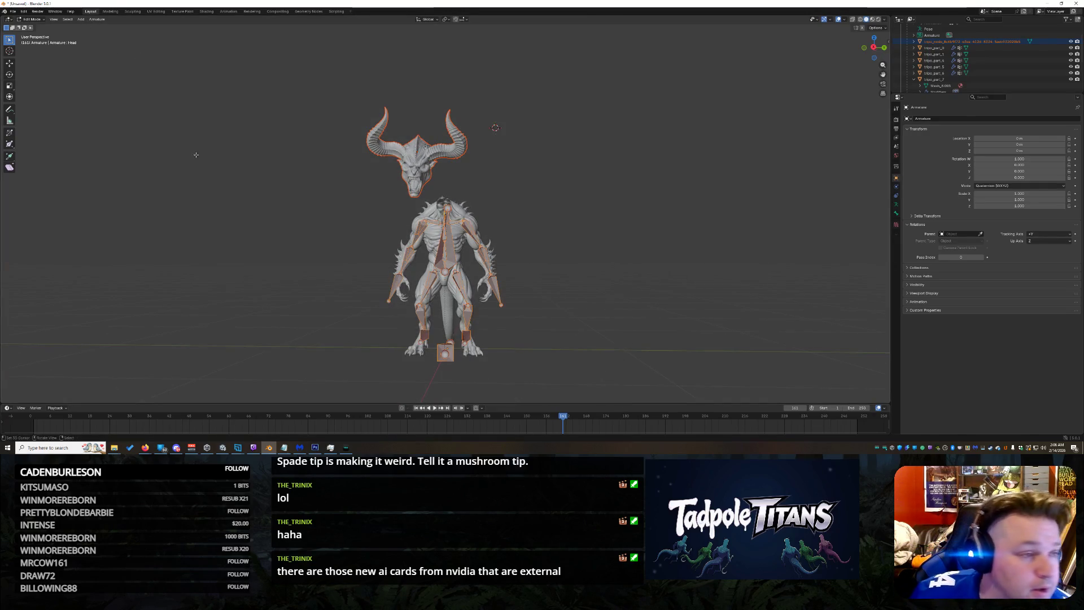
left_click(32, 19)
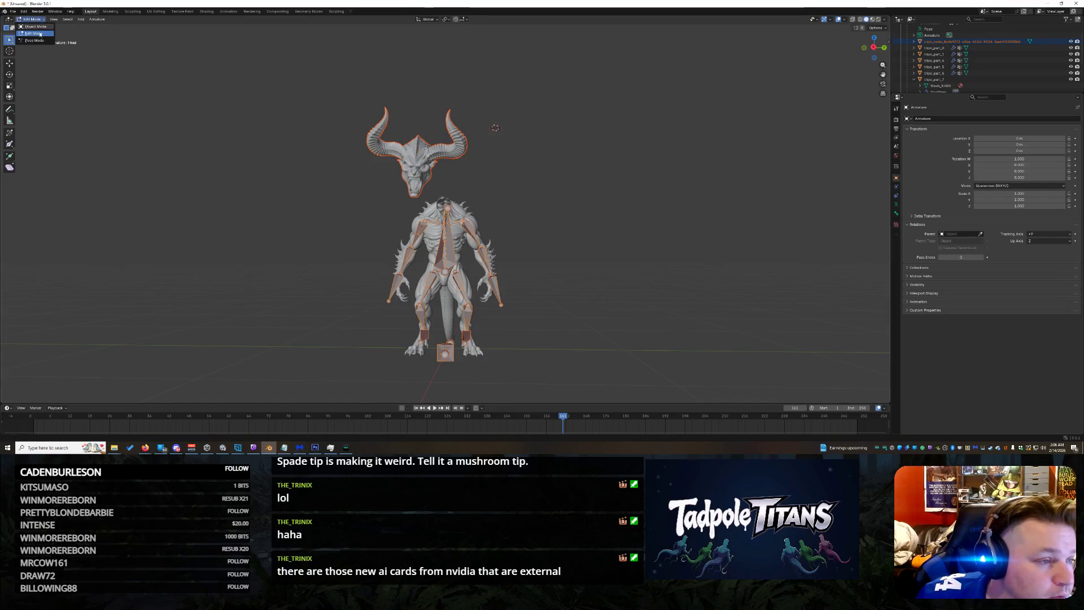
Step: In Pose Mode, clear all bone transforms to rest and select every bone
left_click(52, 39)
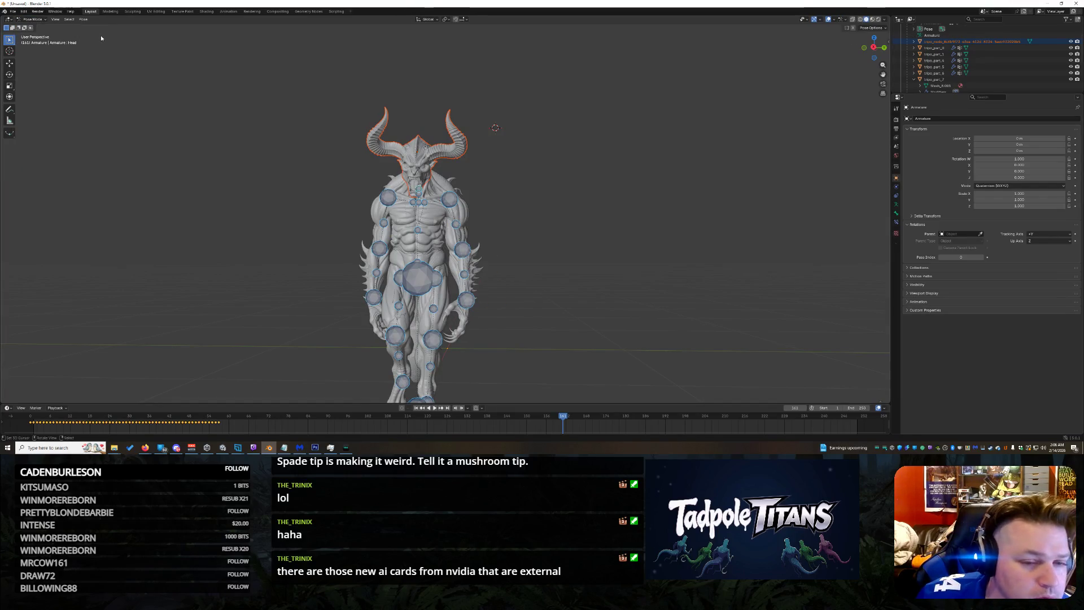
left_click(82, 19)
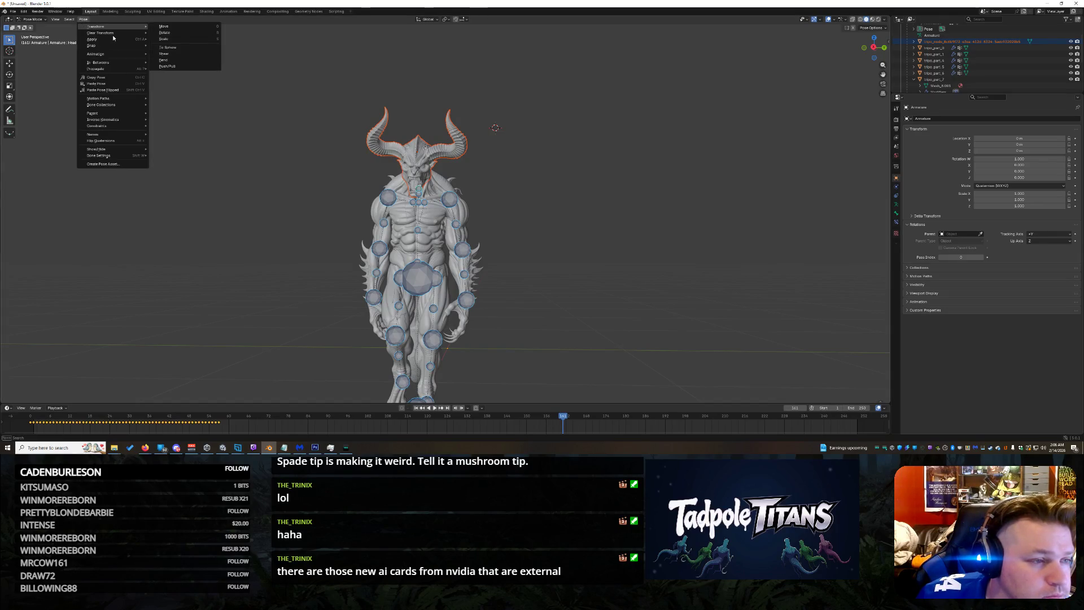
mouse_move(102, 33)
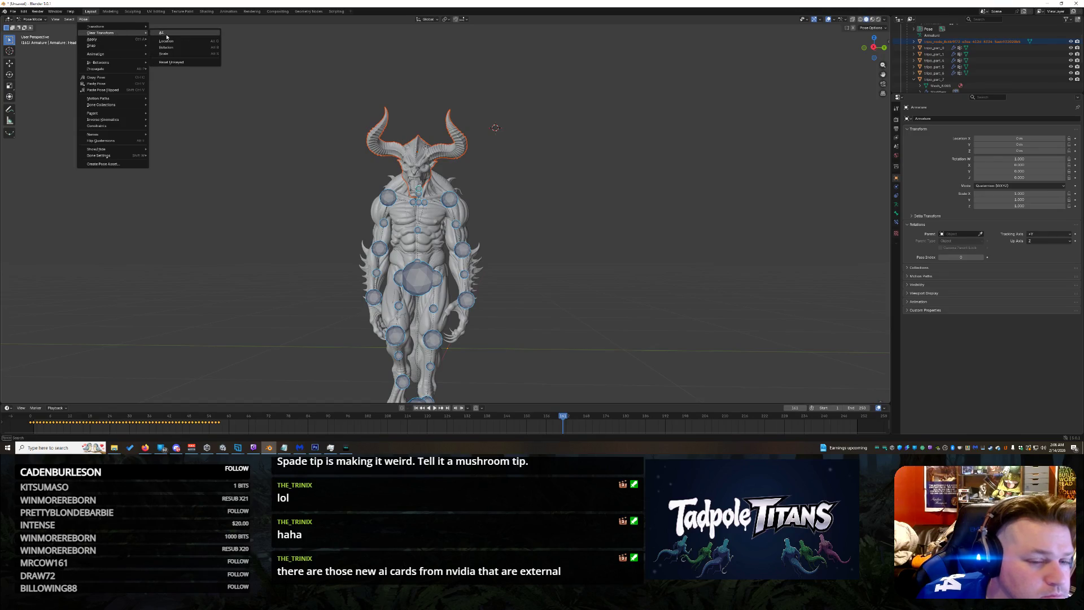
left_click(167, 38)
left_click(602, 163)
key("a")
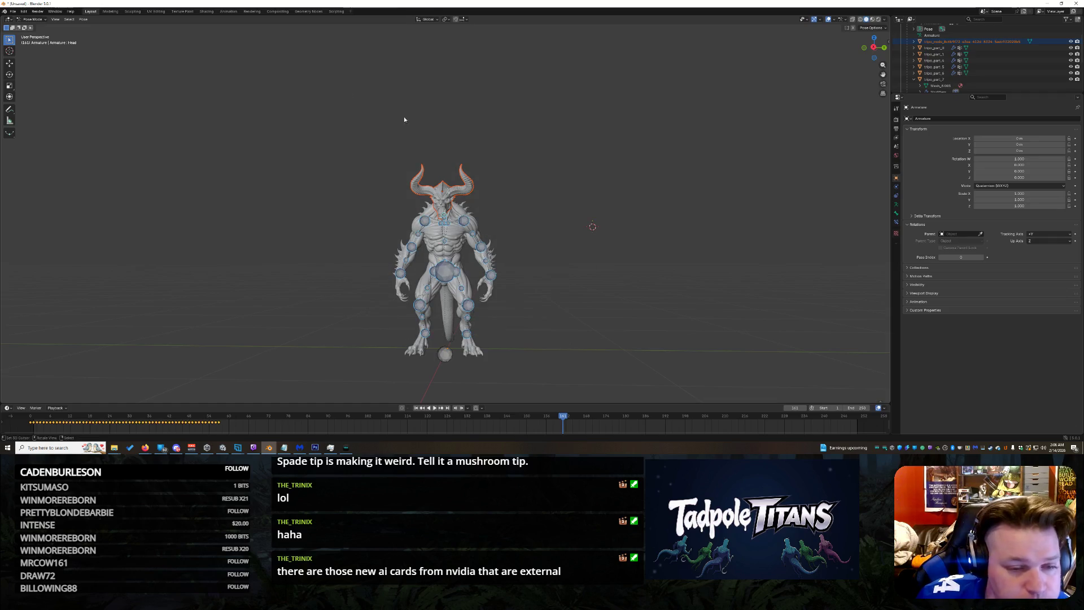
Step: Return to Object Mode, face the character's front, and bring up the export formats
left_click(33, 19)
left_click(34, 34)
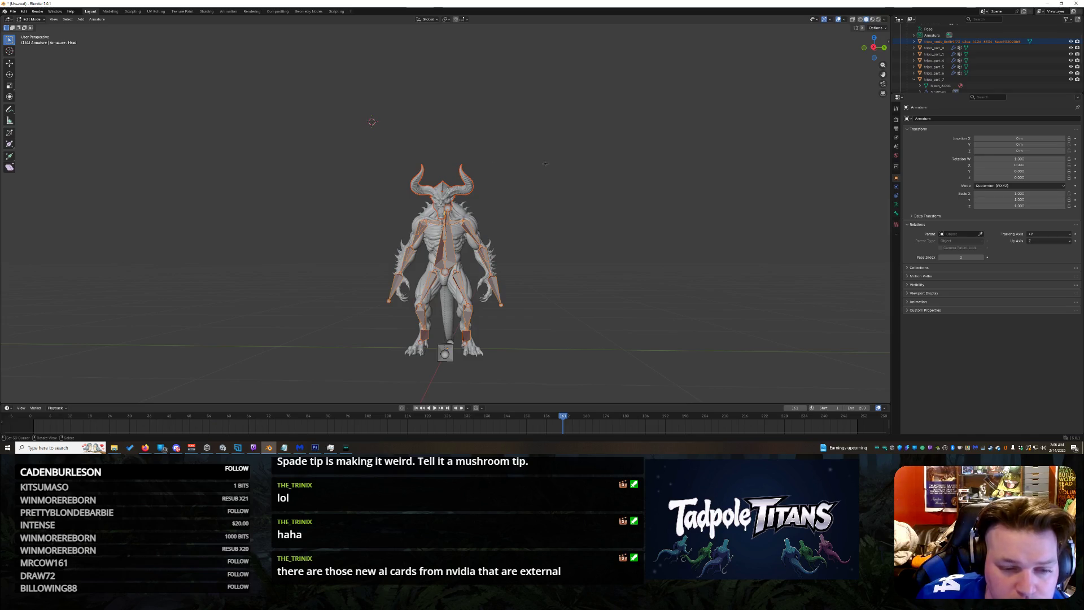
mouse_move(449, 255)
middle_mouse_down()
mouse_move(542, 258)
mouse_move(453, 254)
middle_mouse_up()
middle_click_drag(455, 186, 369, 120)
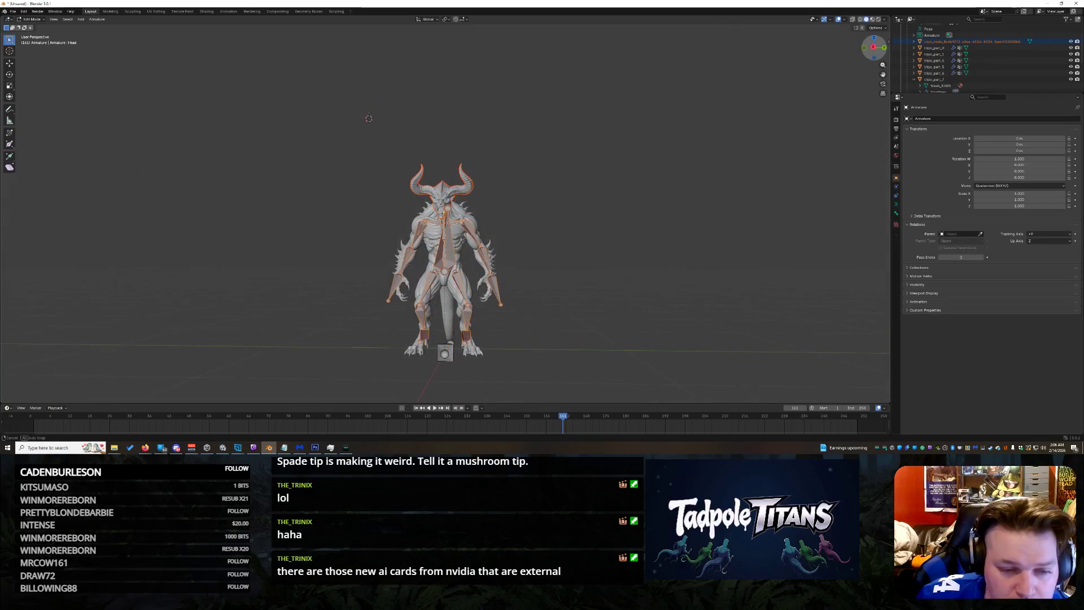
left_click(12, 11)
mouse_move(35, 106)
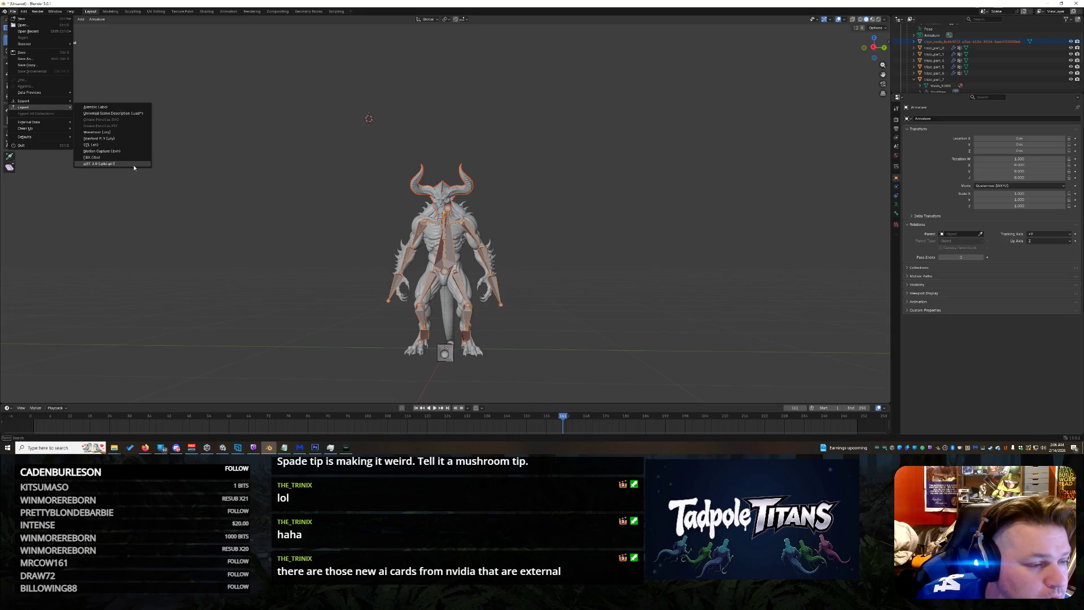
Step: Cancel the glTF export and save the scene as Sebculla.blend
left_click(136, 163)
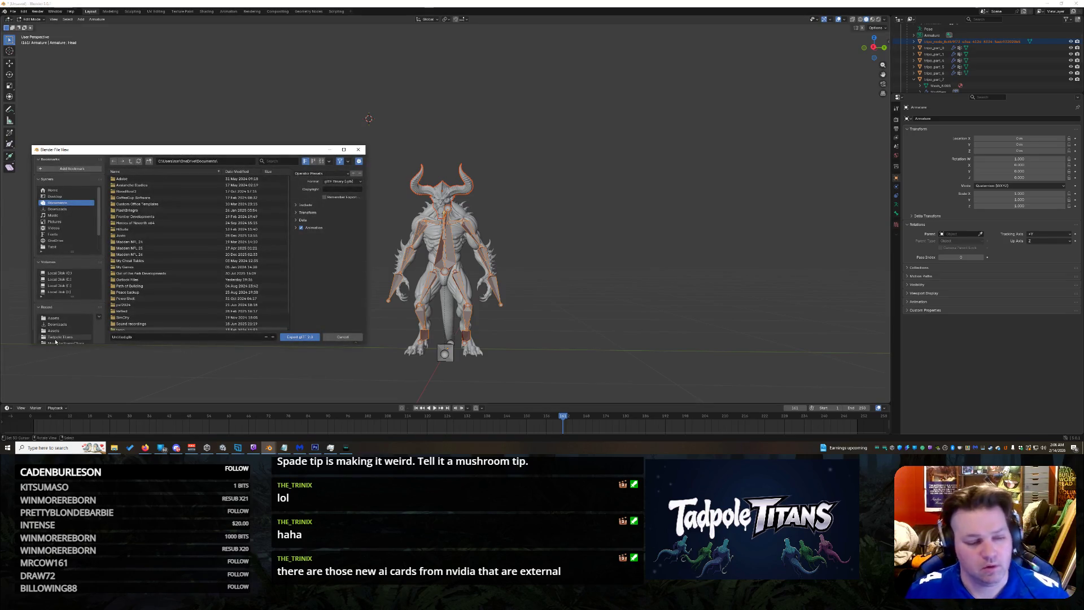
left_click(343, 337)
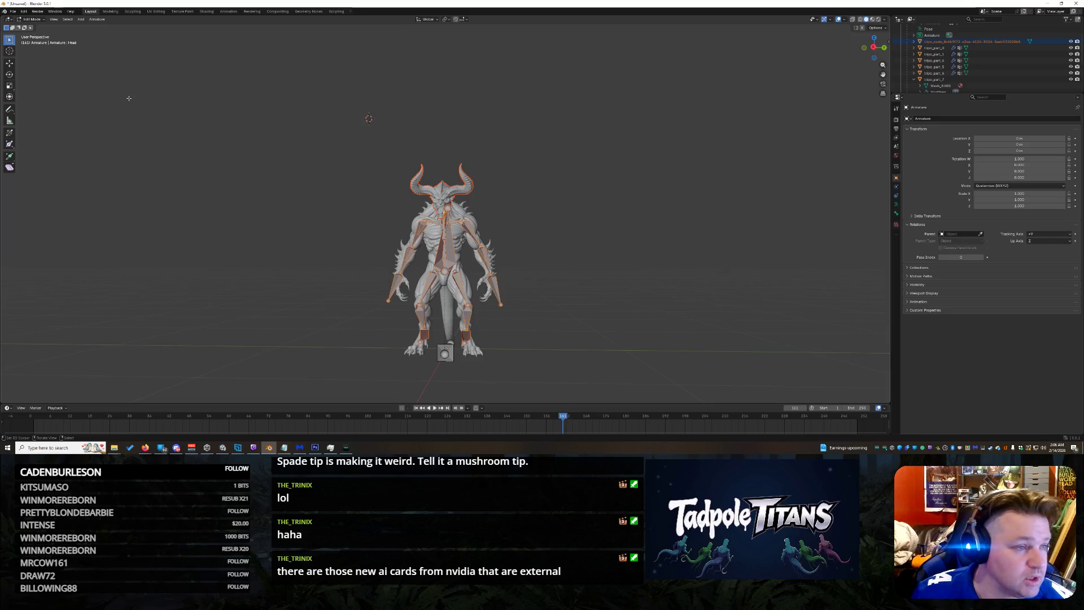
key("ctrl+s")
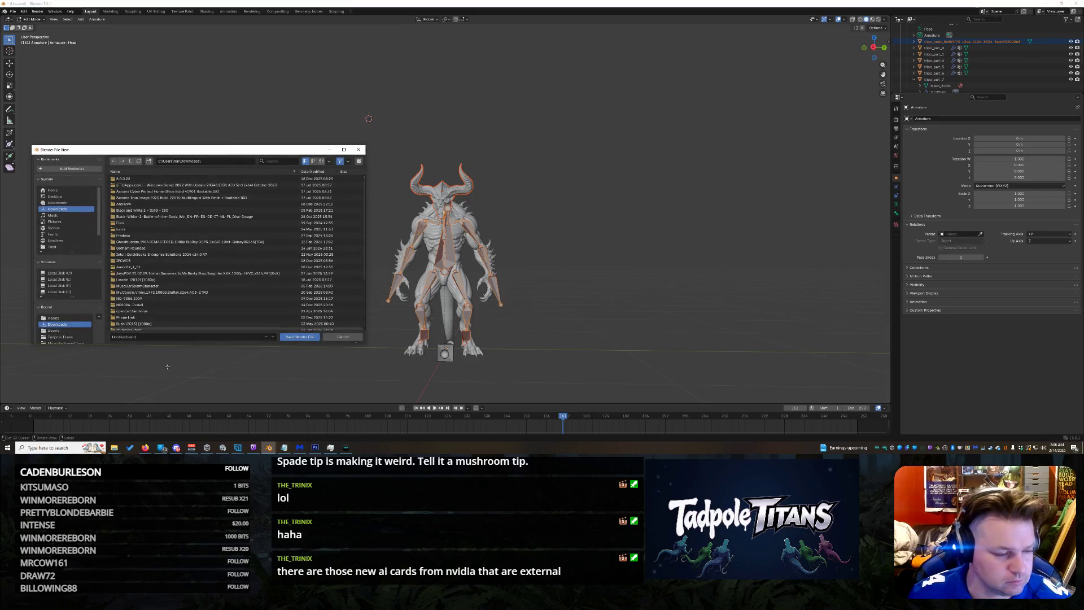
key("BackSpace")
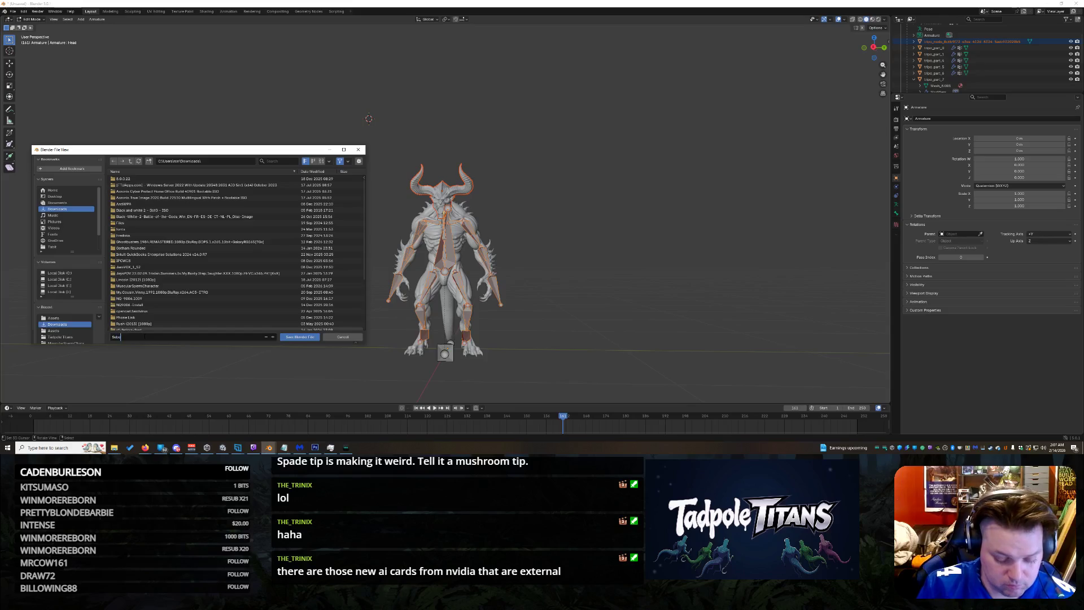
type("a")
key("Return")
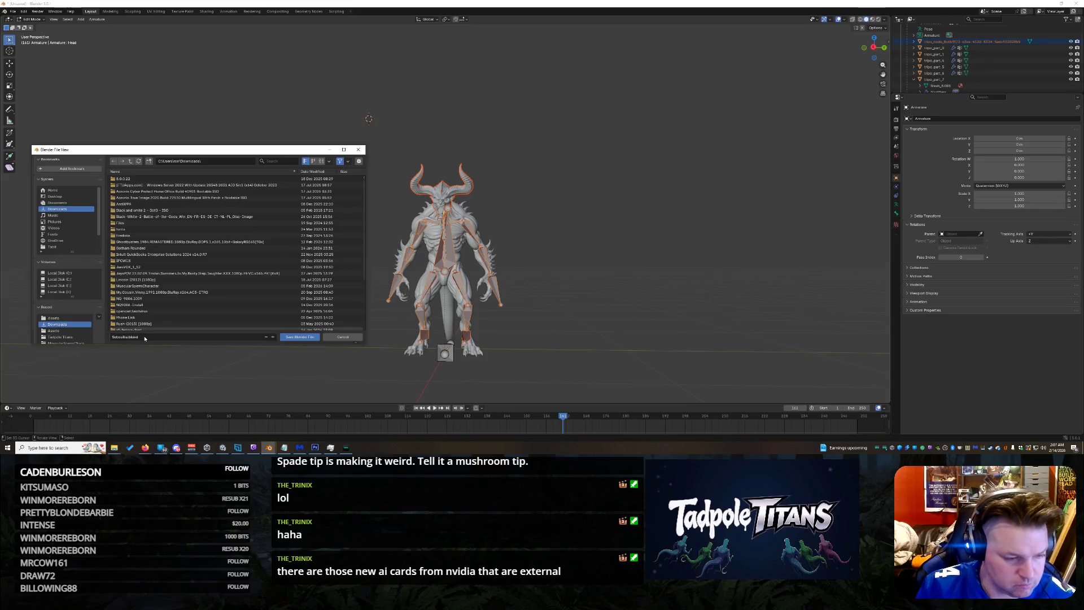
left_click(300, 336)
Step: Export the scene as glTF 2.0 into the project's Assets folder and hide Blender
left_click(11, 11)
mouse_move(34, 107)
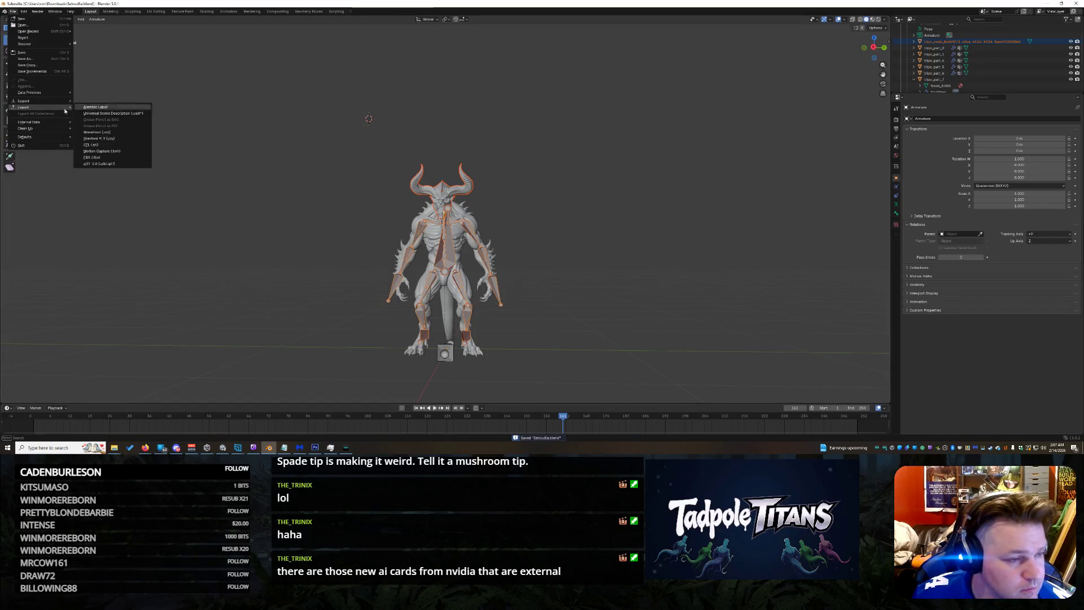
left_click(118, 165)
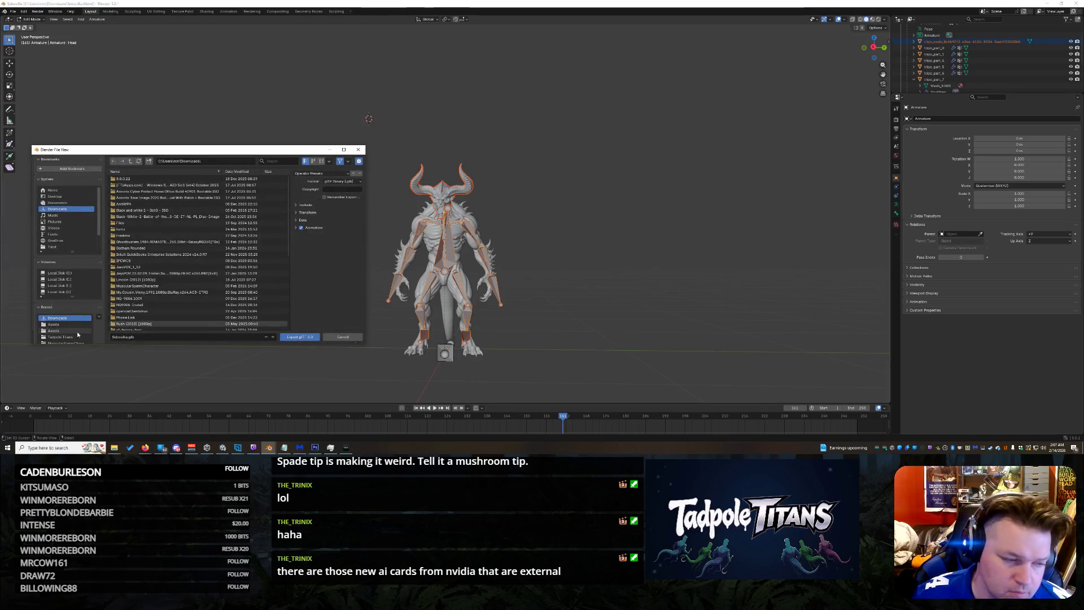
left_click(58, 324)
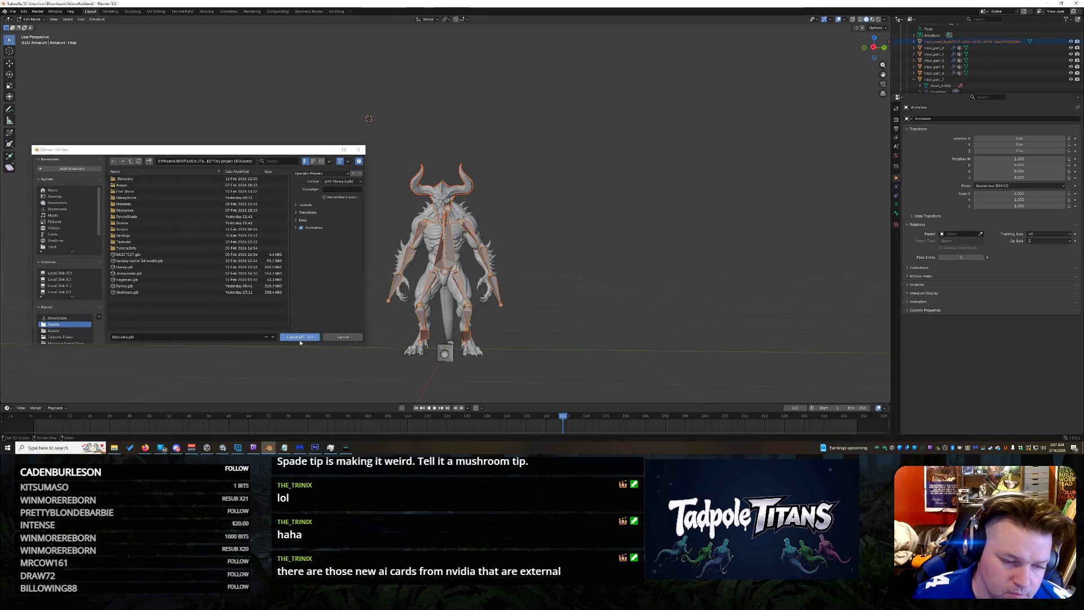
left_click(299, 337)
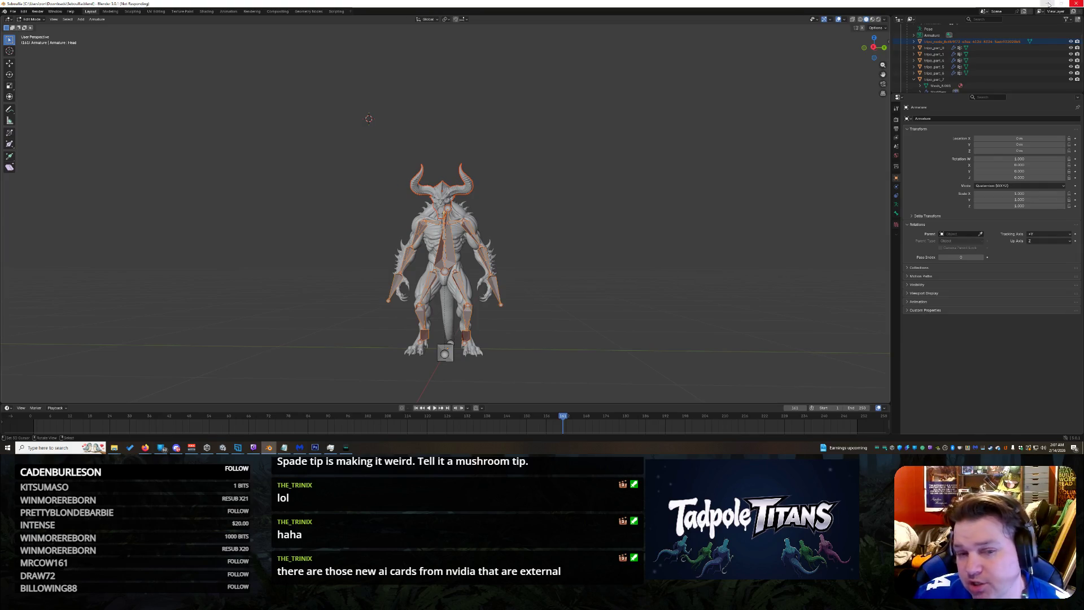
left_click(1050, 6)
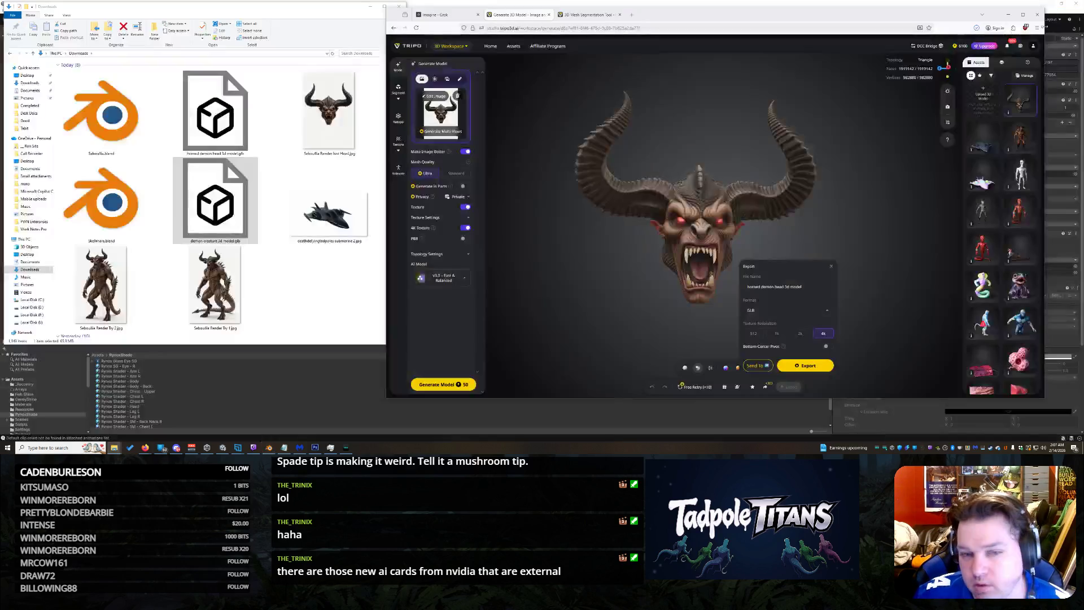
Step: Orbit the segmented jet model and select its black hull part
left_click(593, 15)
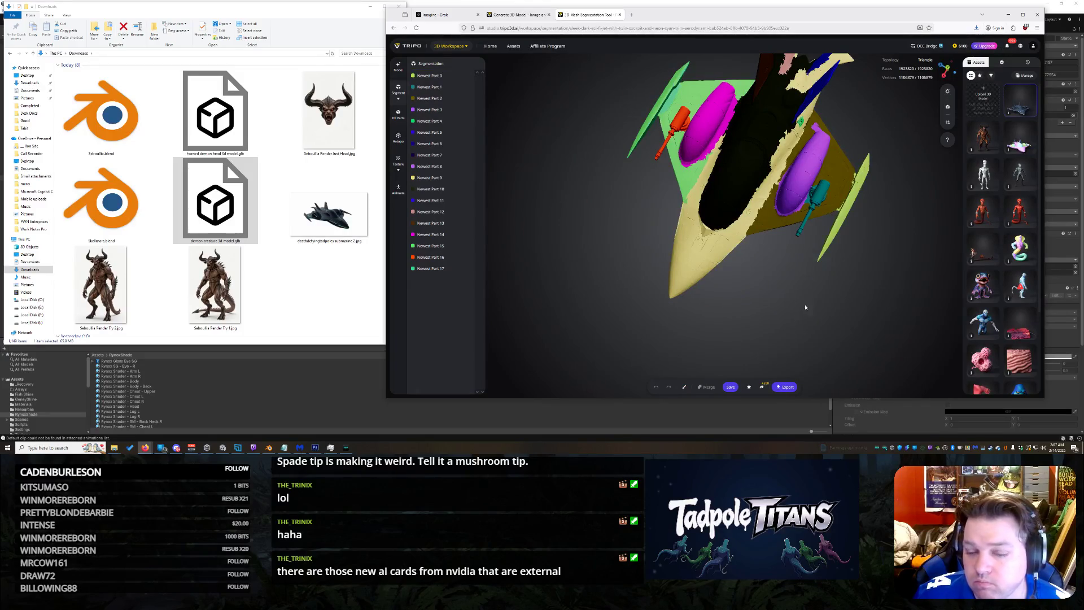
left_click_drag(760, 253, 931, 144)
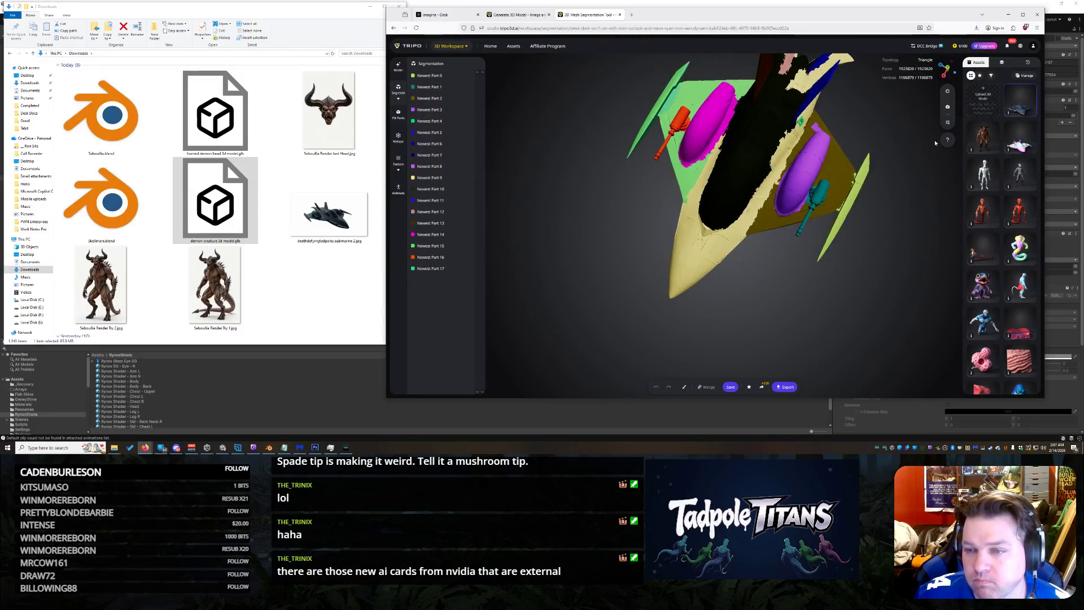
left_click_drag(634, 263, 674, 261)
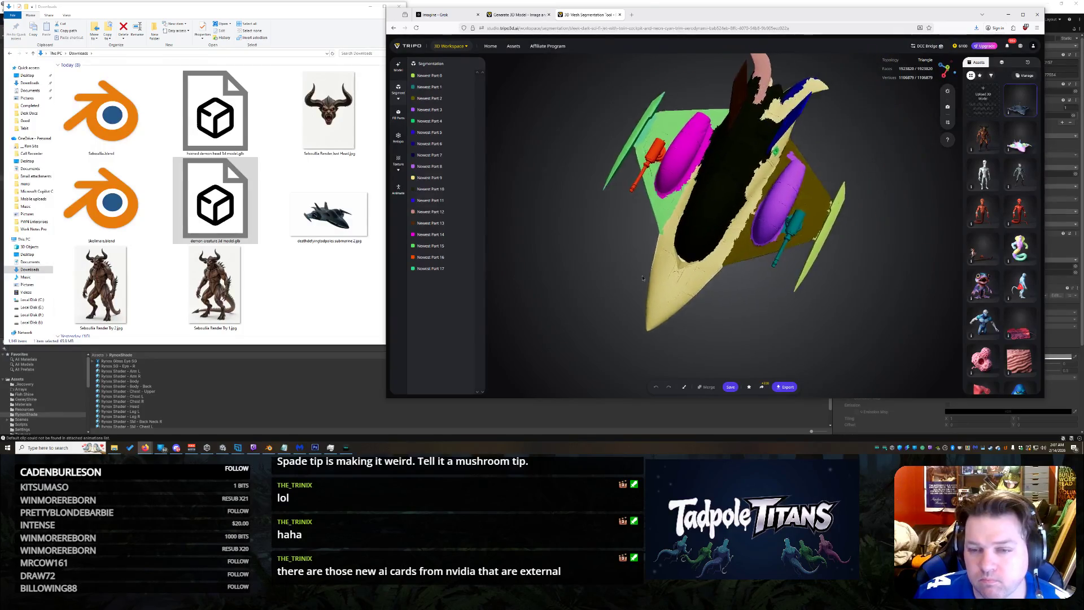
left_click(686, 237)
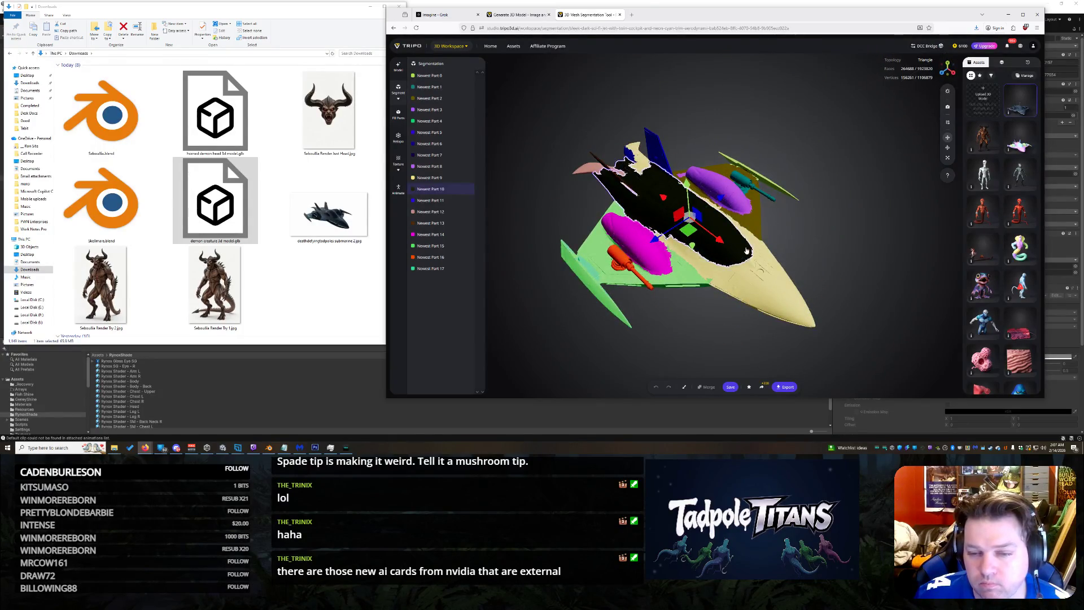
scroll(845, 240, "up", 3)
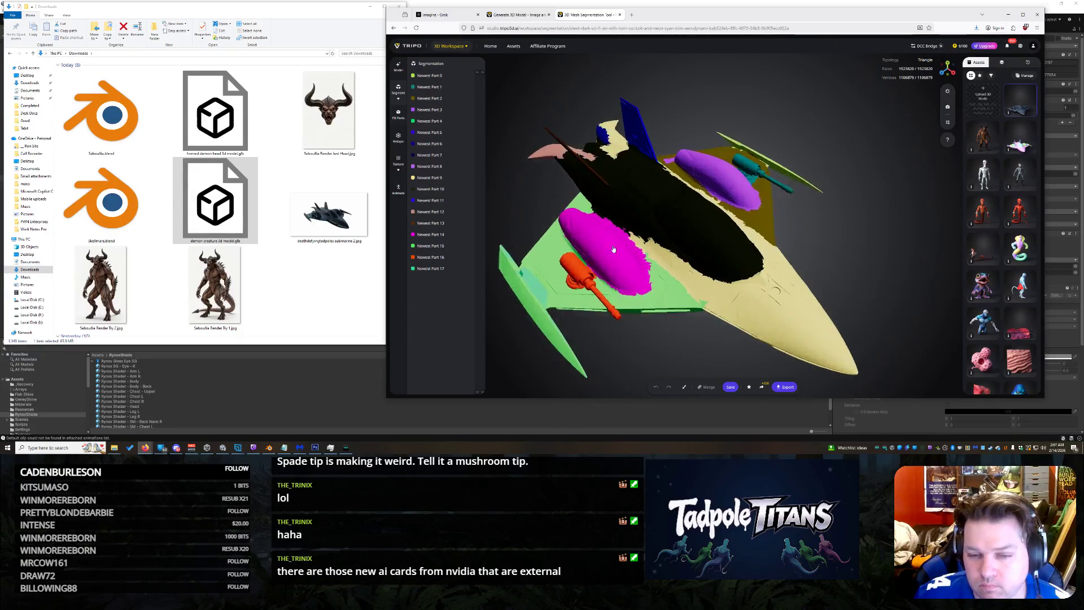
Step: Clear the hull selection, turn the jet, then bring the downloads folder and Unity forward
left_click(875, 241)
mouse_move(876, 242)
left_mouse_down()
mouse_move(639, 206)
mouse_move(822, 251)
mouse_move(796, 264)
left_mouse_up()
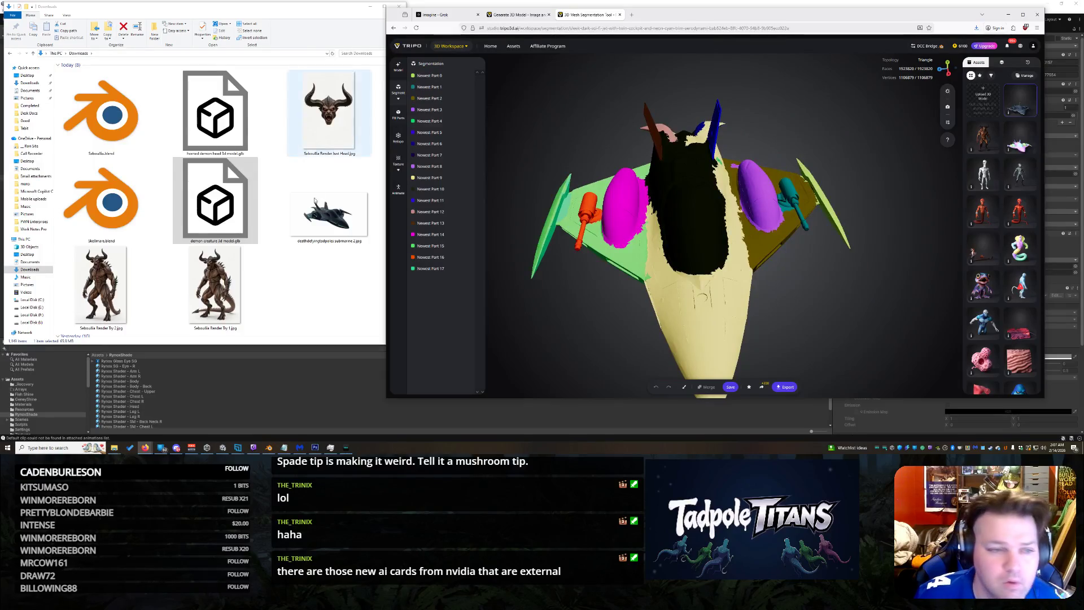
left_click(322, 288)
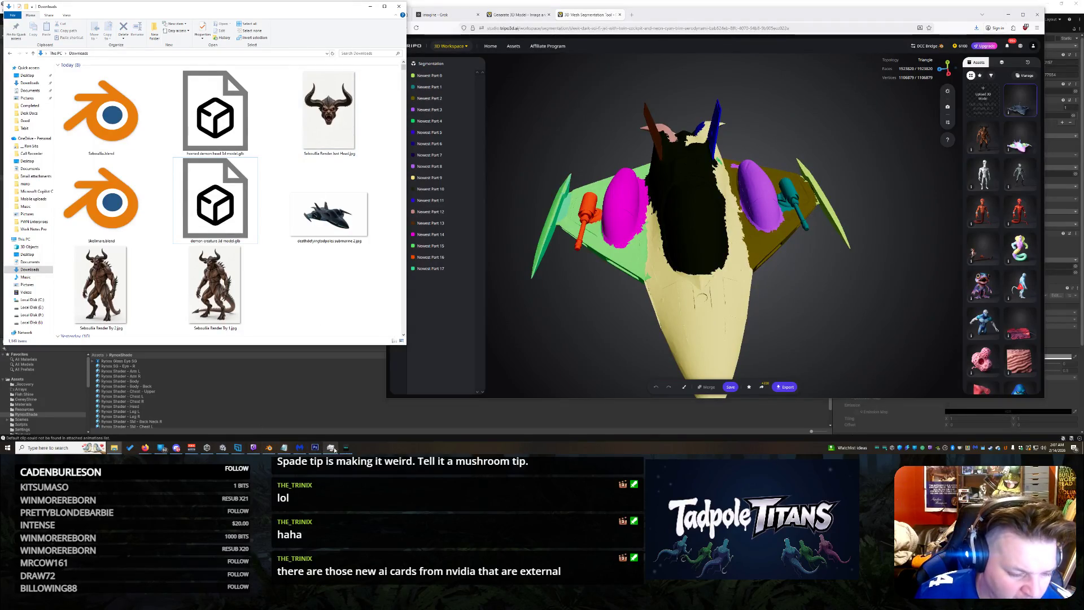
left_click(268, 447)
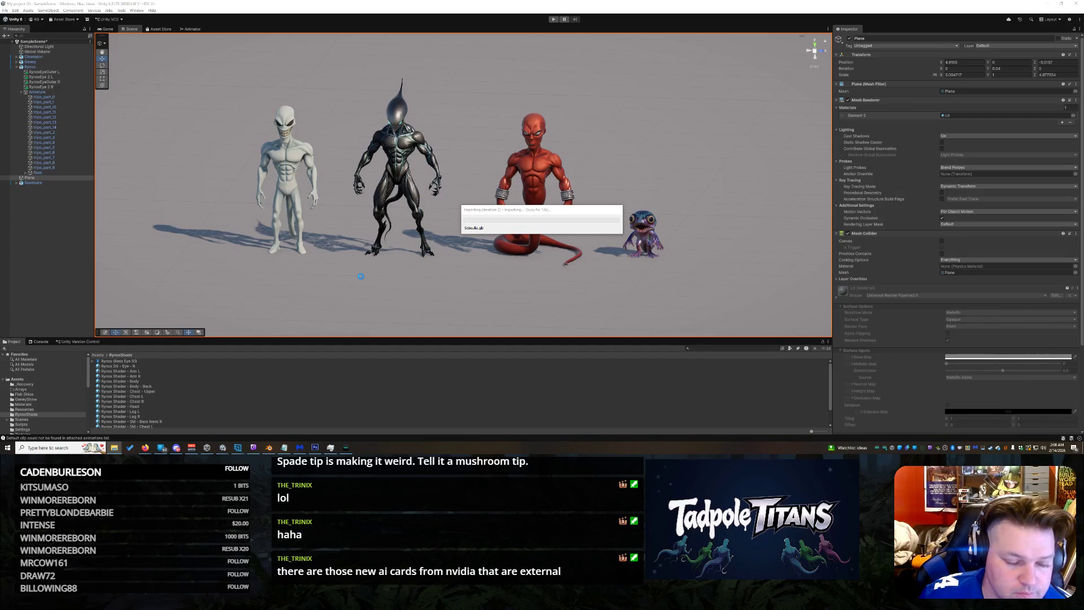
scroll(360, 276, "down", 2)
scroll(362, 279, "down", 2)
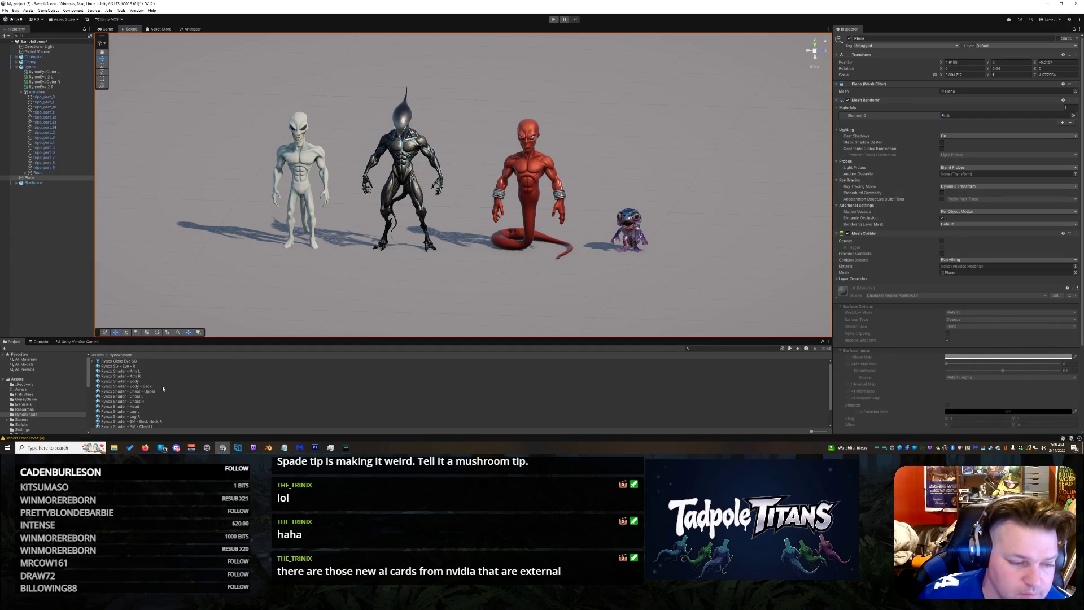
scroll(57, 399, "down", 3)
scroll(34, 382, "up", 3)
Step: Show the Assets folder contents and the Sebculla model's import settings
left_click(18, 382)
scroll(177, 383, "down", 5)
scroll(132, 411, "down", 3)
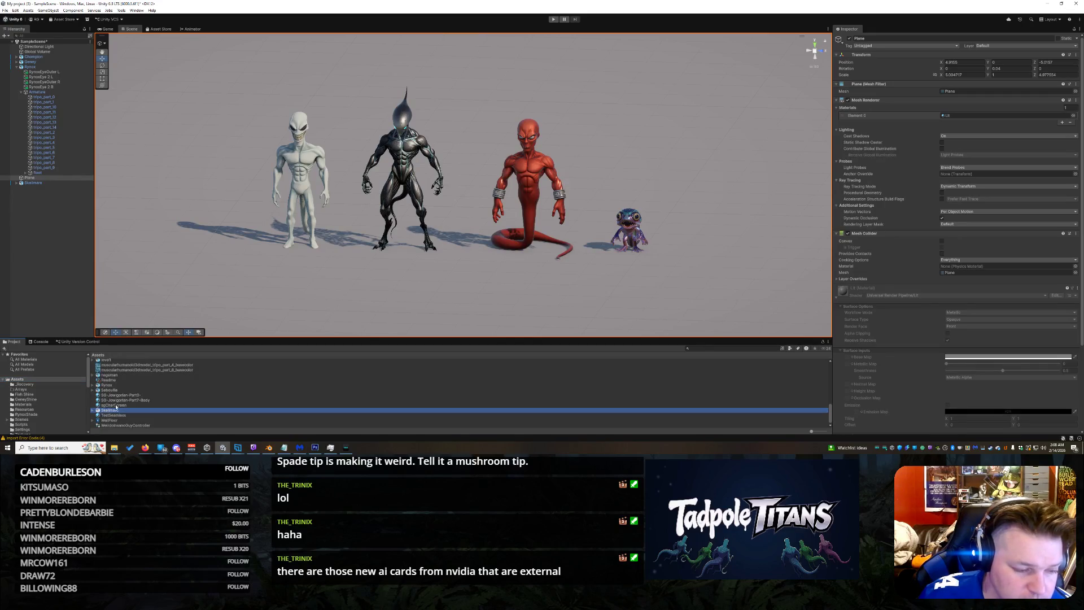
left_click(114, 391)
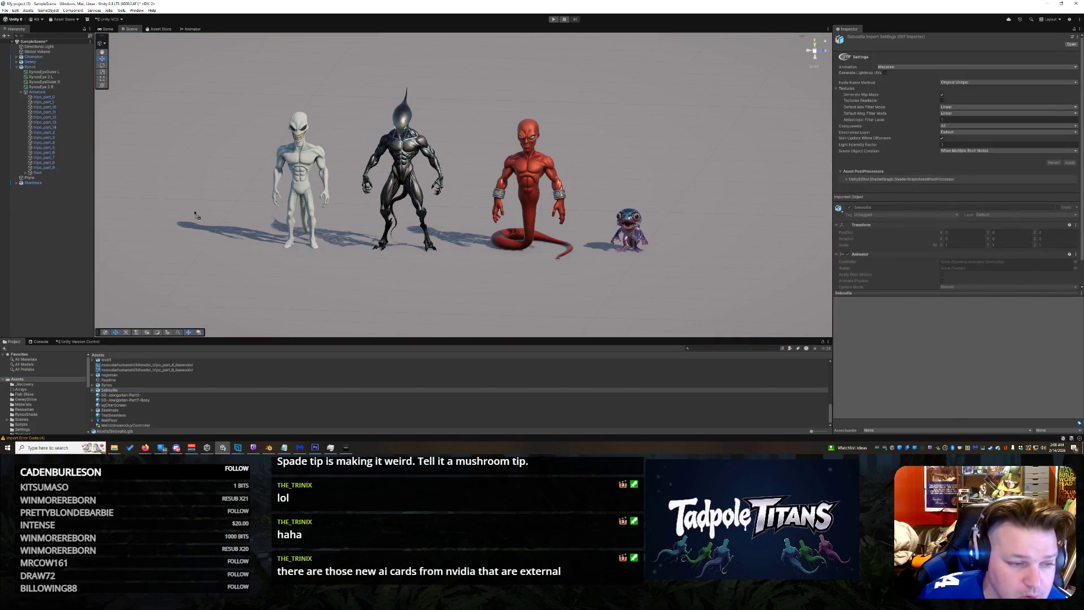
Step: Drop the demon into the scene beside the alien and rotate it to face the camera
mouse_move(115, 391)
left_mouse_down()
mouse_move(309, 278)
mouse_move(476, 210)
mouse_move(206, 244)
left_mouse_up()
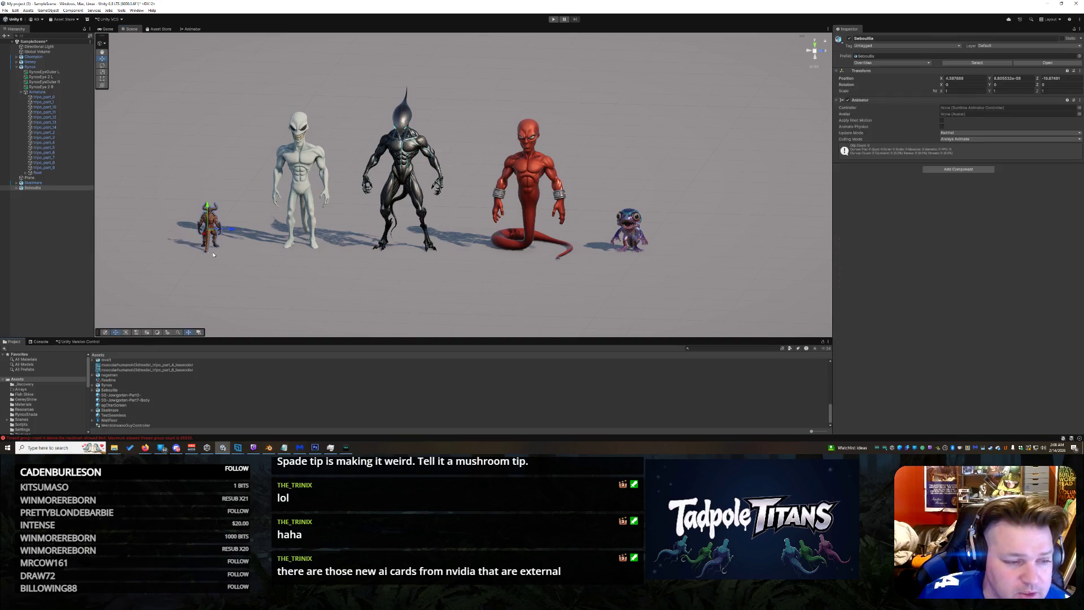
left_click(105, 66)
left_click_drag(227, 237, 113, 230)
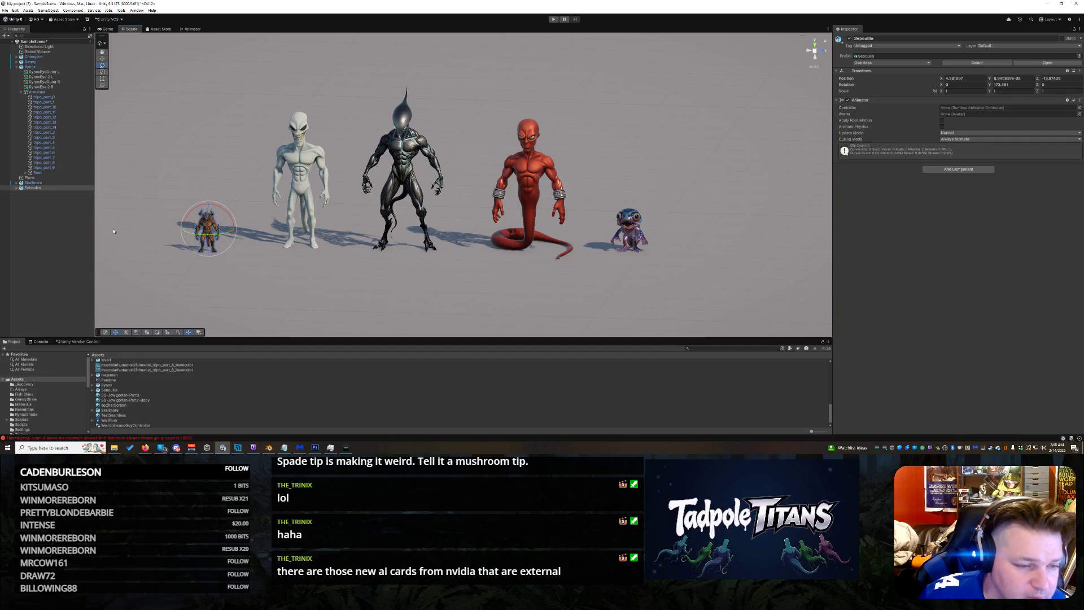
Step: Try scaling the demon up, undo it, shrink it slightly, and expand its children
left_click(103, 75)
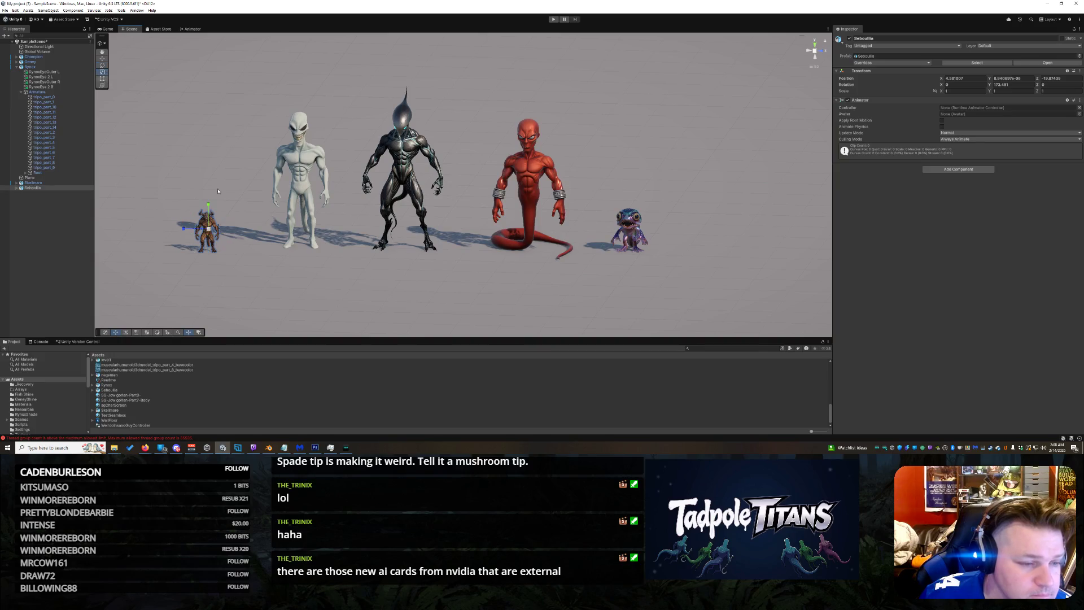
left_click_drag(213, 231, 271, 206)
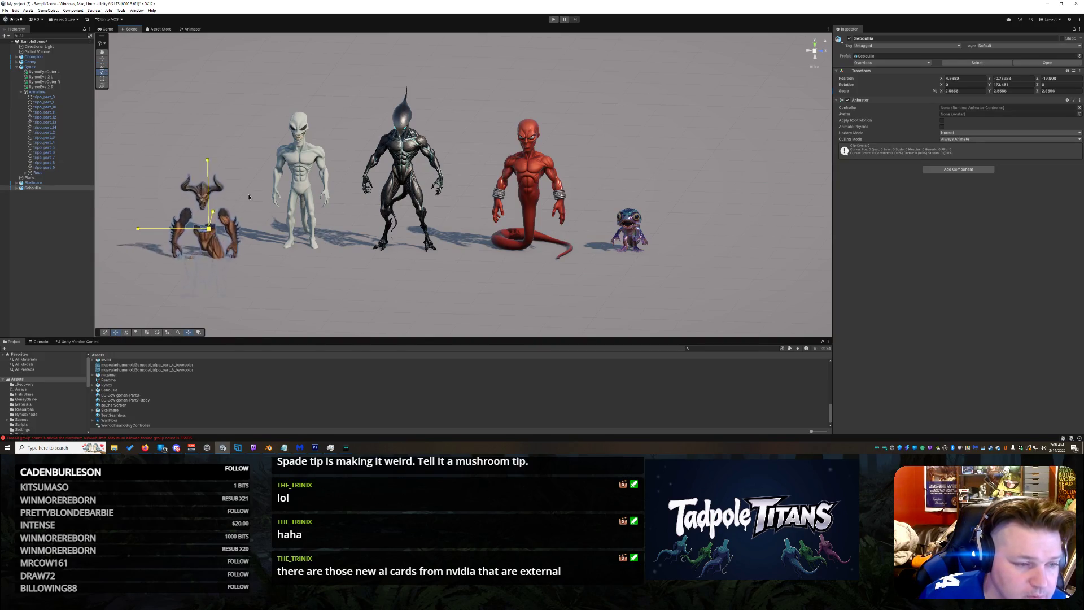
scroll(257, 265, "down", 2)
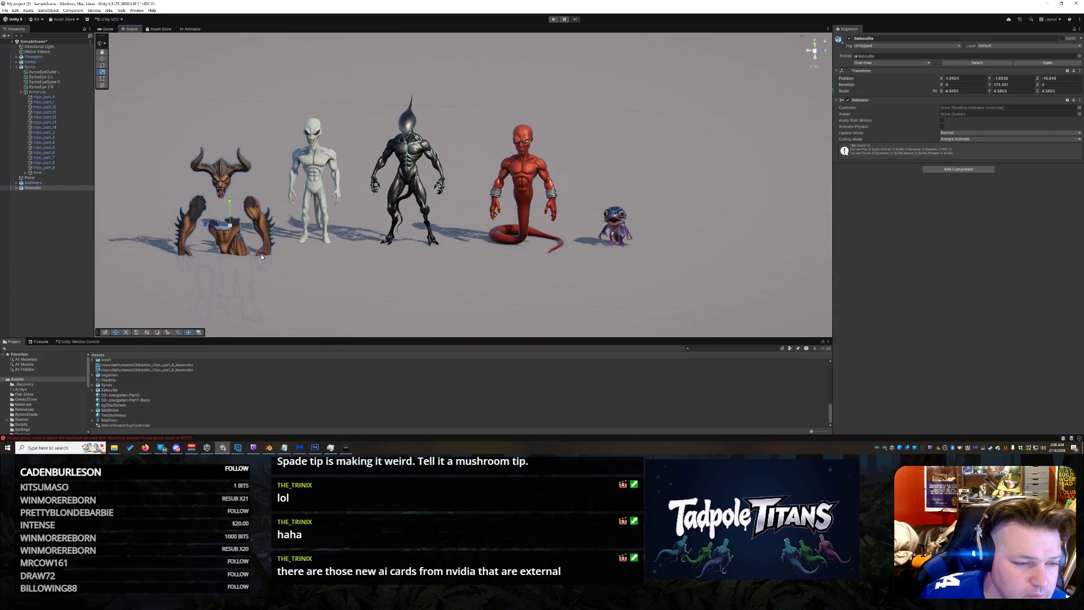
scroll(271, 263, "down", 2)
scroll(288, 258, "down", 2)
scroll(307, 255, "up", 2)
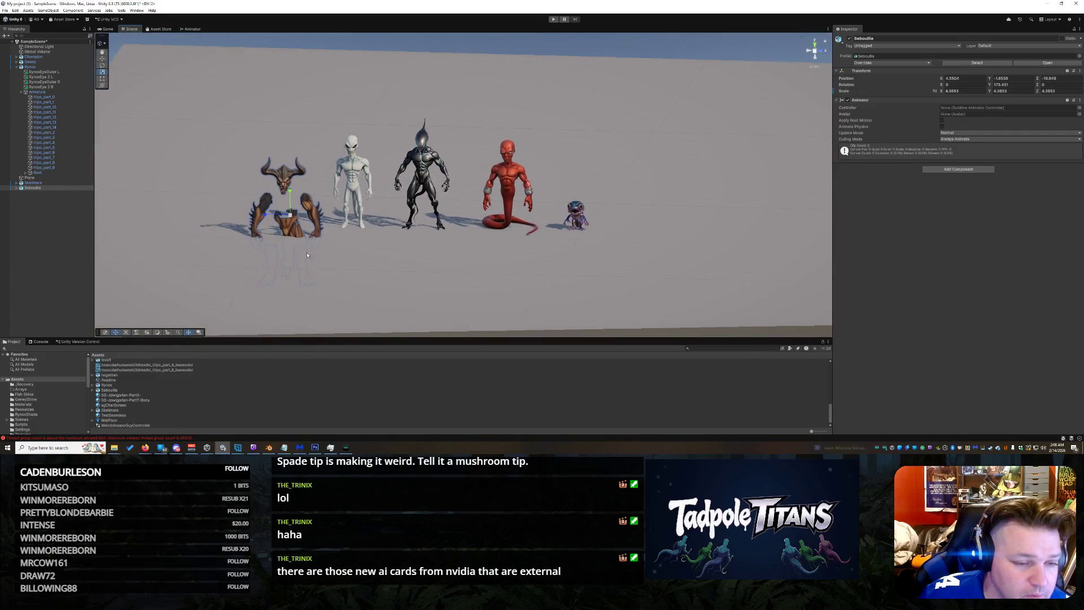
scroll(305, 252, "up", 2)
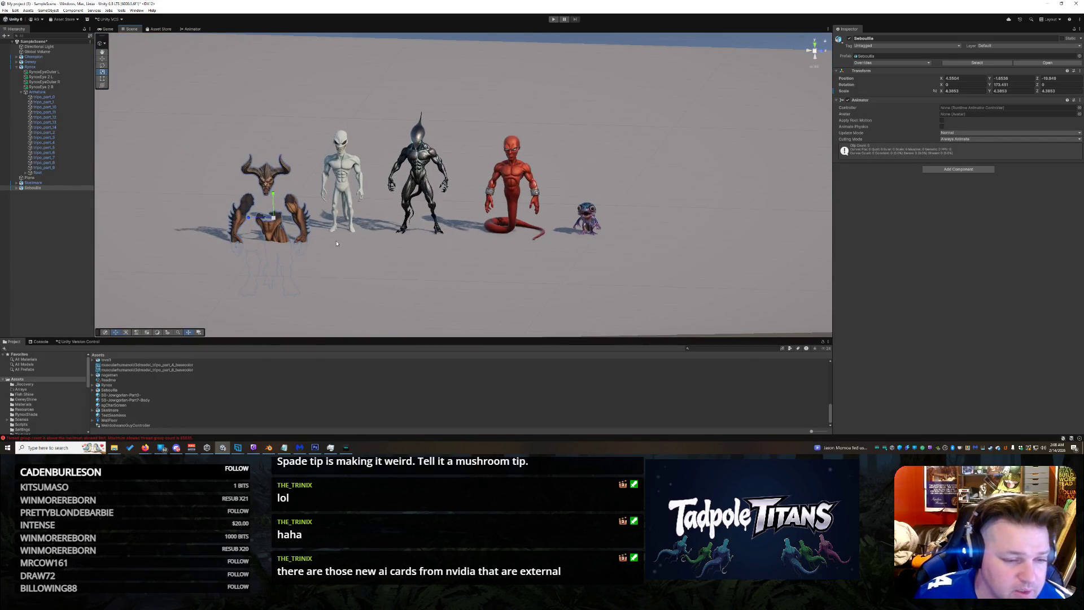
key("ctrl+z")
scroll(297, 243, "up", 2)
scroll(254, 229, "up", 2)
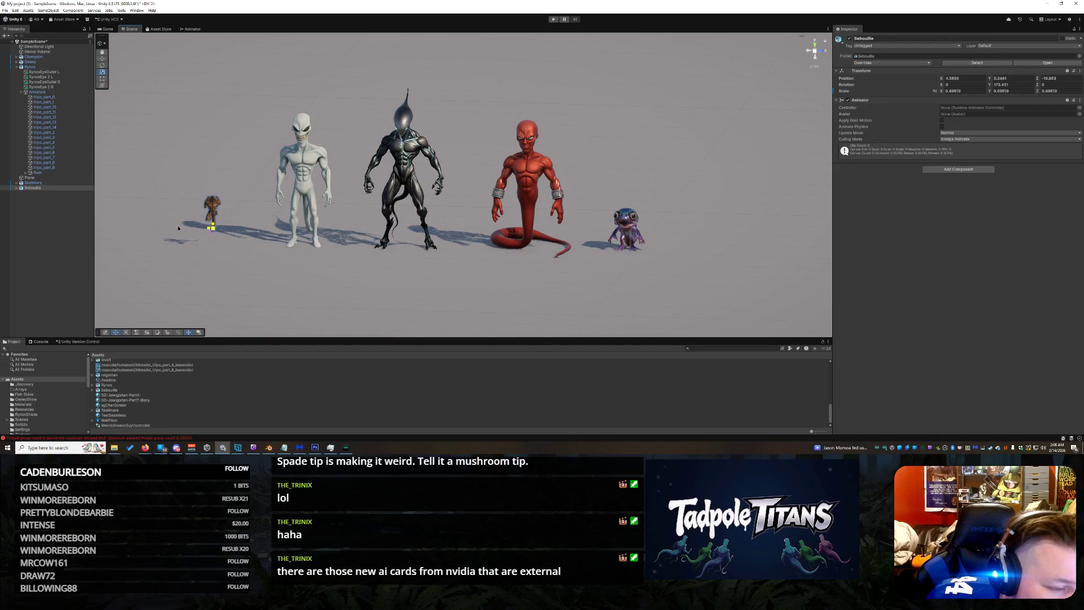
left_click_drag(179, 227, 187, 227)
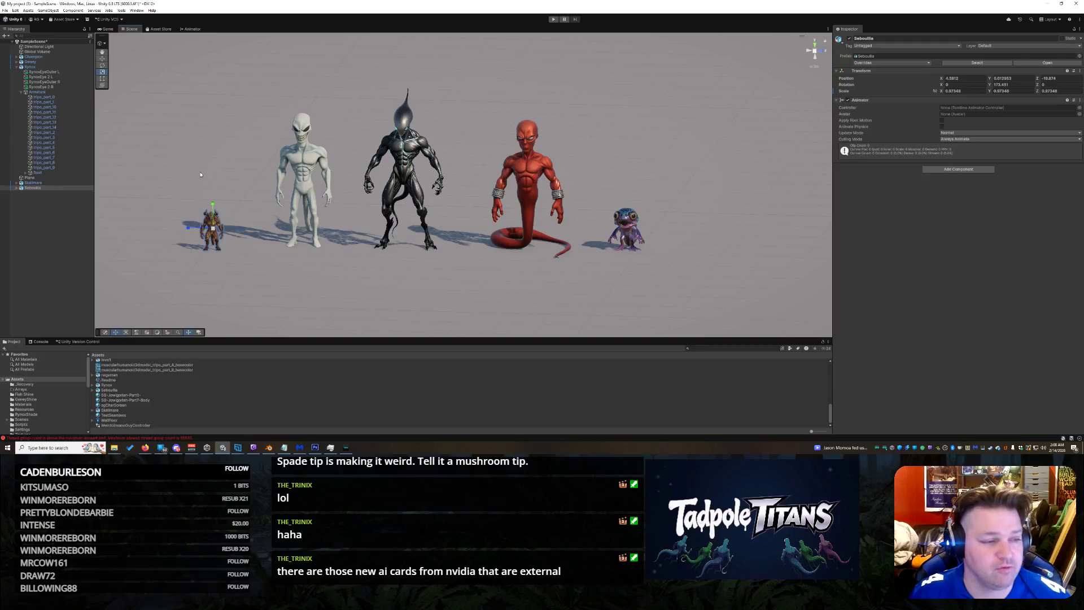
left_click(19, 188)
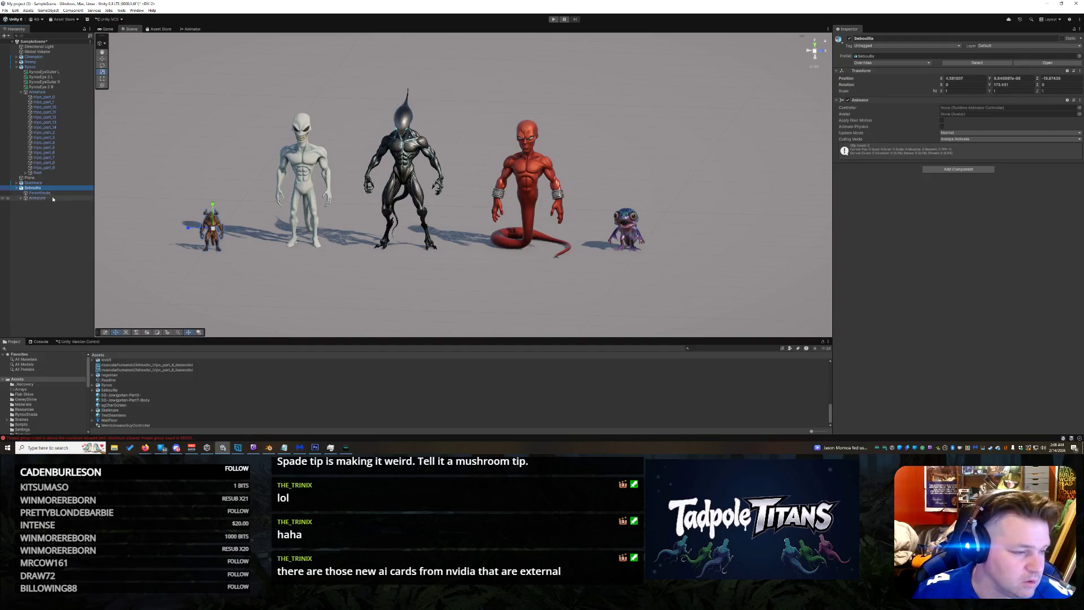
Step: Test-enlarge the demon's Armature, undo it, and reselect the Armature
left_click(36, 197)
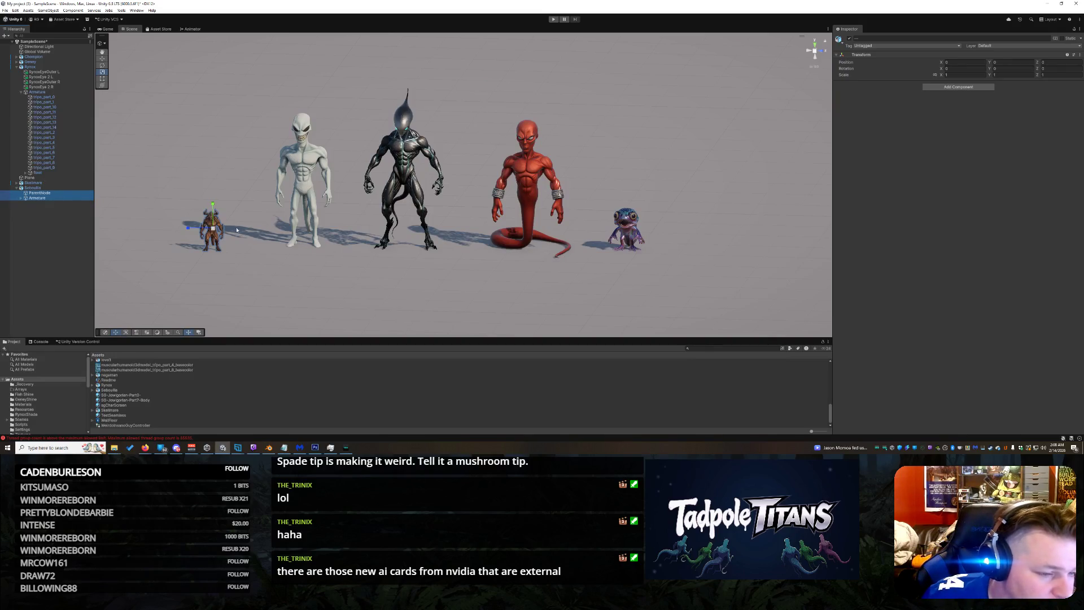
mouse_move(215, 230)
left_mouse_down()
mouse_move(345, 160)
mouse_move(315, 239)
left_mouse_up()
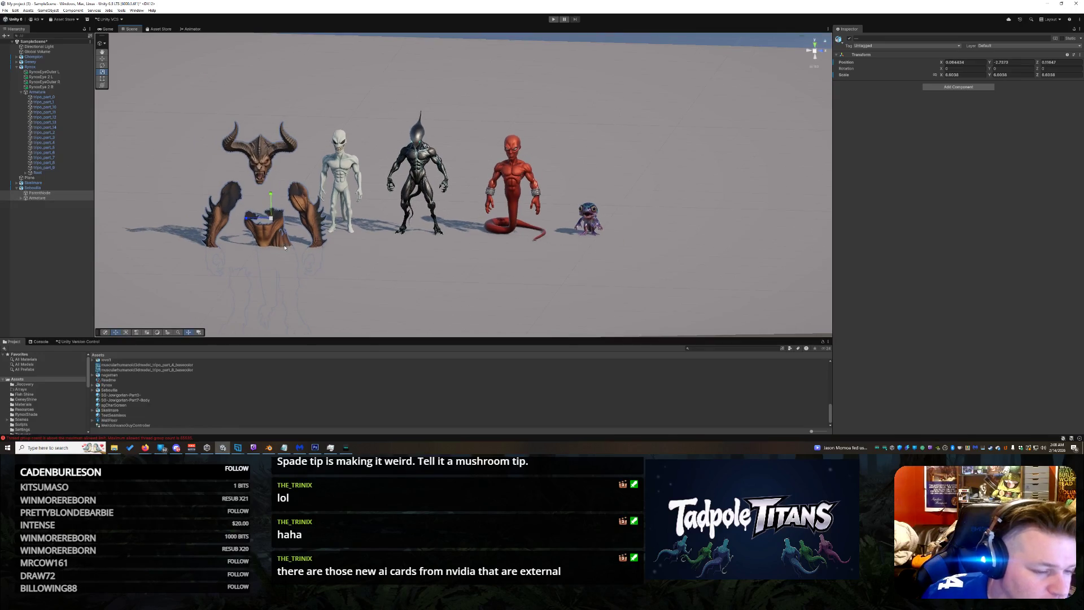
key("ctrl+z")
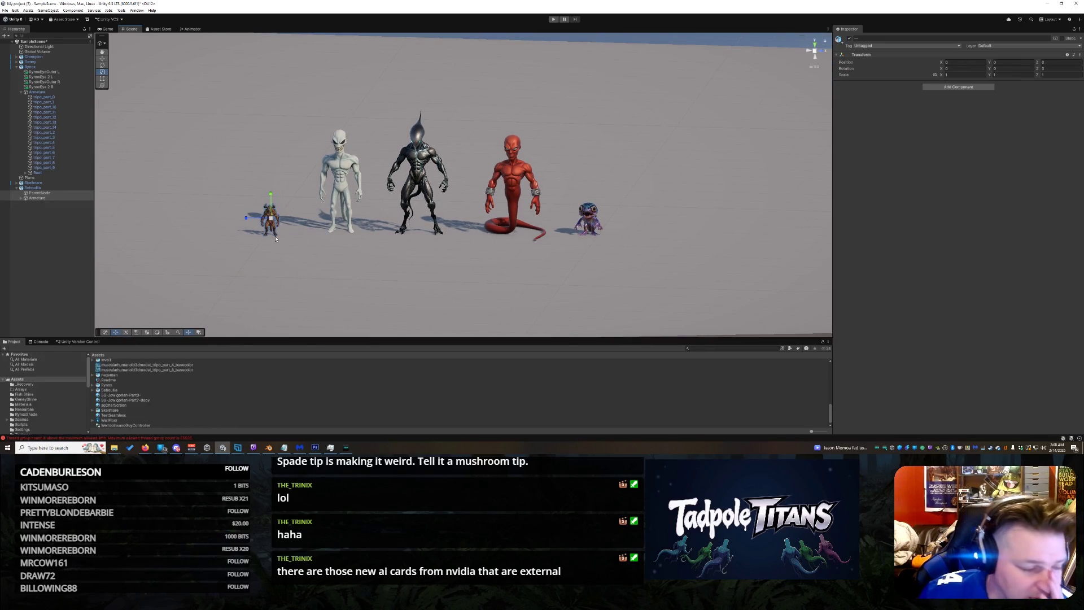
left_click(52, 197)
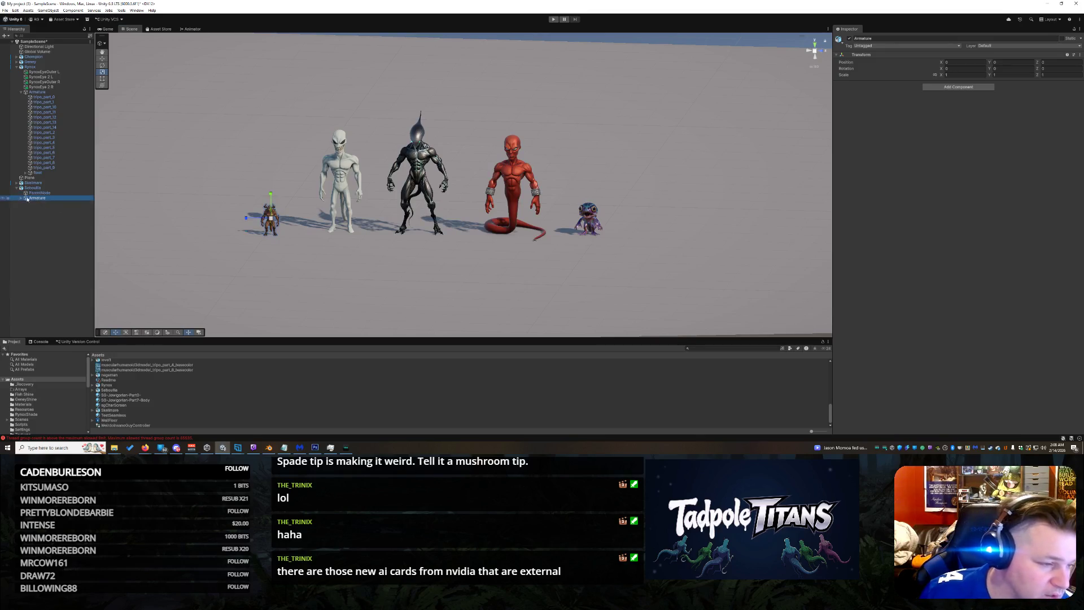
scroll(272, 268, "up", 2)
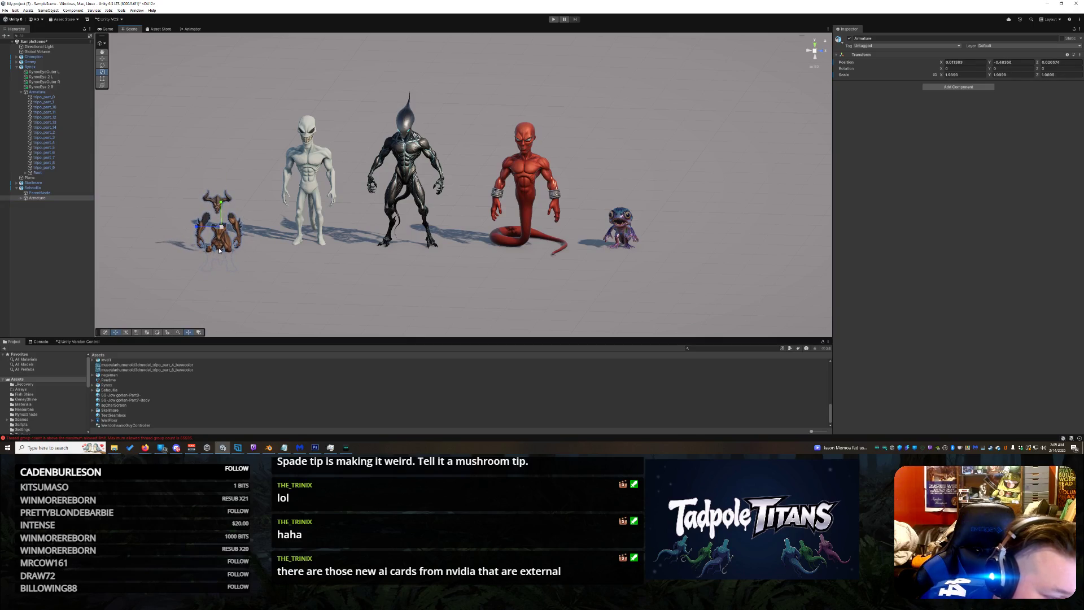
left_click(219, 226)
right_click(219, 243)
left_click(35, 197)
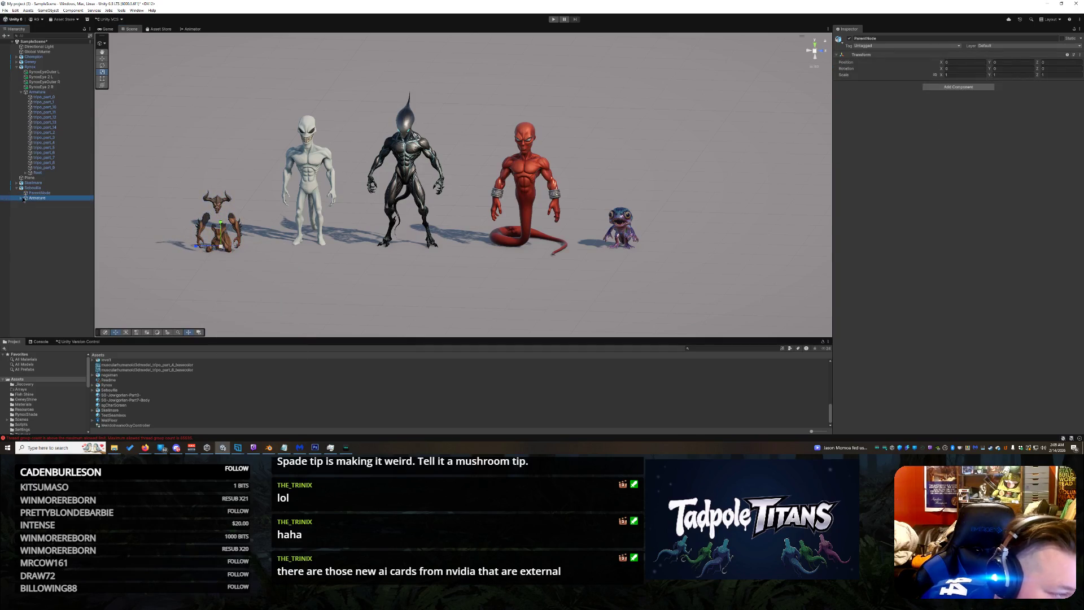
Step: Step through the Armature's Root and tripo_part mesh children
left_click(21, 199)
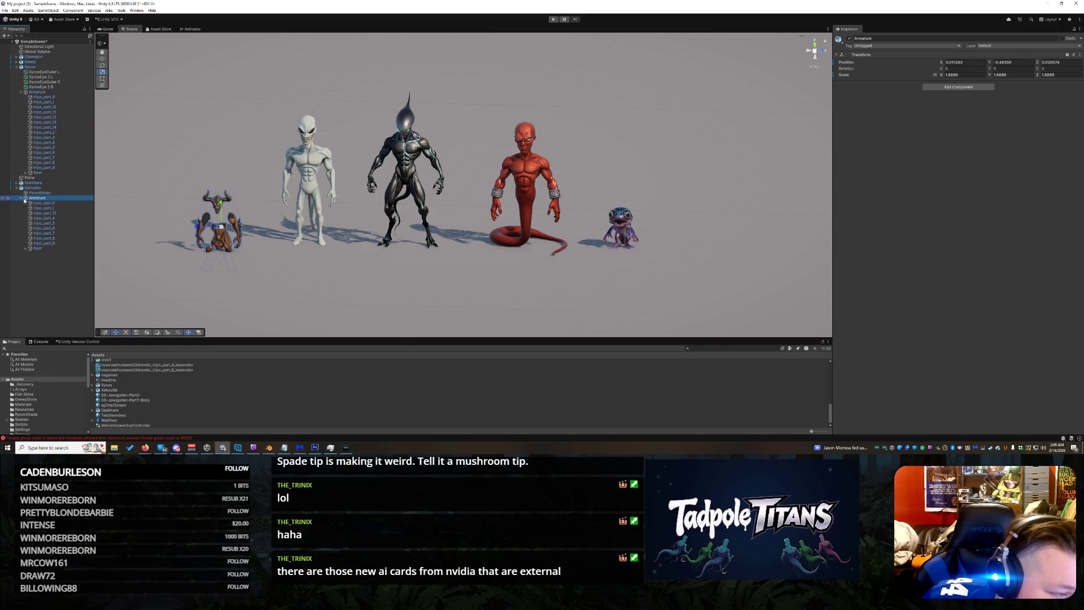
left_click(44, 248)
left_click(46, 242)
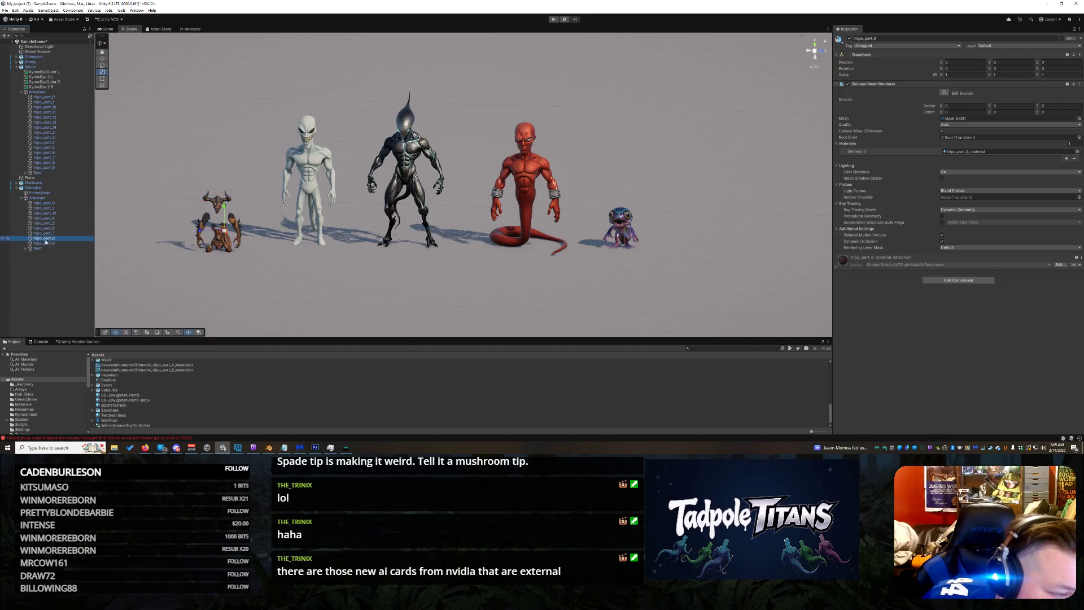
left_click(47, 238)
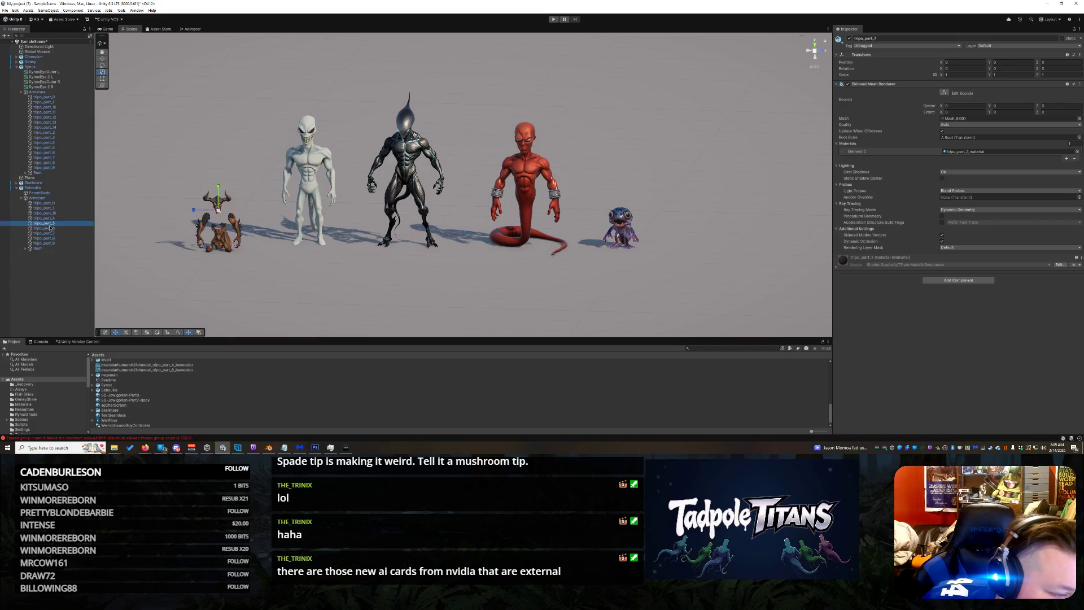
left_click(53, 219)
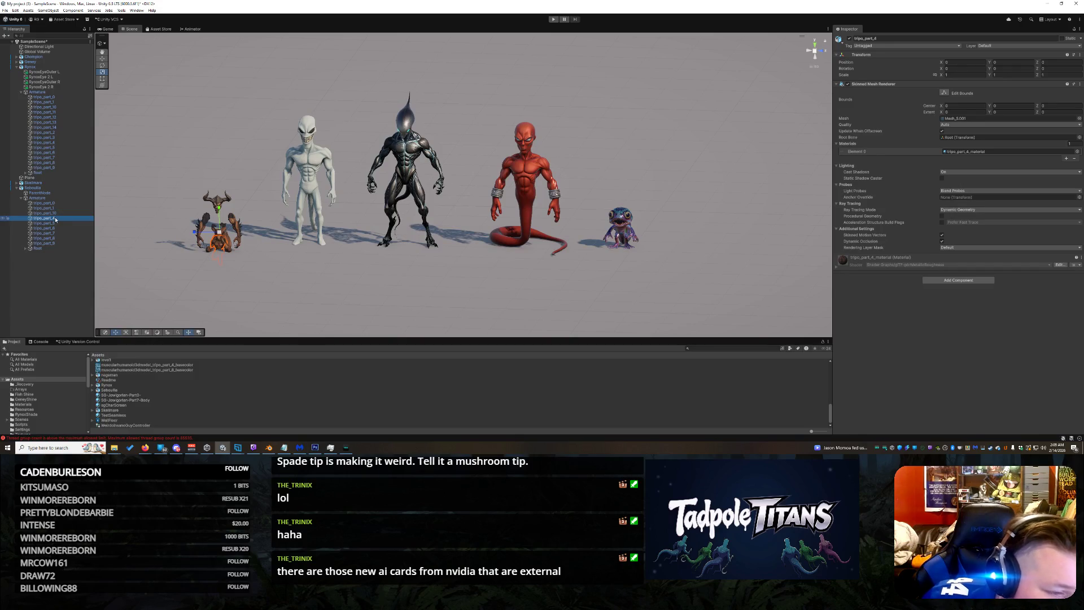
left_click(80, 214)
Step: Reset the Armature's transform to defaults and select ParentNode through Root
key("Down")
key("Down")
key("Down")
key("Down")
key("Down")
key("Down")
key("Down")
key("Left")
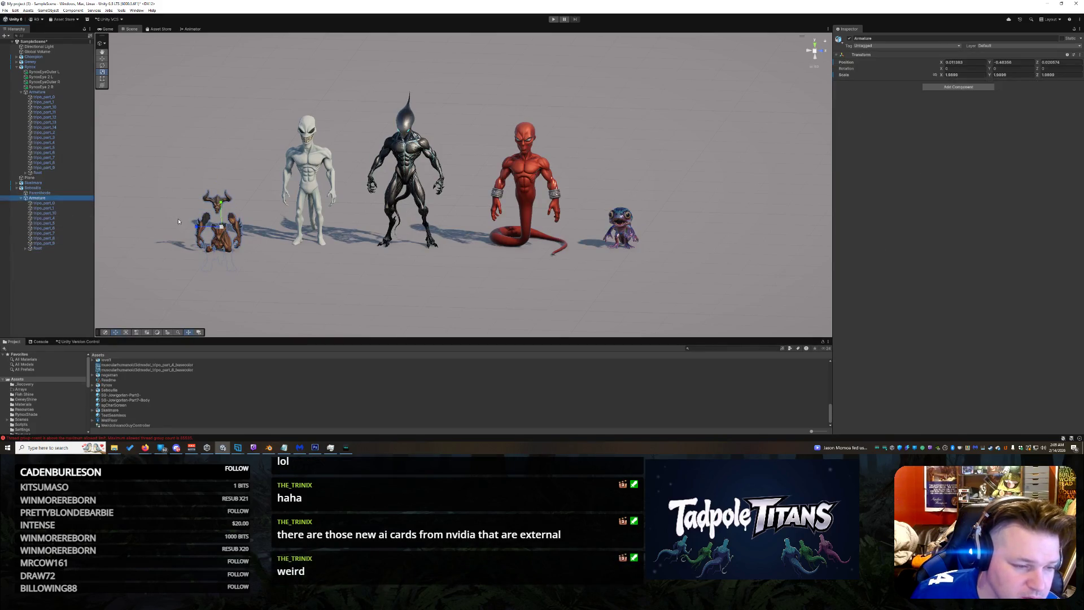
key("ctrl+z")
key("Up")
left_click(48, 248, "shift")
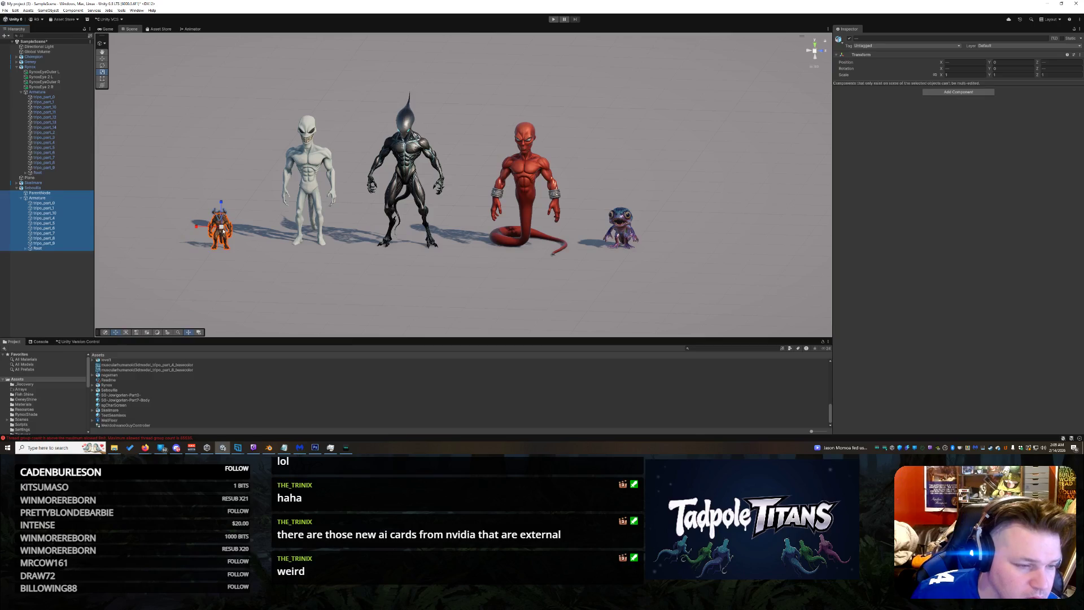
left_click_drag(223, 230, 254, 198)
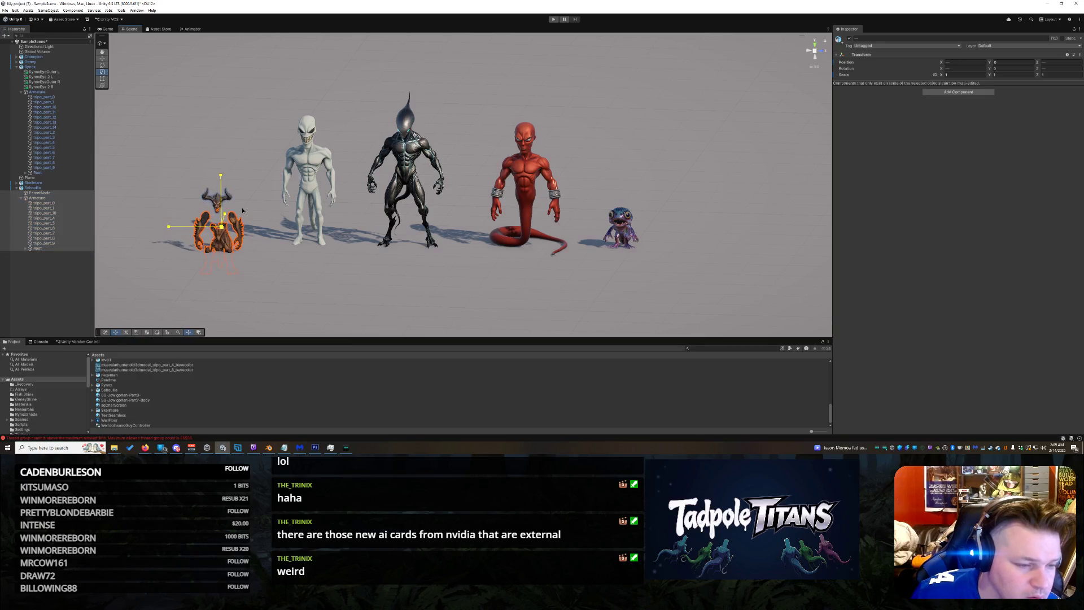
key("ctrl+z")
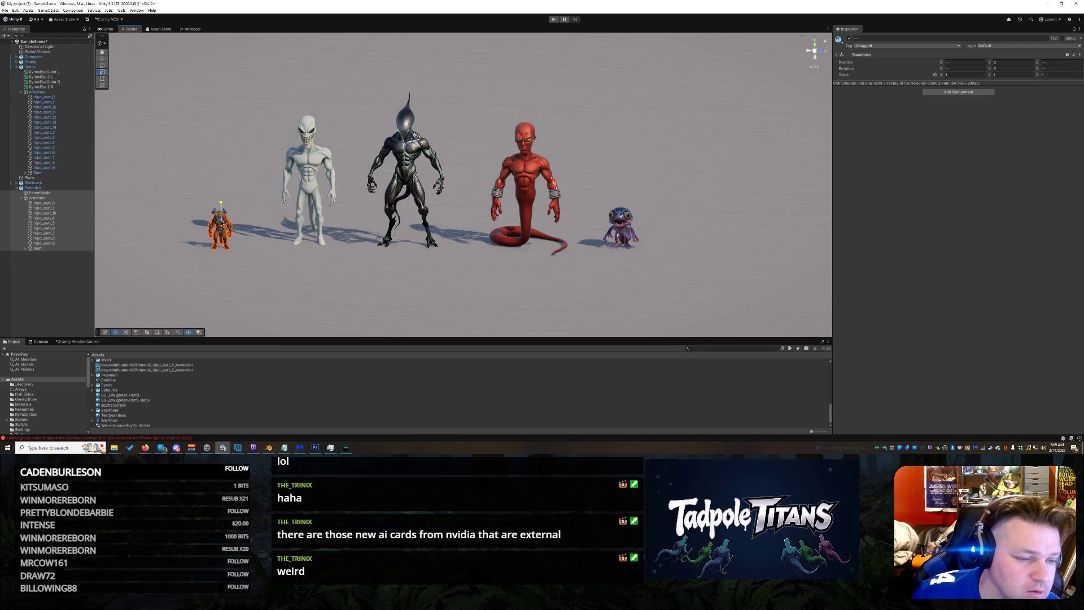
scroll(465, 181, "up", 2)
scroll(465, 181, "up", 2)
right_click_drag(193, 227, 163, 173)
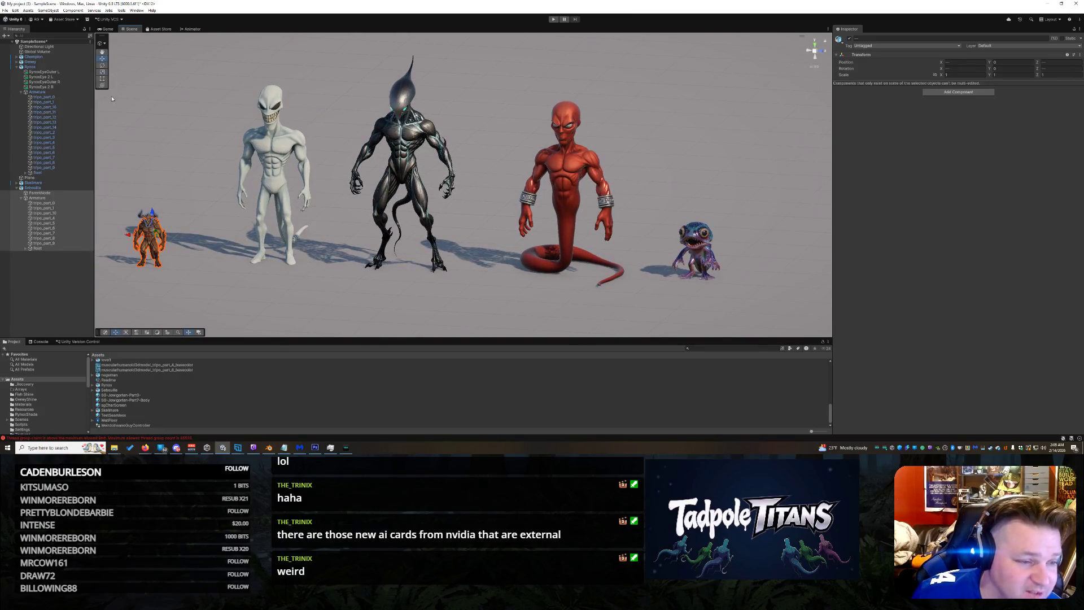
left_click(153, 235)
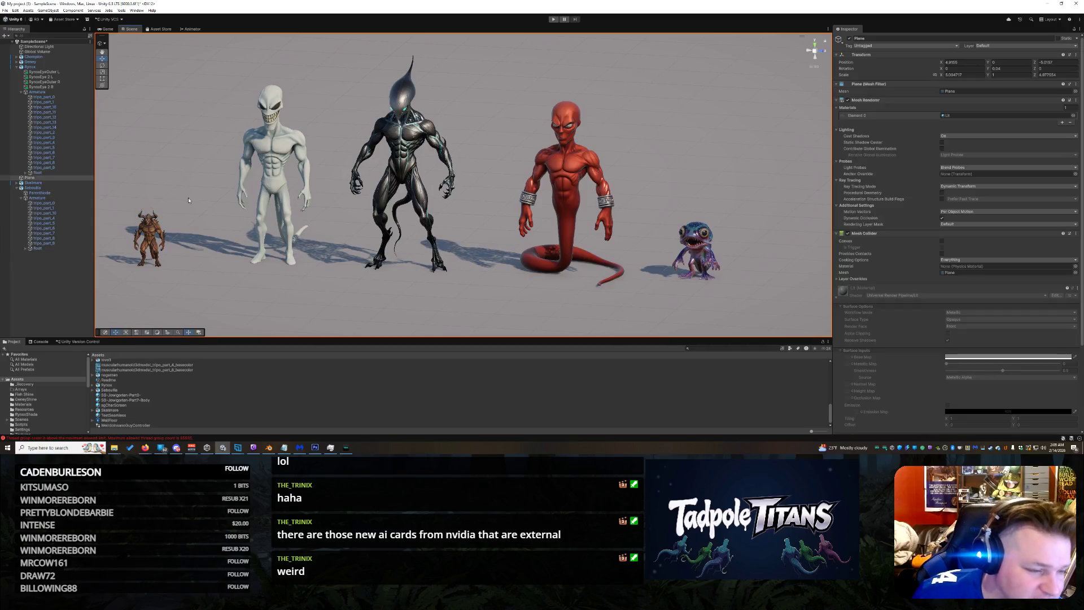
left_click(151, 233)
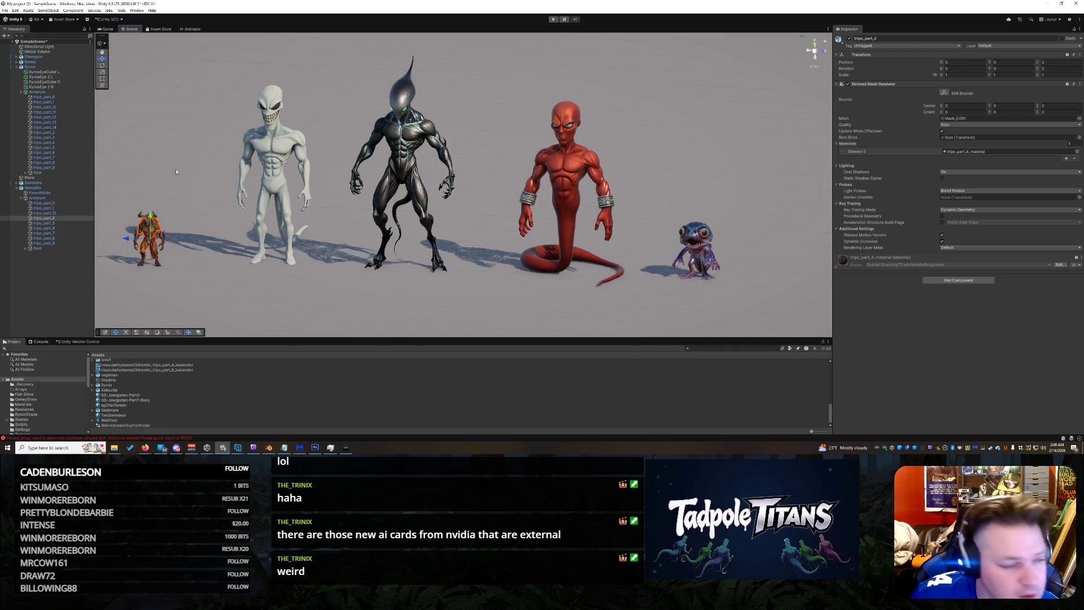
left_click(46, 221)
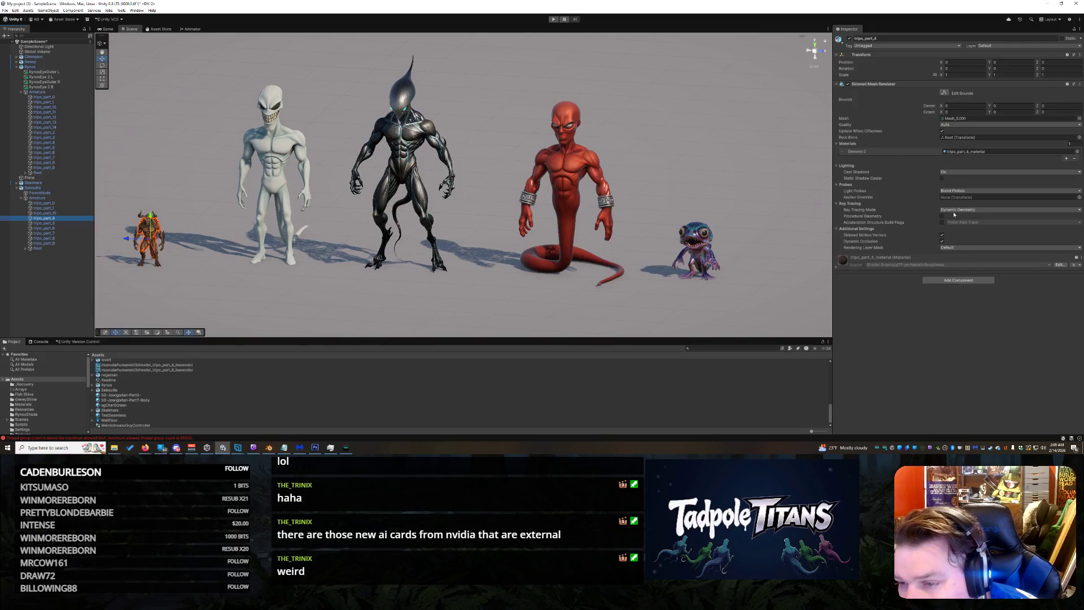
left_click(962, 136)
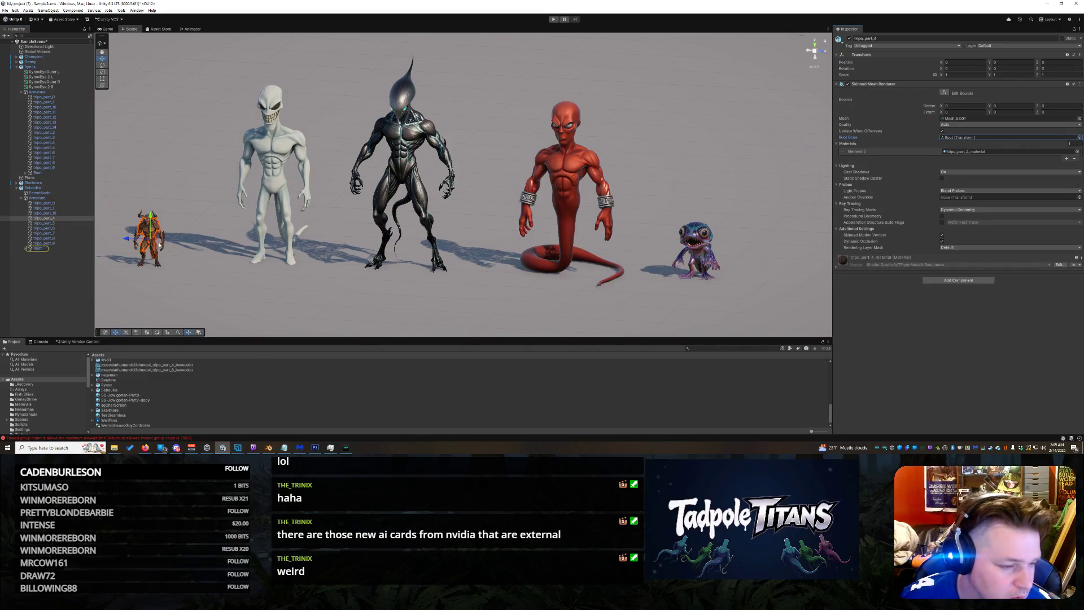
left_click(157, 263)
right_click(157, 262)
left_click(156, 264)
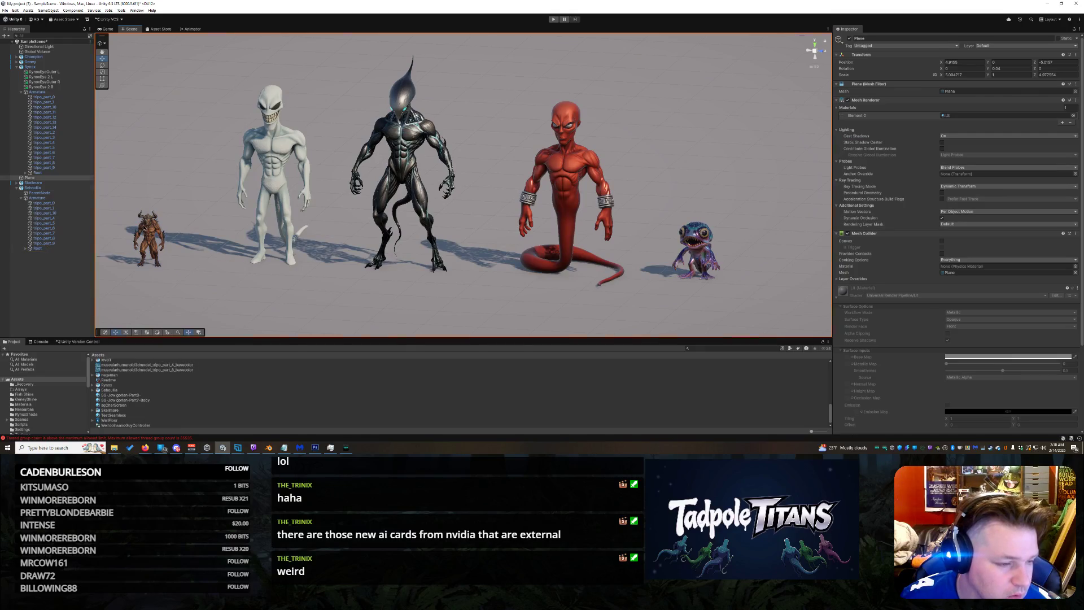
Step: Collapse the Root bone and step up through the demon's mesh part rows
left_click(149, 233)
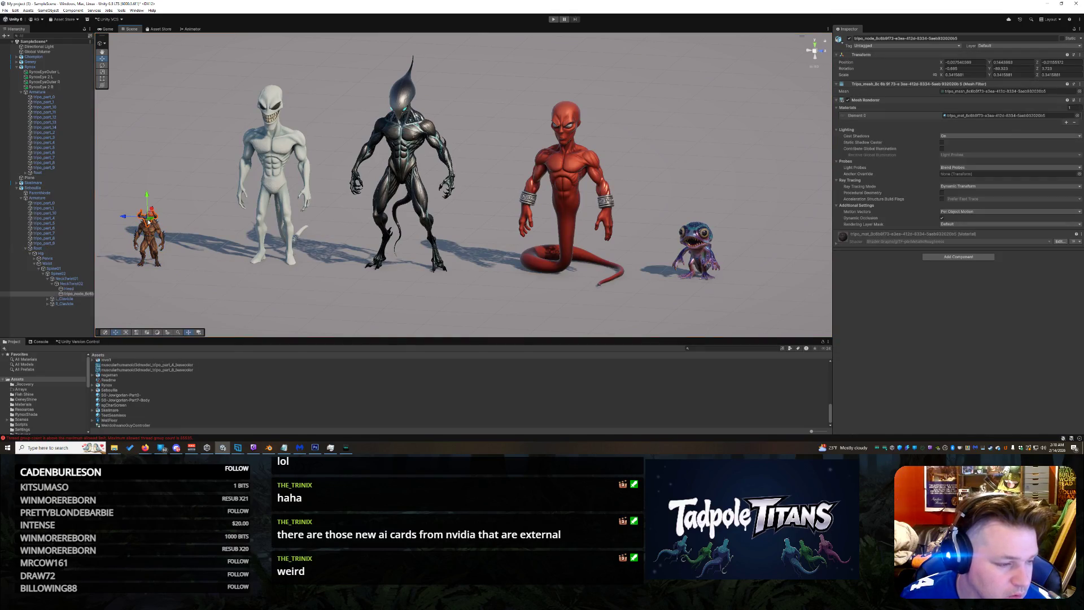
left_click(31, 250)
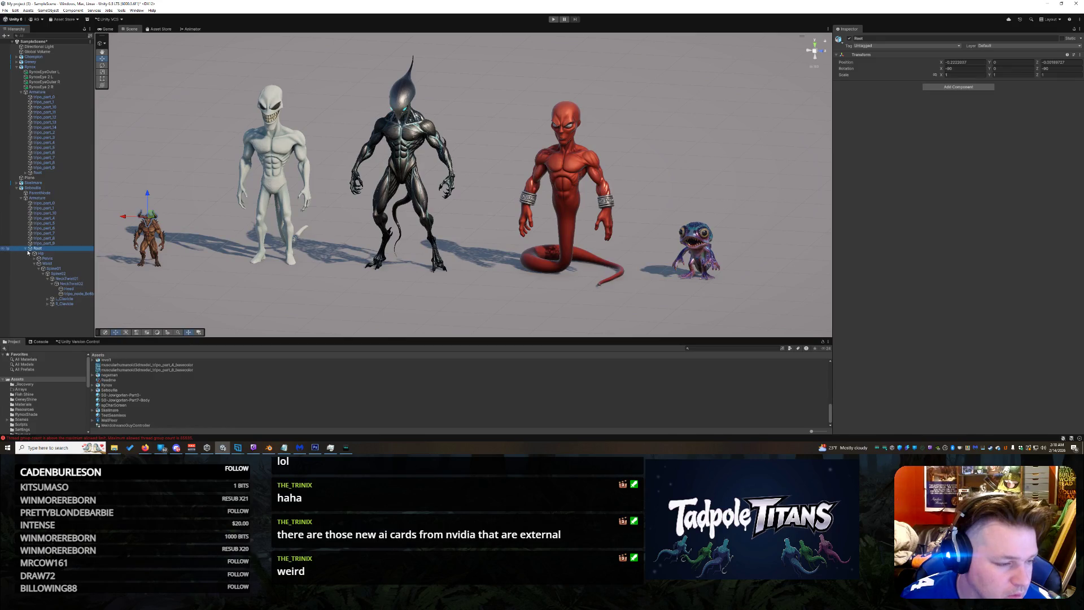
left_click(28, 250)
key("Up")
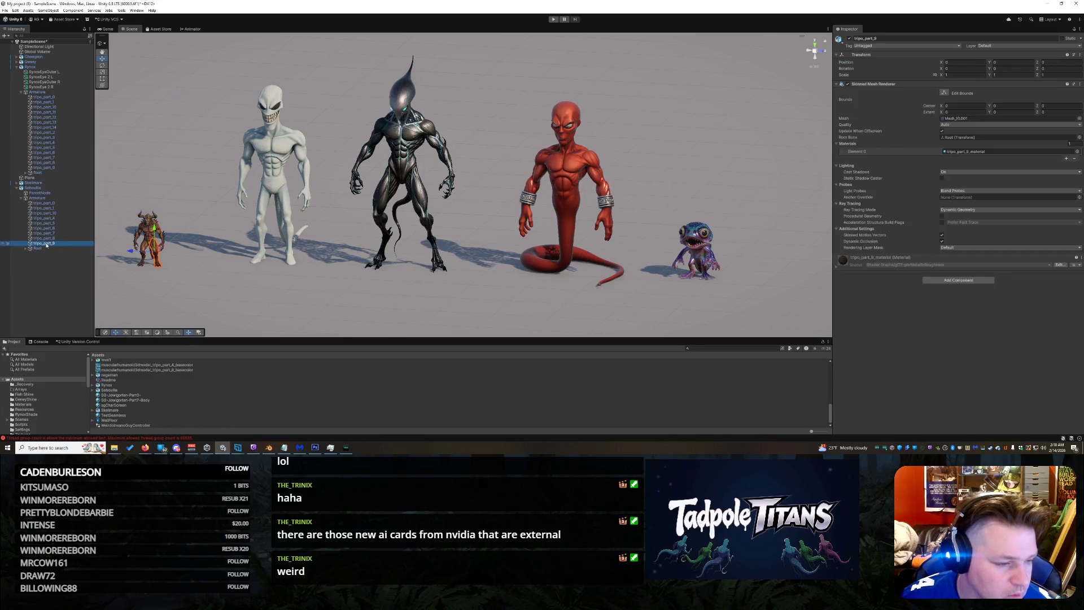
key("Down")
key("Up")
key("Up")
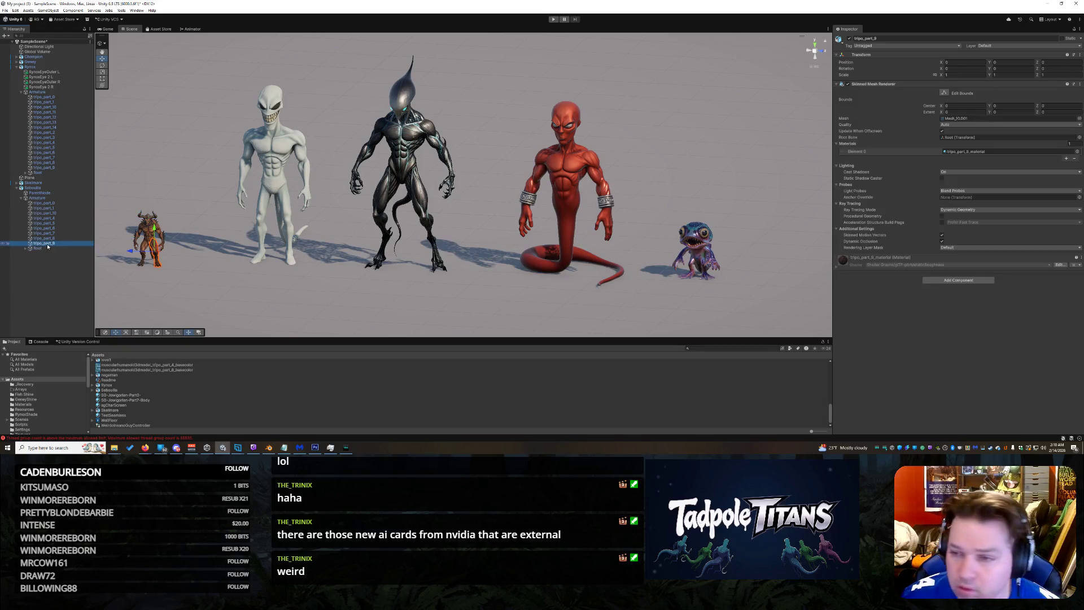
key("Up")
key("Up")
key("Up")
key("Up")
key("Up")
Step: Browse neighbouring mesh parts and land on tripo_part_5
left_click(47, 219)
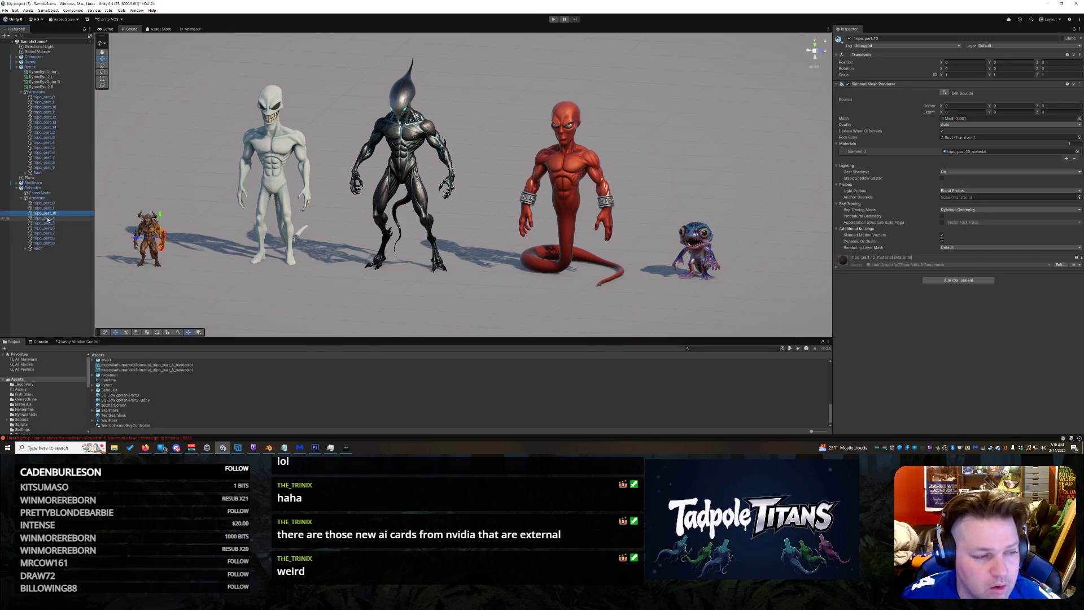
key("Down")
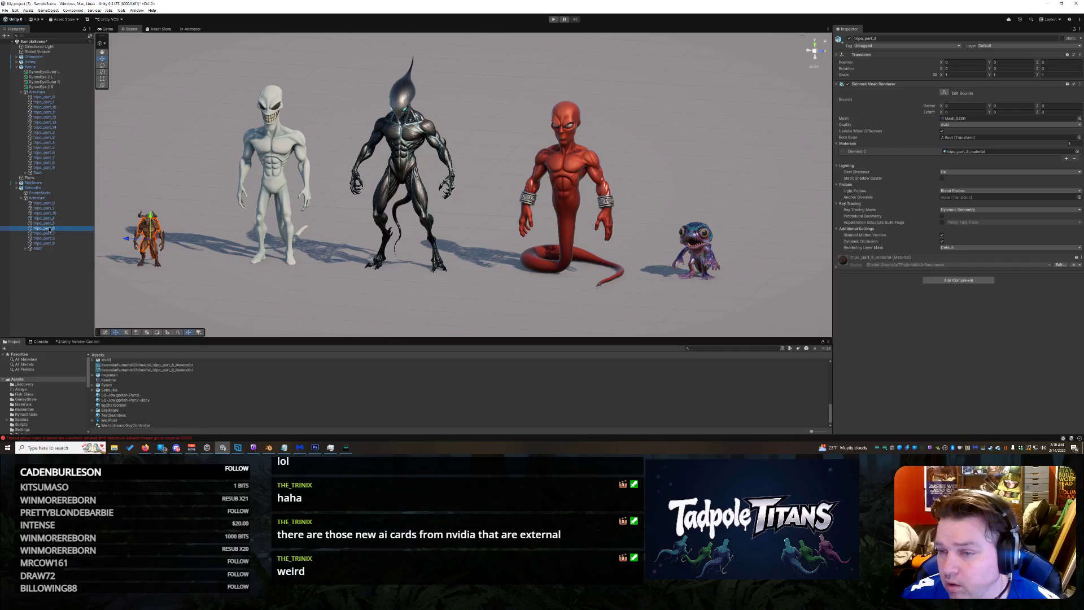
key("Up")
left_click(48, 227)
left_click(48, 222)
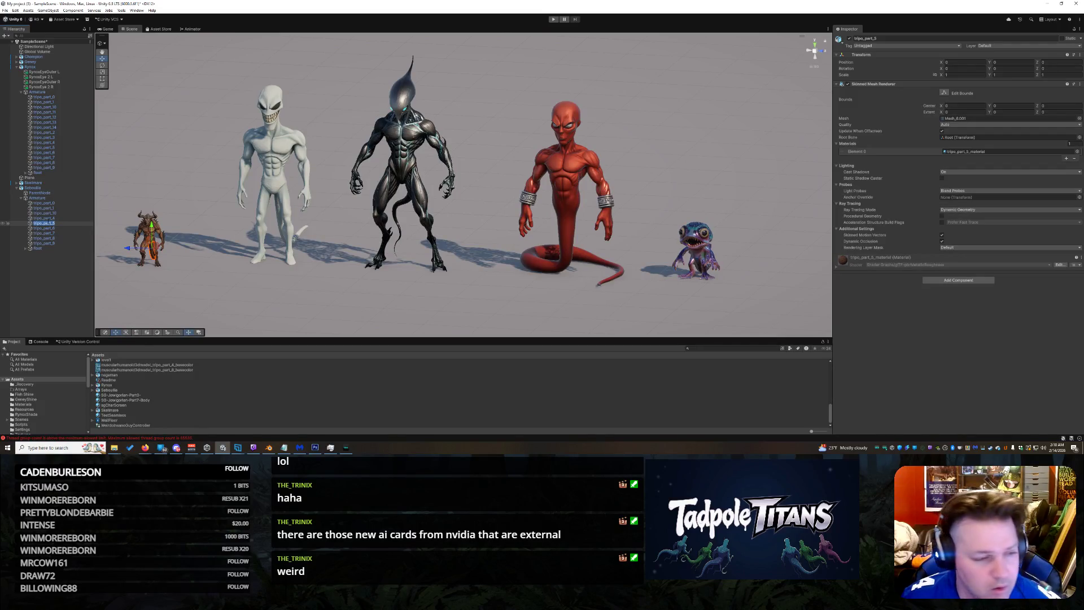
Step: Pan the Scene view onto the horned demon and select it
left_click(113, 195)
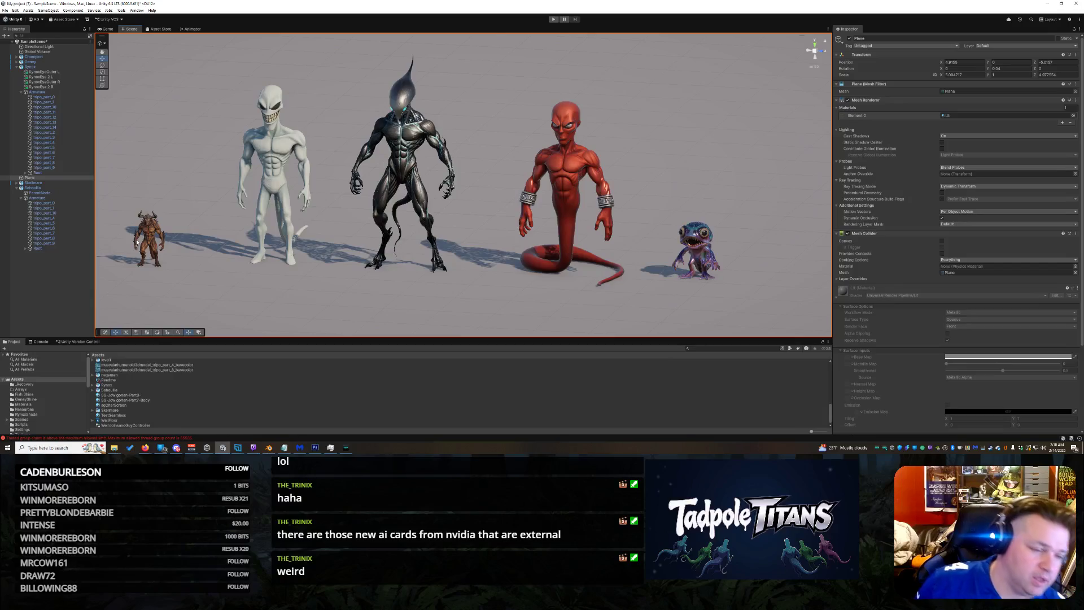
scroll(392, 210, "up", 2)
scroll(392, 210, "down", 1)
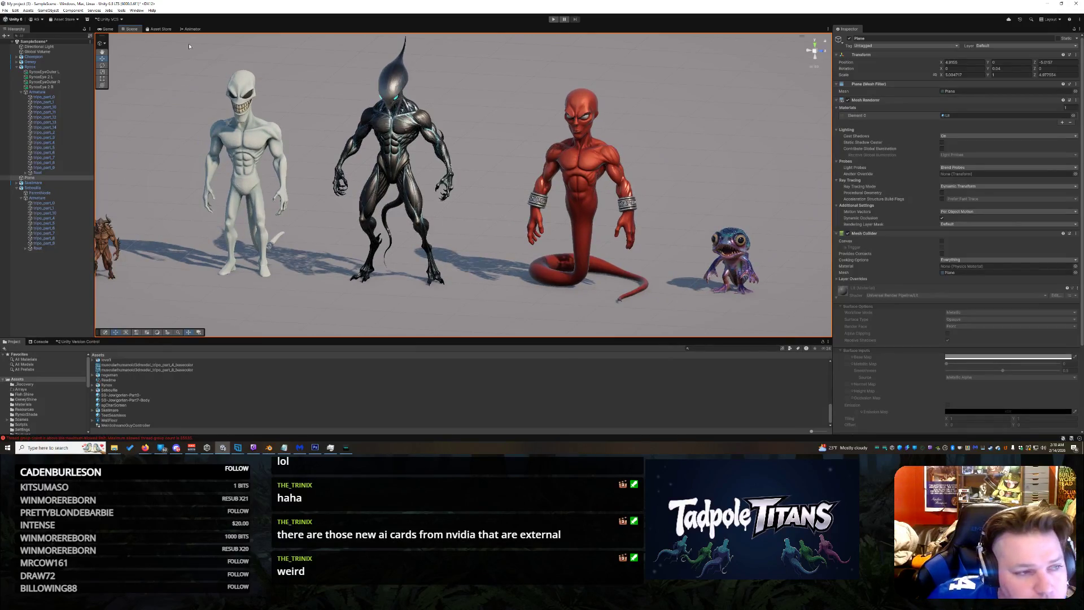
mouse_move(179, 235)
middle_mouse_down()
mouse_move(306, 228)
mouse_move(523, 188)
mouse_move(530, 172)
middle_mouse_up()
scroll(305, 229, "up", 1)
scroll(305, 229, "up", 1)
scroll(305, 230, "up", 2)
scroll(468, 198, "up", 2)
scroll(493, 197, "up", 2)
left_click(458, 170)
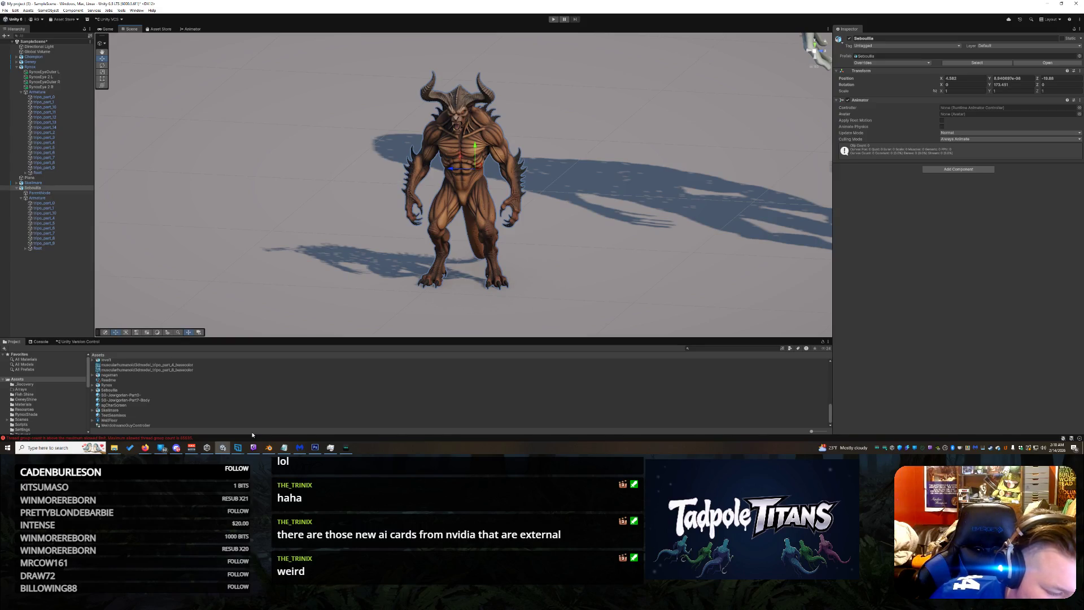
Step: Move closer to the demon and re-expand its hierarchy down to the armature
right_click_drag(300, 229, 298, 219)
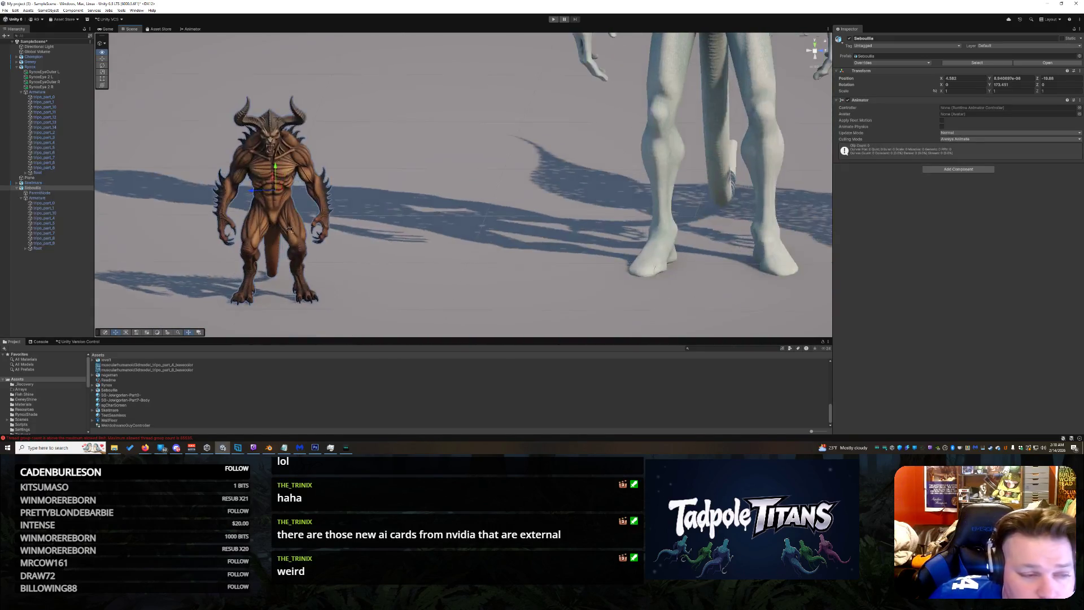
left_click(17, 188)
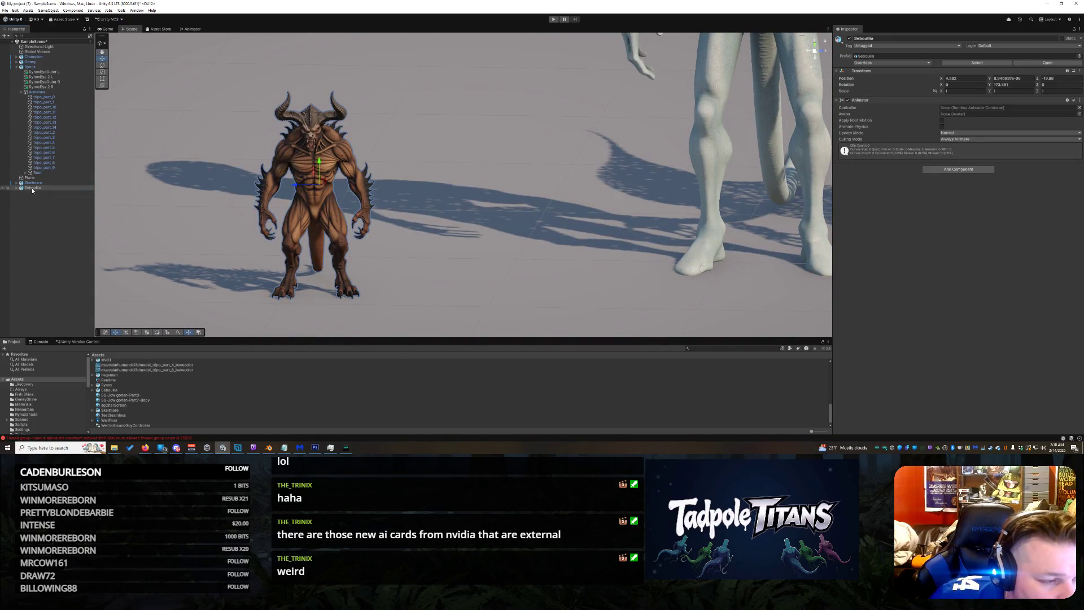
right_click(32, 191)
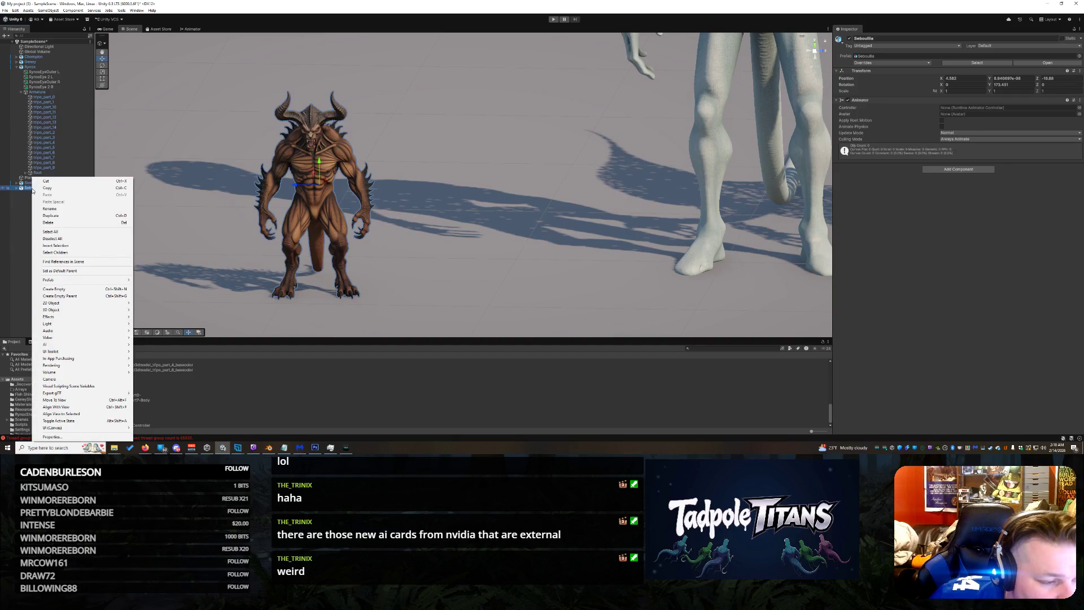
left_click(7, 271)
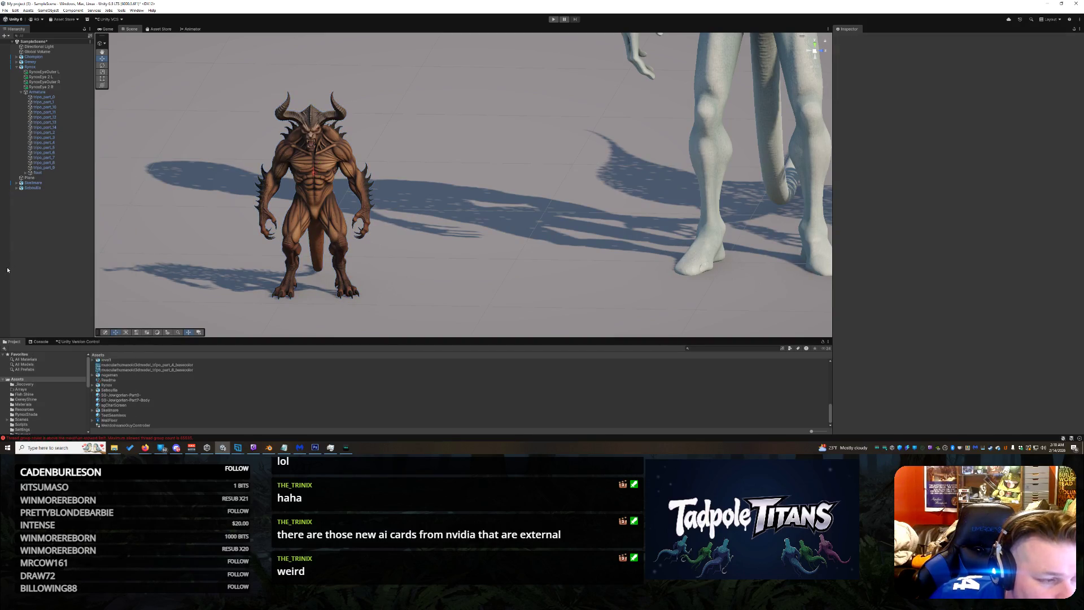
left_click(18, 191)
left_click(21, 198)
Step: Attempt to reparent tripo_part_4 and dismiss the Cannot restructure Prefab warning
left_click(50, 219)
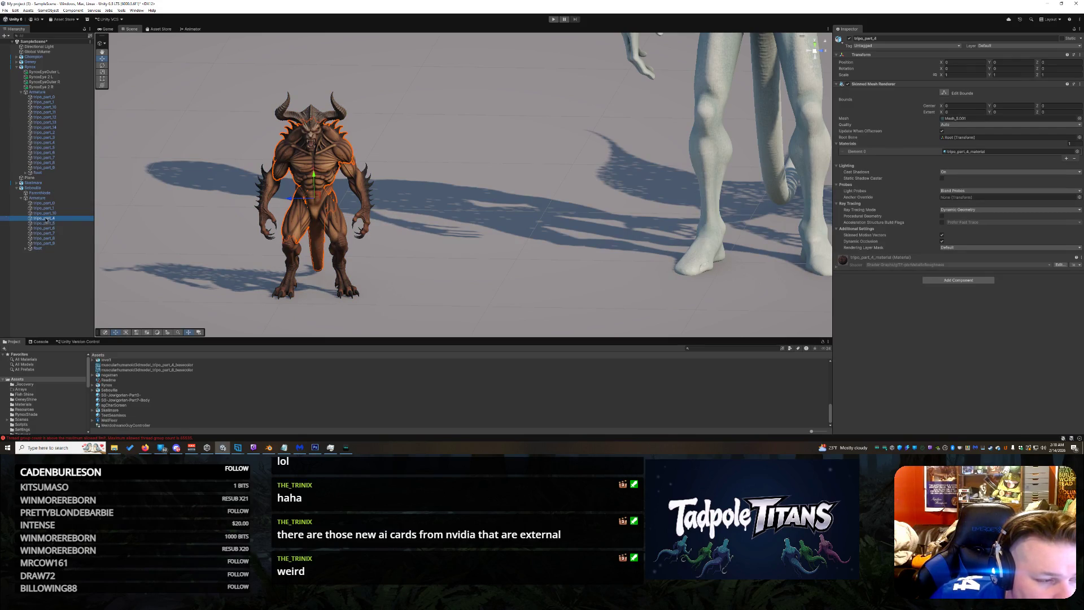
left_click_drag(46, 196, 44, 195)
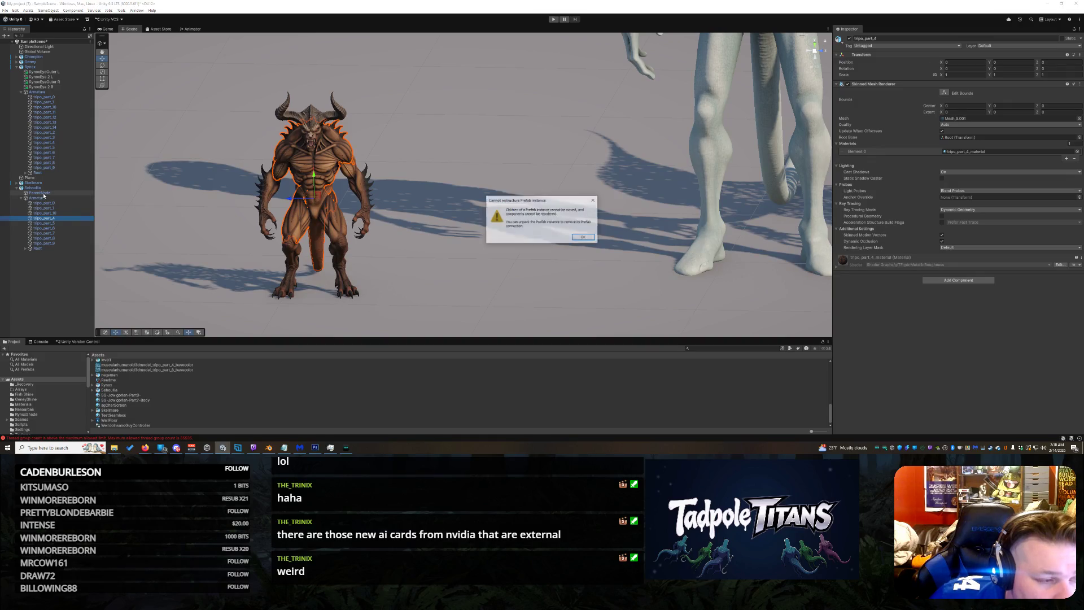
left_click(583, 238)
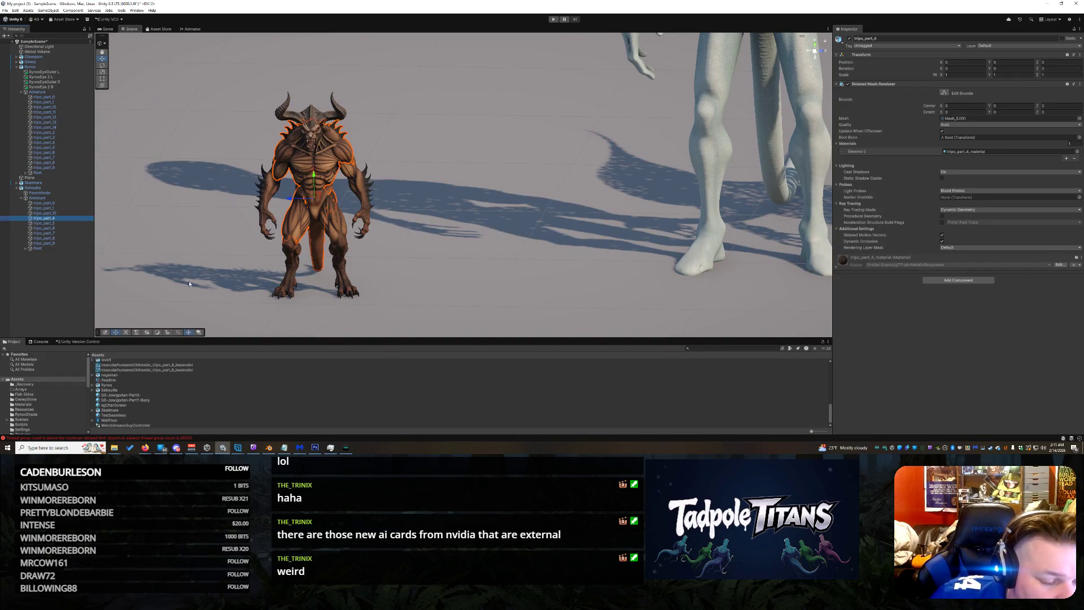
Step: Scale the demon's Armature up greatly with the Scale tool
left_click(62, 197)
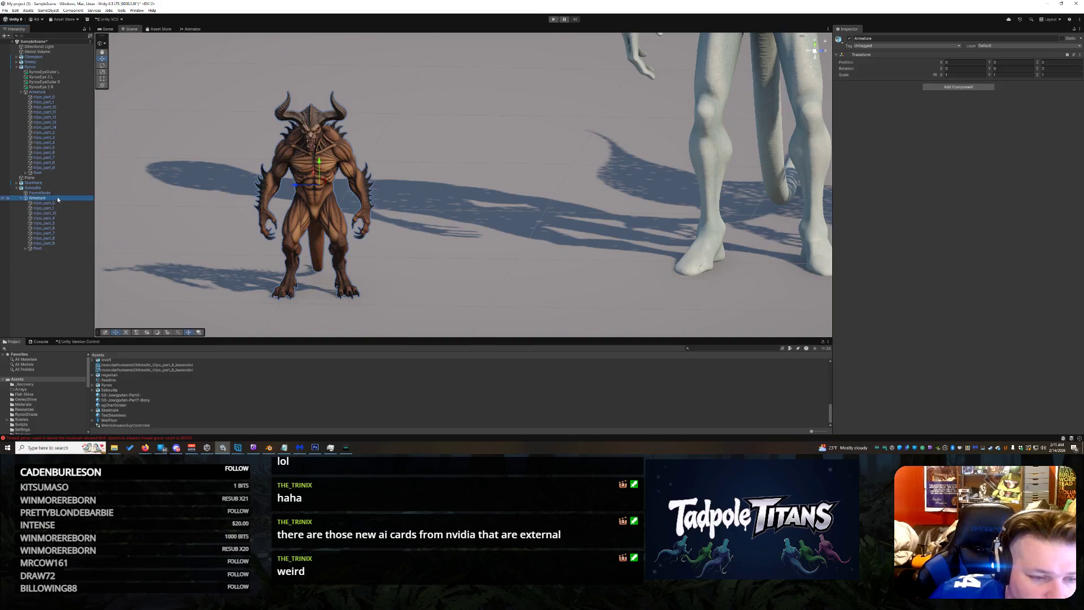
left_click(103, 74)
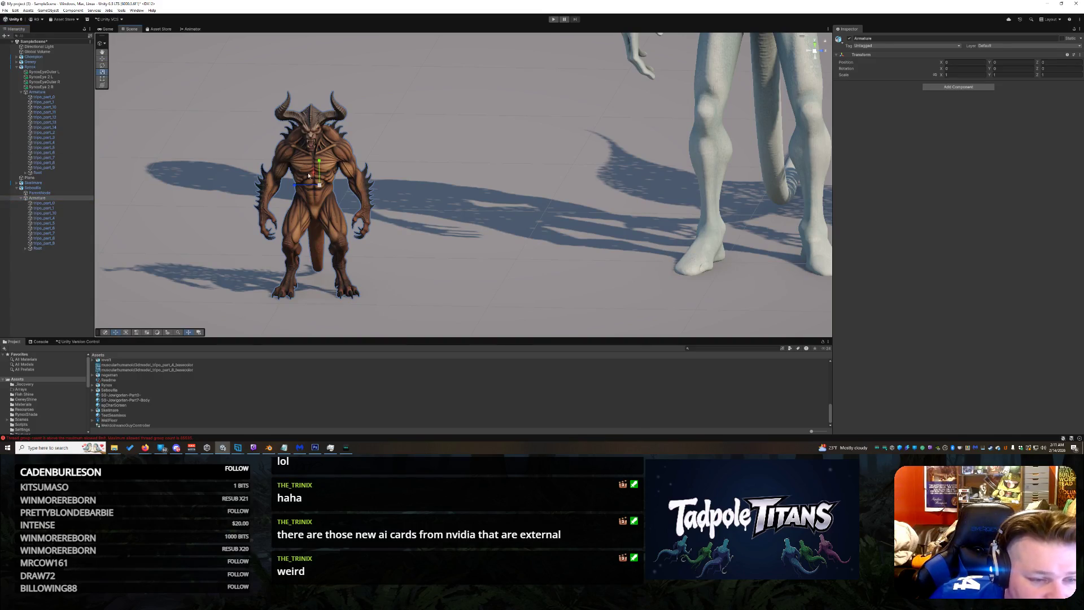
left_click_drag(319, 185, 347, 172)
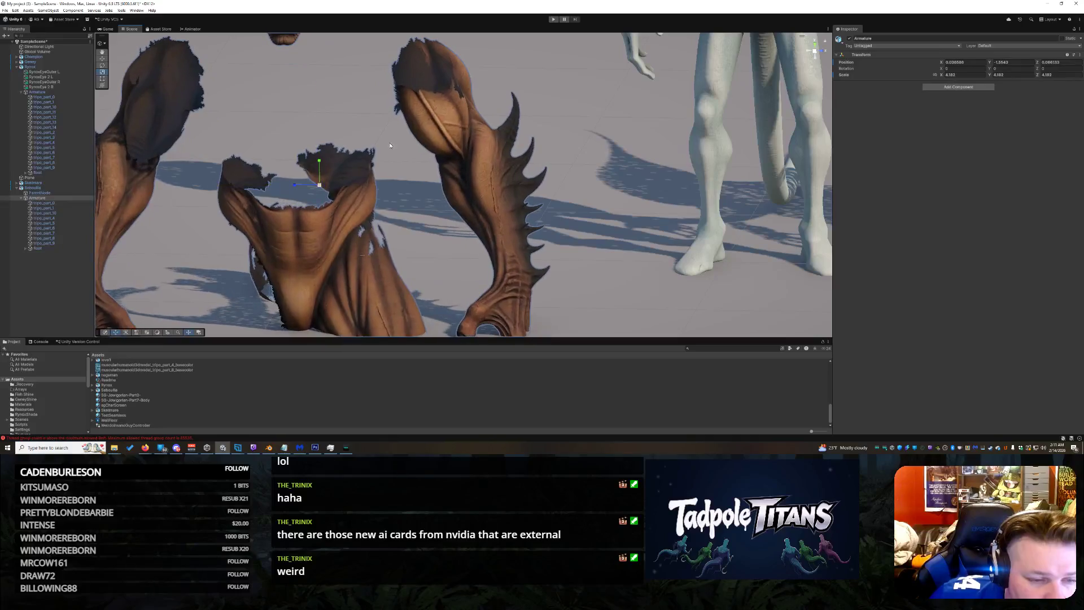
scroll(348, 171, "down", 3)
scroll(441, 212, "down", 1)
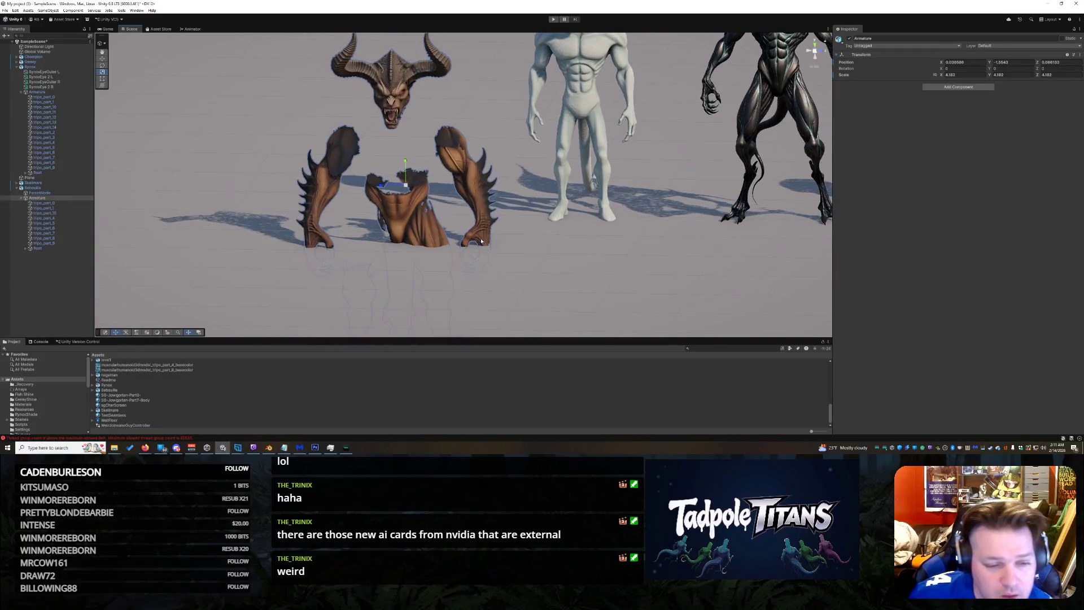
scroll(485, 241, "down", 1)
scroll(486, 242, "up", 1)
scroll(486, 242, "up", 2)
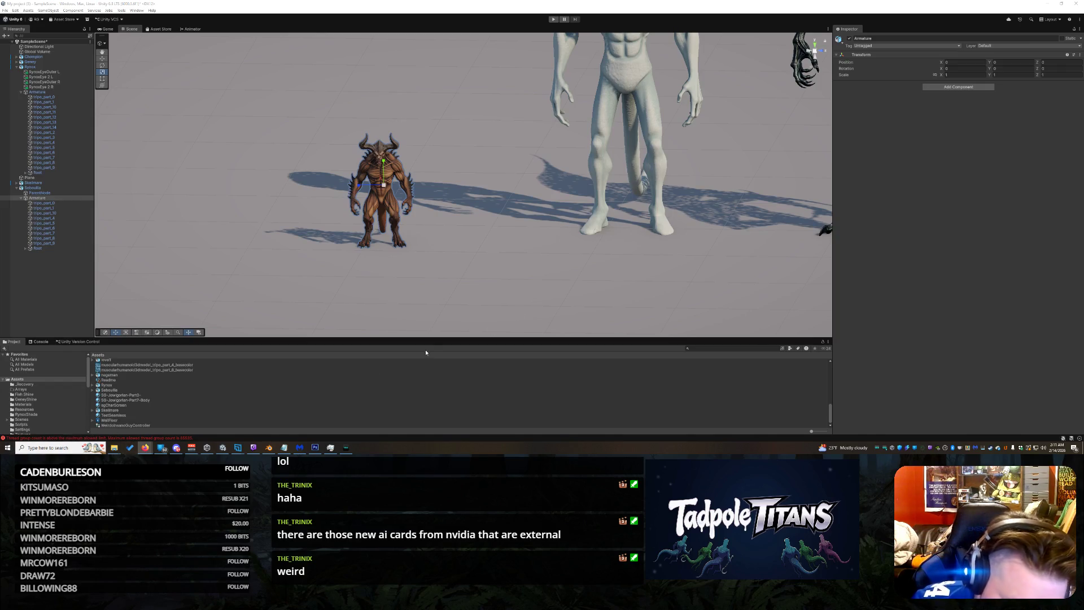
Step: Alt-Tab to the Blender window holding the rigged horned demon
key("alt+Tab")
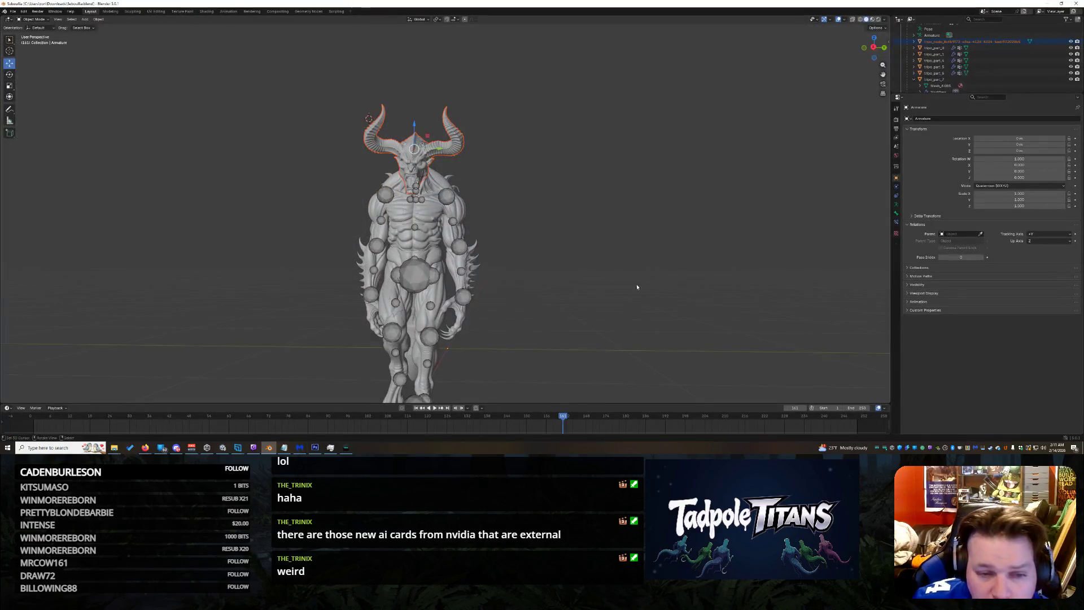
Step: In Pose Mode, clear all pose transforms so the demon's bones return to rest pose
left_click(34, 19)
left_click(34, 34)
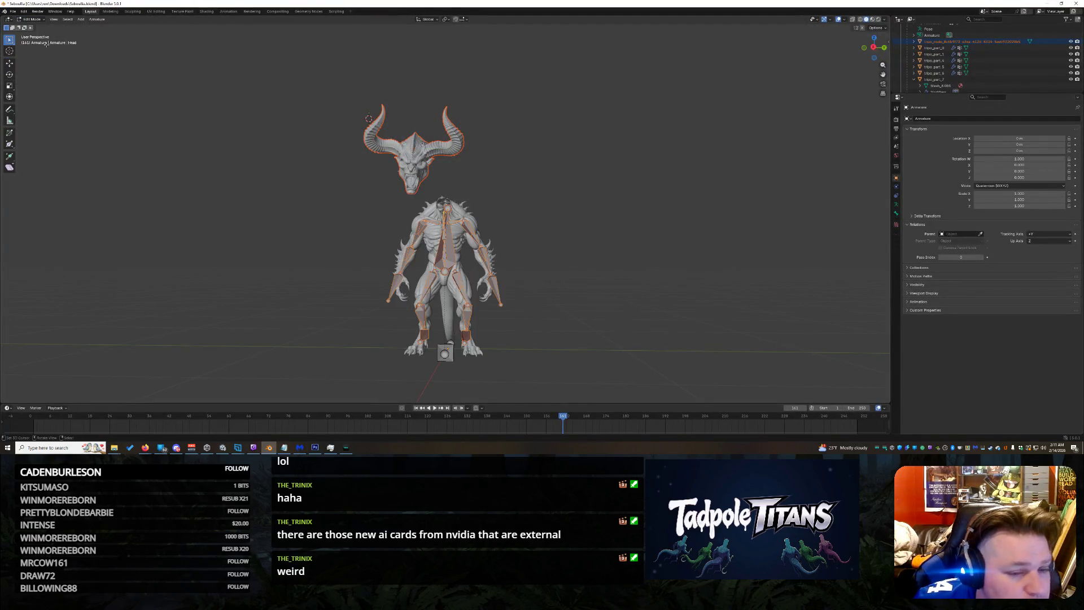
right_click(590, 176, "shift")
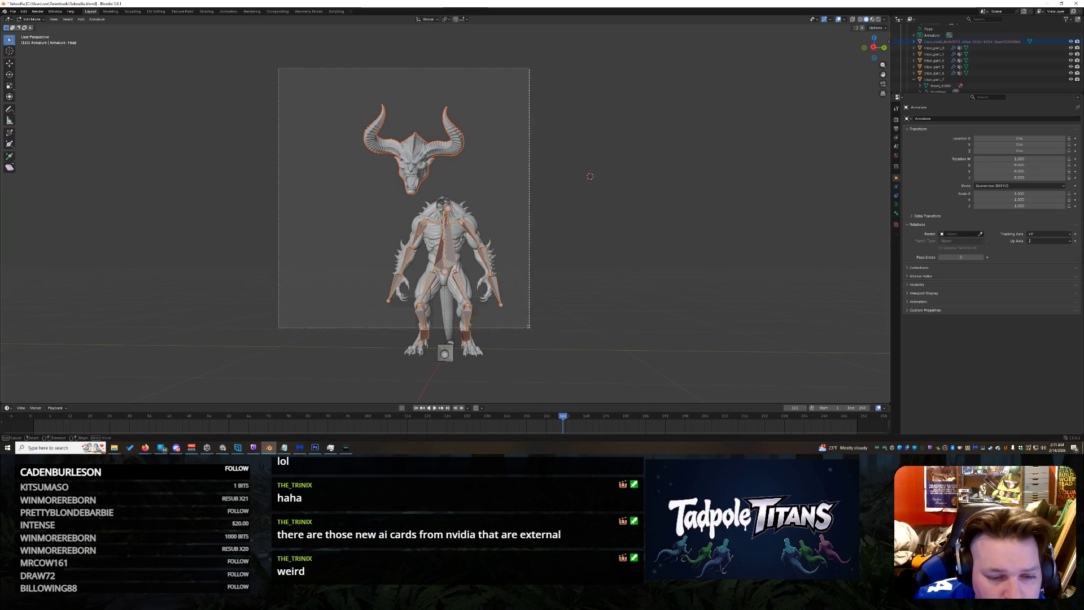
left_click(34, 19)
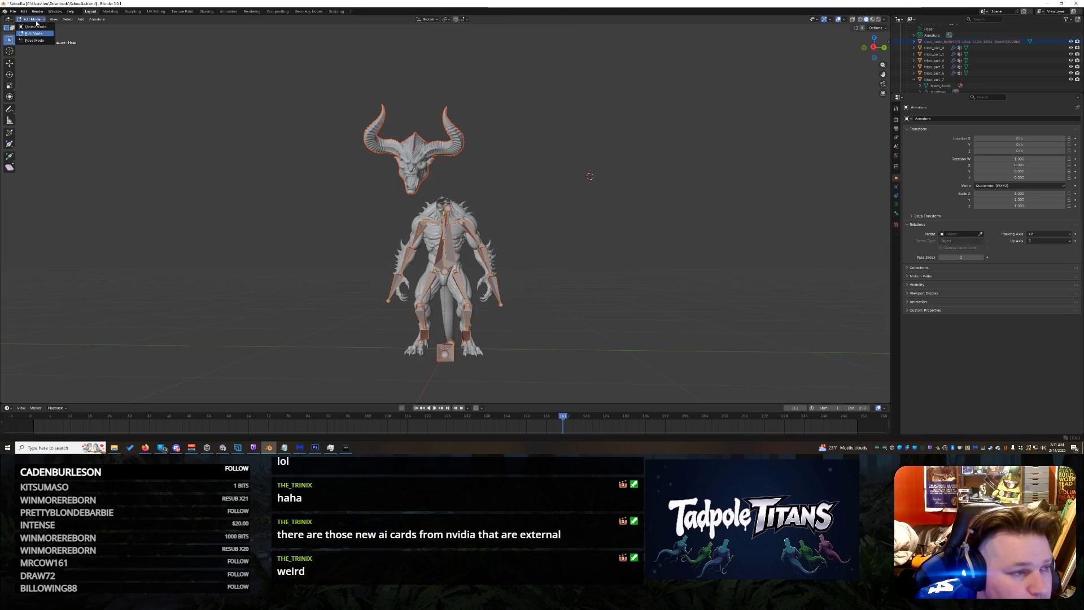
left_click(33, 40)
left_click(83, 19)
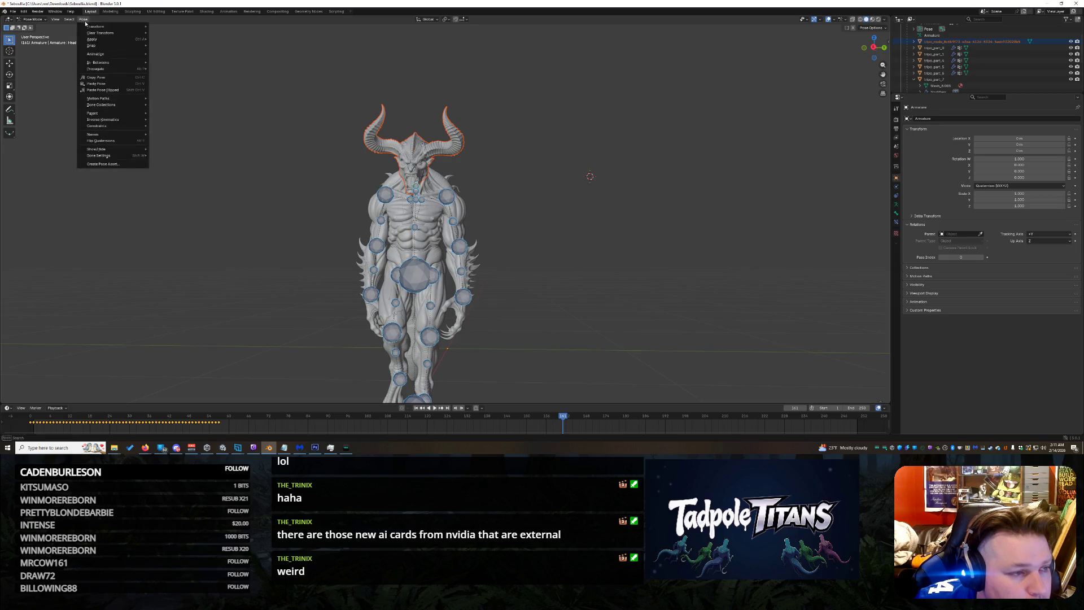
left_click(170, 33)
Step: Select the whole Armature and return to Object Mode with the Transform tool active
left_click(34, 19)
left_click(34, 34)
left_click(650, 181)
middle_click_drag(542, 255, 593, 254)
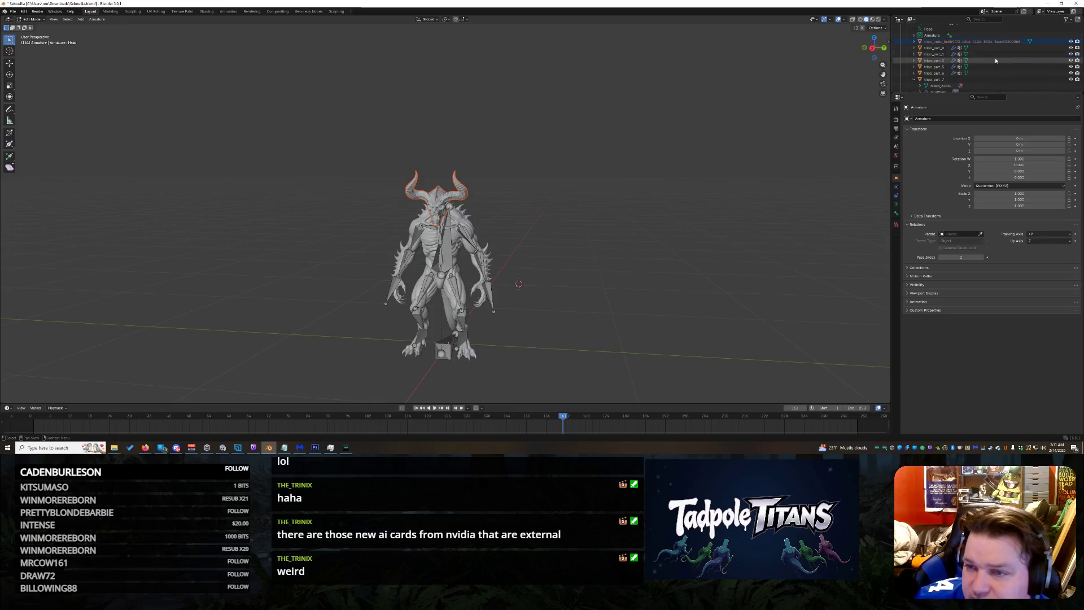
scroll(984, 57, "up", 3)
left_click(932, 40)
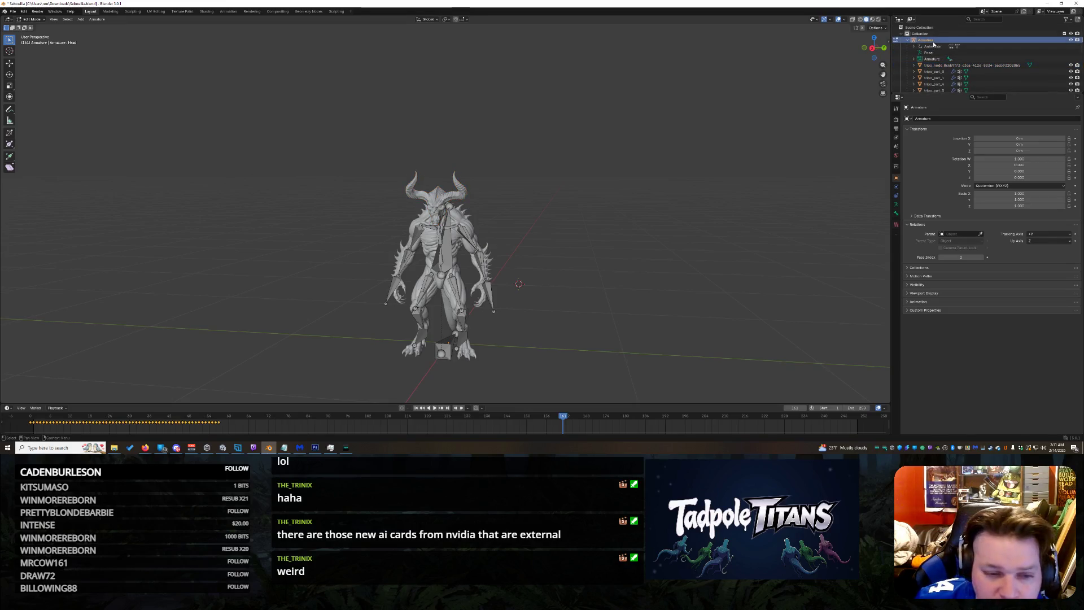
left_click(30, 18)
left_click(9, 85)
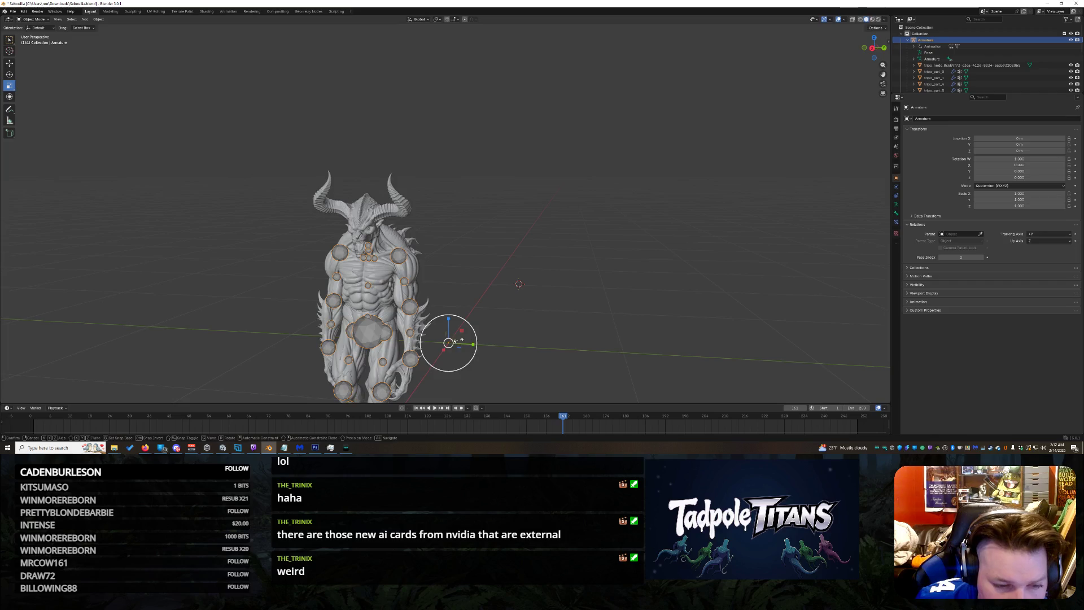
scroll(566, 263, "up", 5)
scroll(565, 263, "up", 2)
scroll(565, 263, "down", 4)
scroll(565, 263, "down", 3)
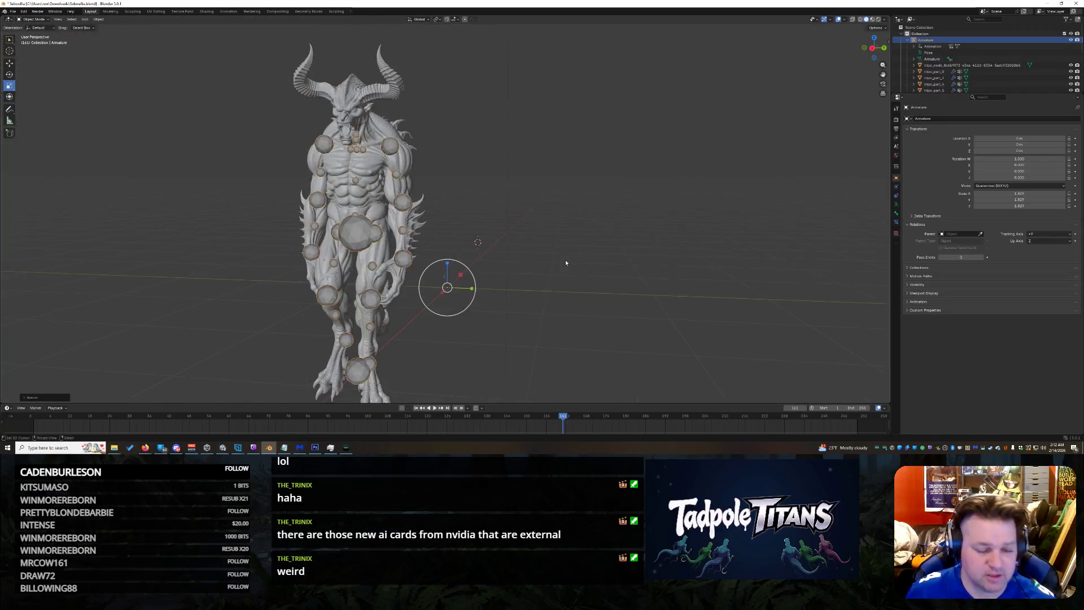
Step: Scale the armature down to about 0.4 and compare its size against the creatures in Unity
key("alt+s")
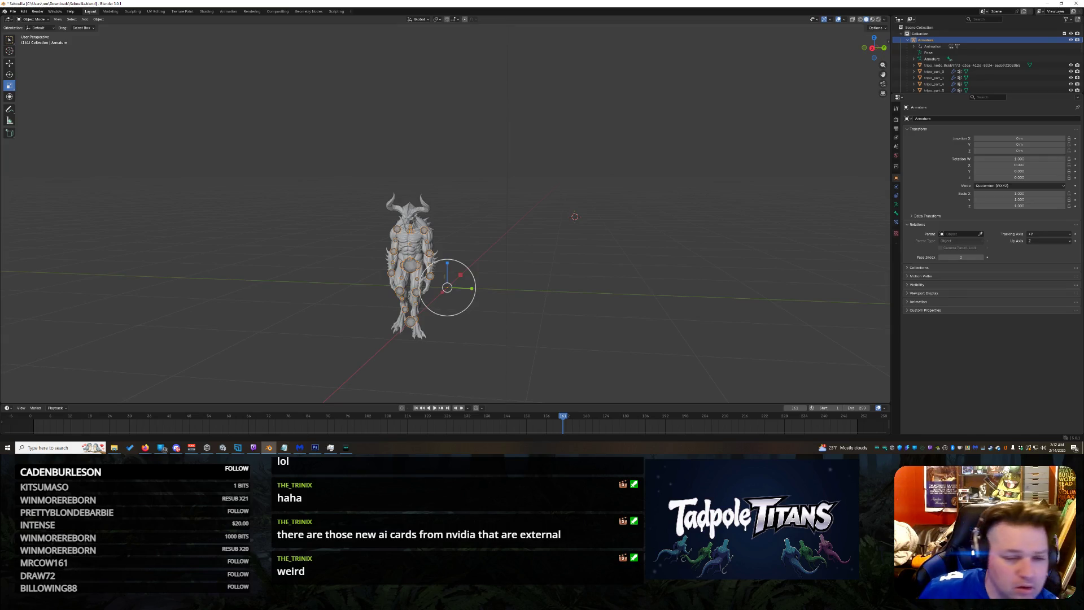
left_click(410, 254)
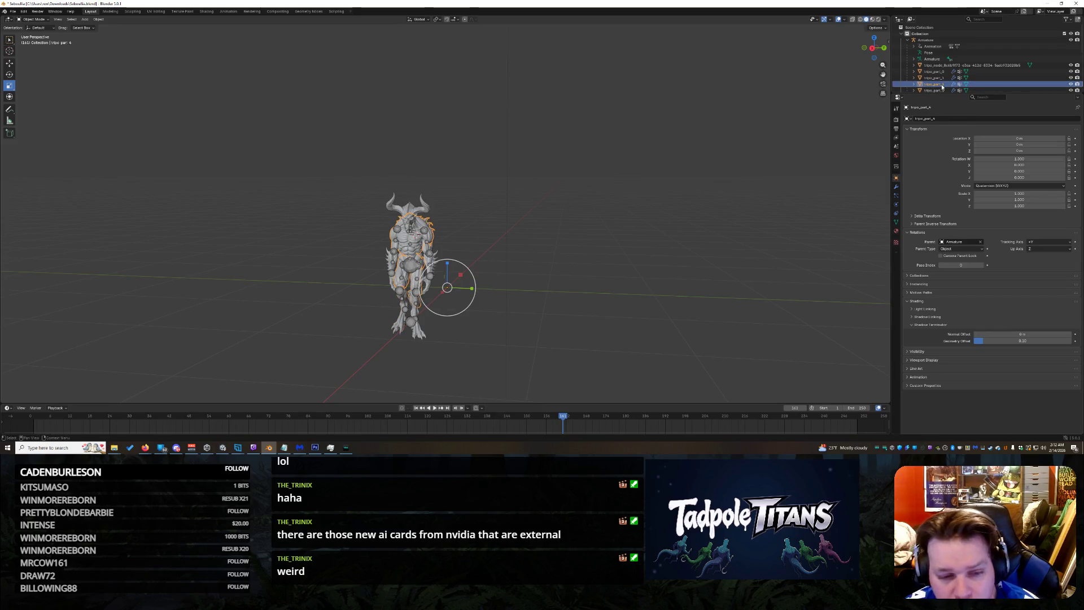
left_click(1051, 4)
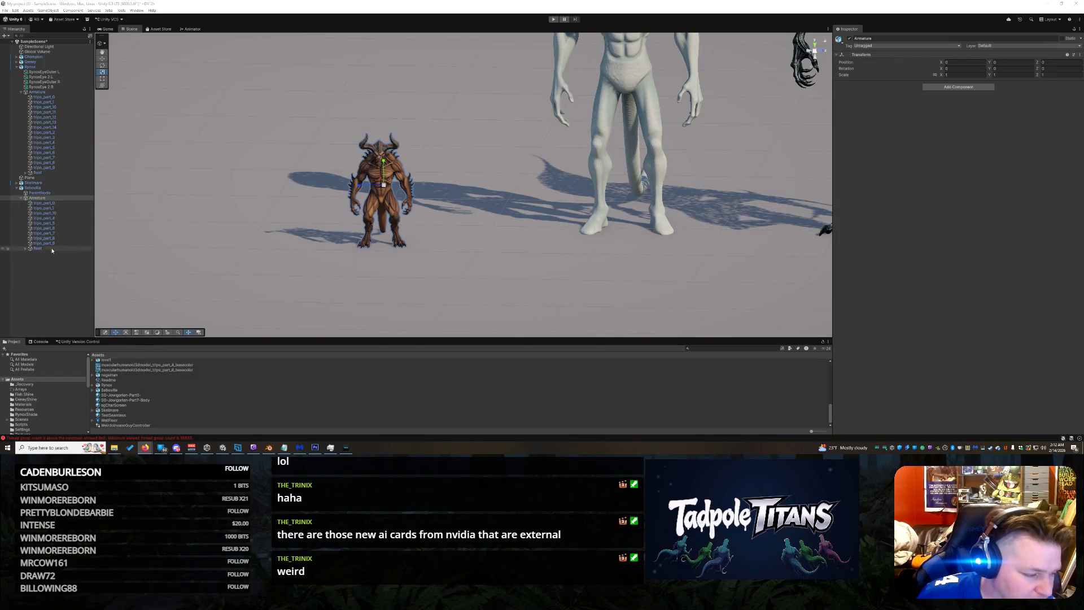
left_click(269, 447)
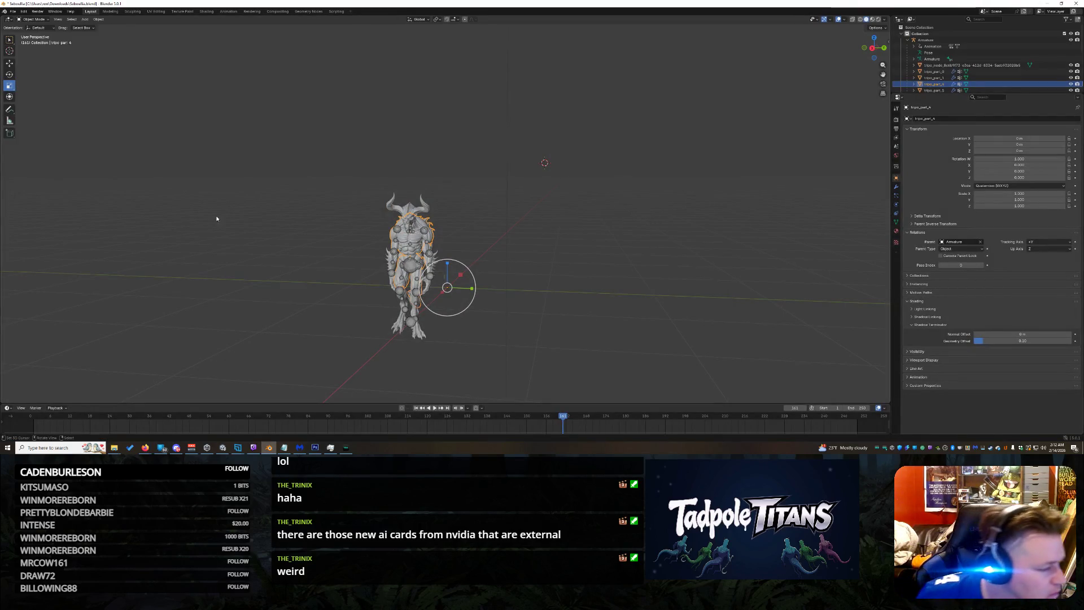
key("alt+Tab")
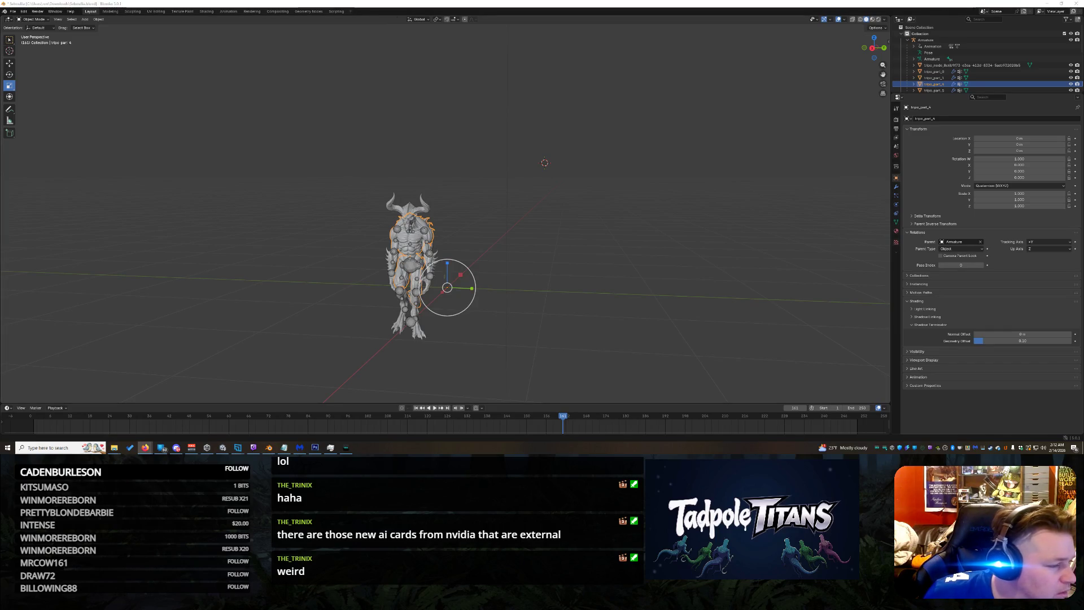
key("alt+Tab")
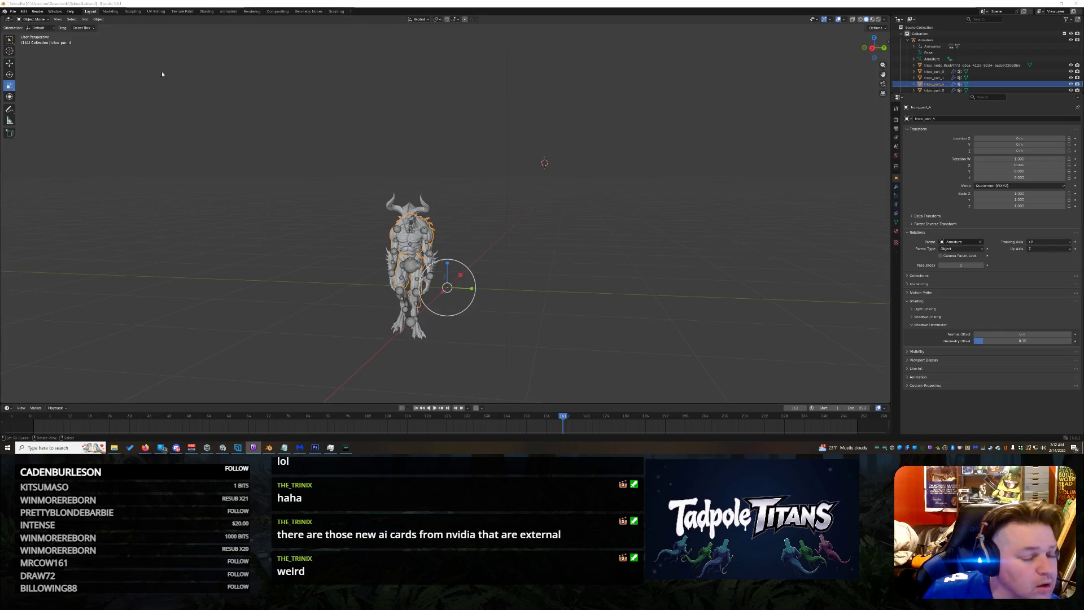
Step: Apply All Transforms to the box-selected demon mesh and armature
right_click(231, 135, "shift")
left_click_drag(255, 90, 557, 402)
key("ctrl+a")
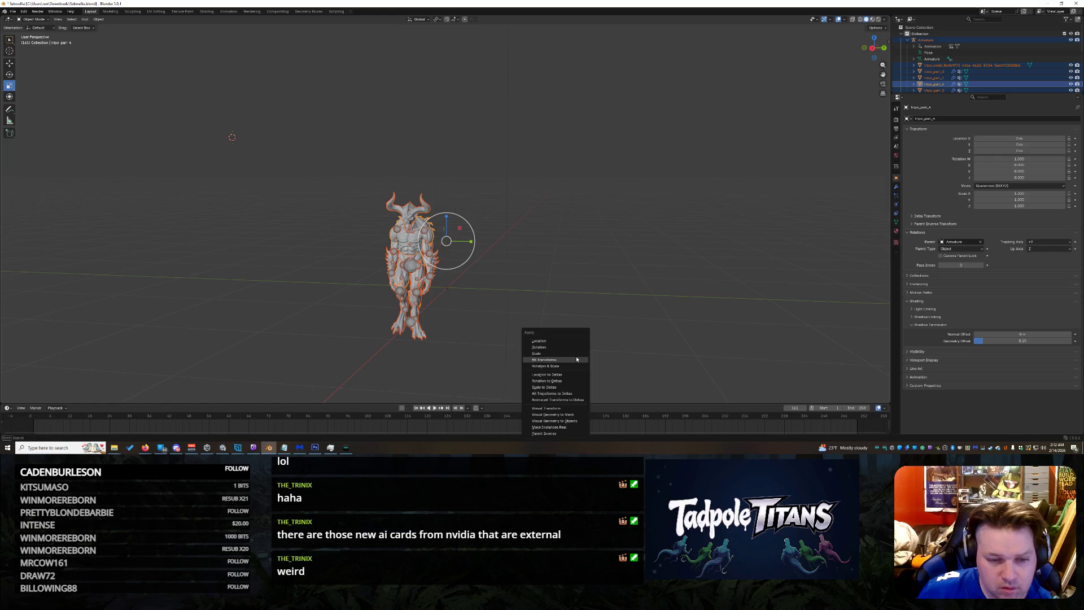
left_click(577, 359)
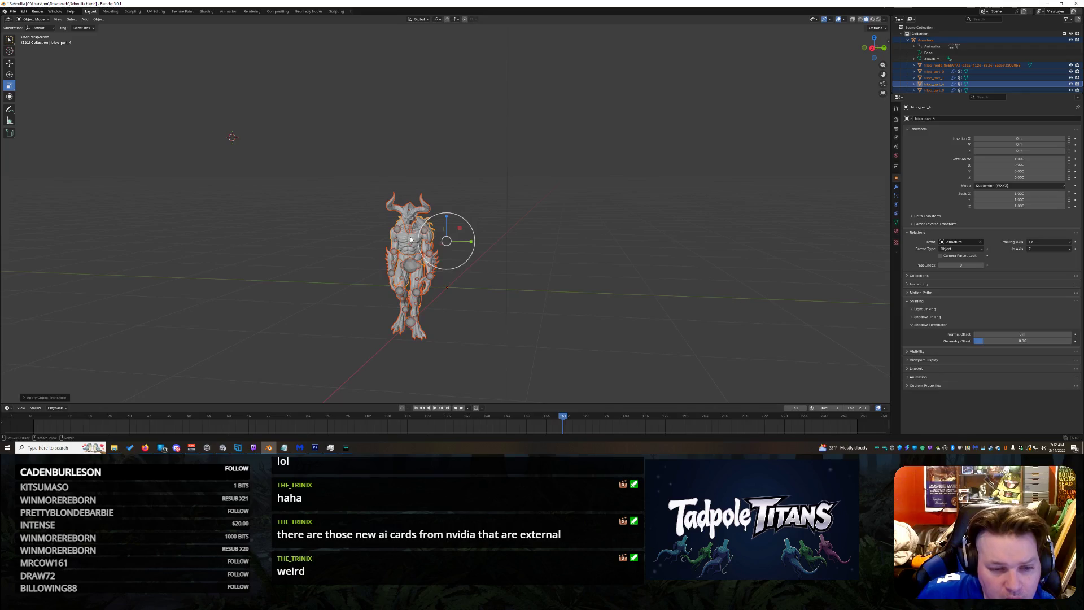
scroll(340, 239, "up", 3)
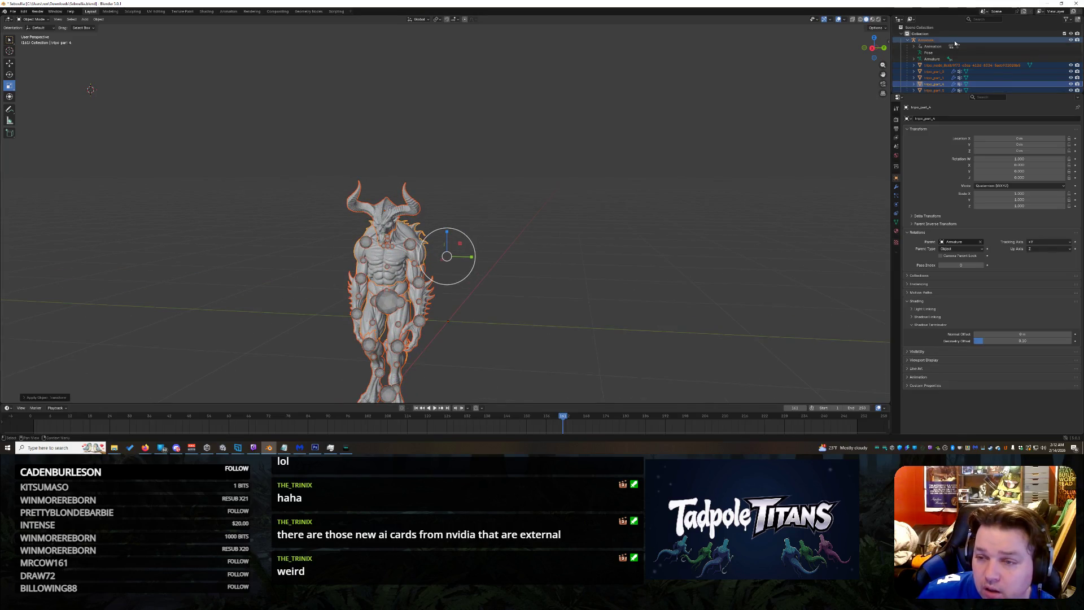
Step: Delete the leftover ParentNode object and apply Scale to the Armature
left_click(911, 42)
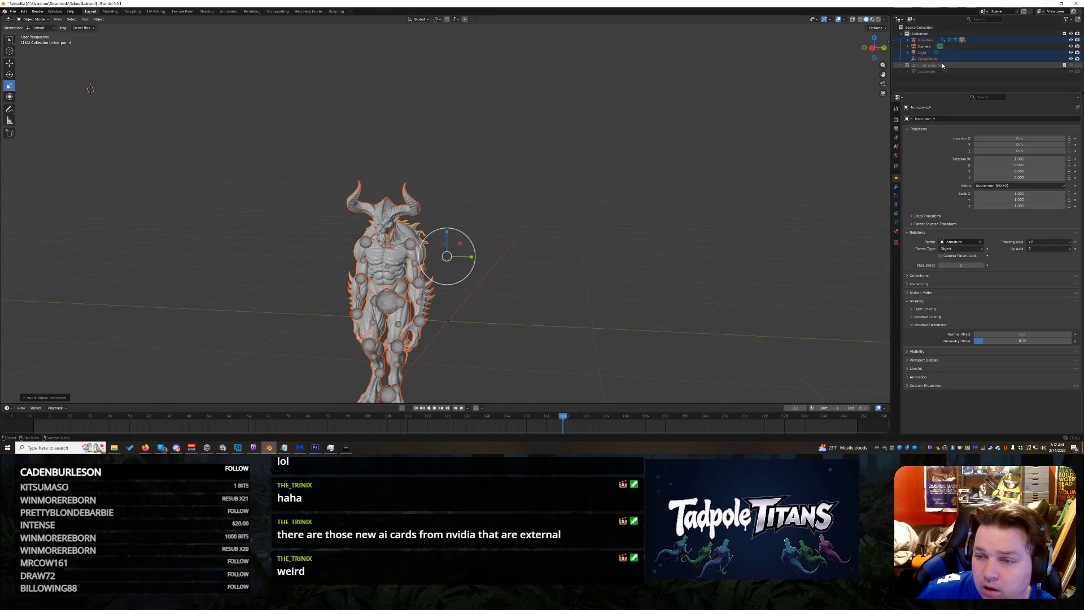
left_click(932, 59)
right_click(939, 58)
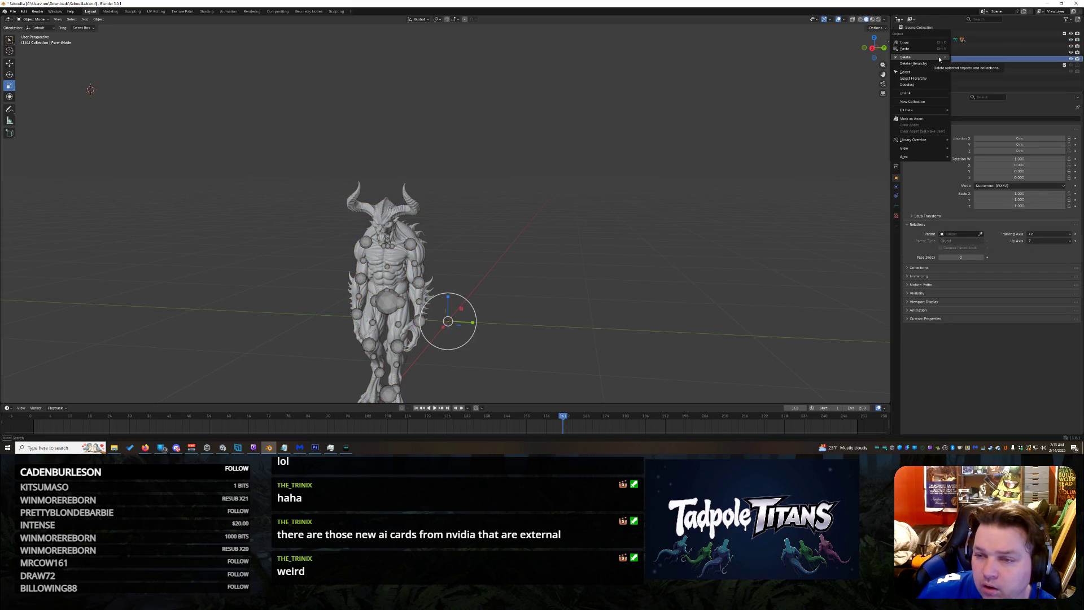
left_click(929, 58)
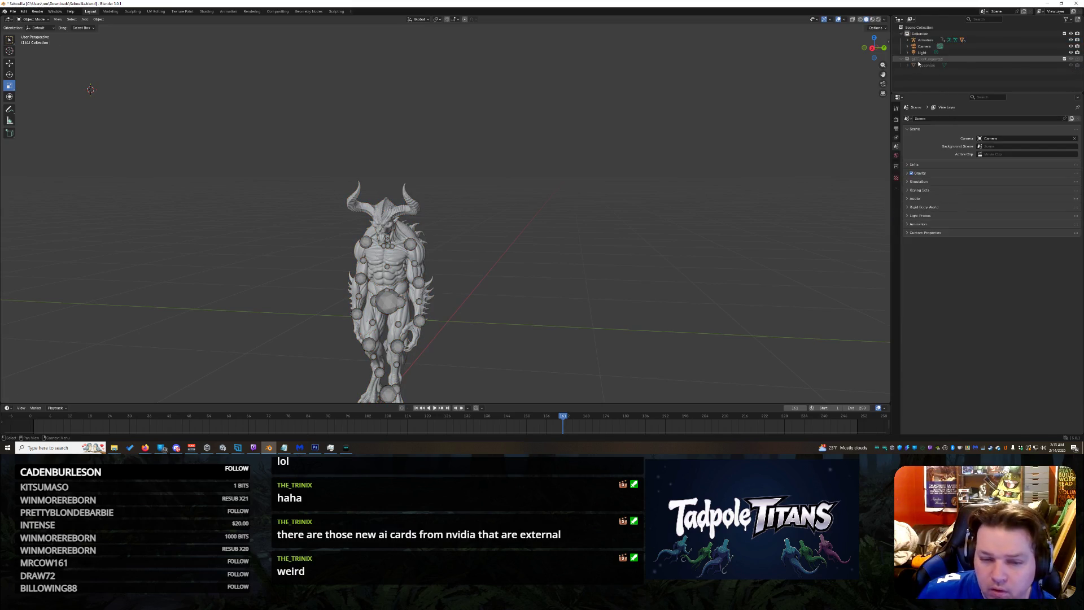
left_click(925, 39)
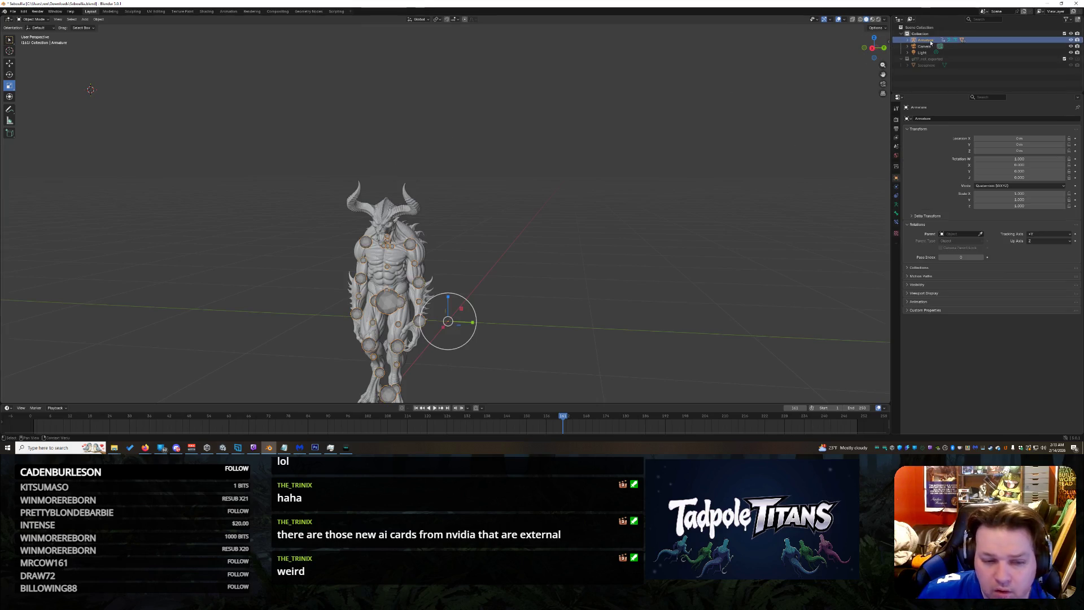
key("ctrl+a")
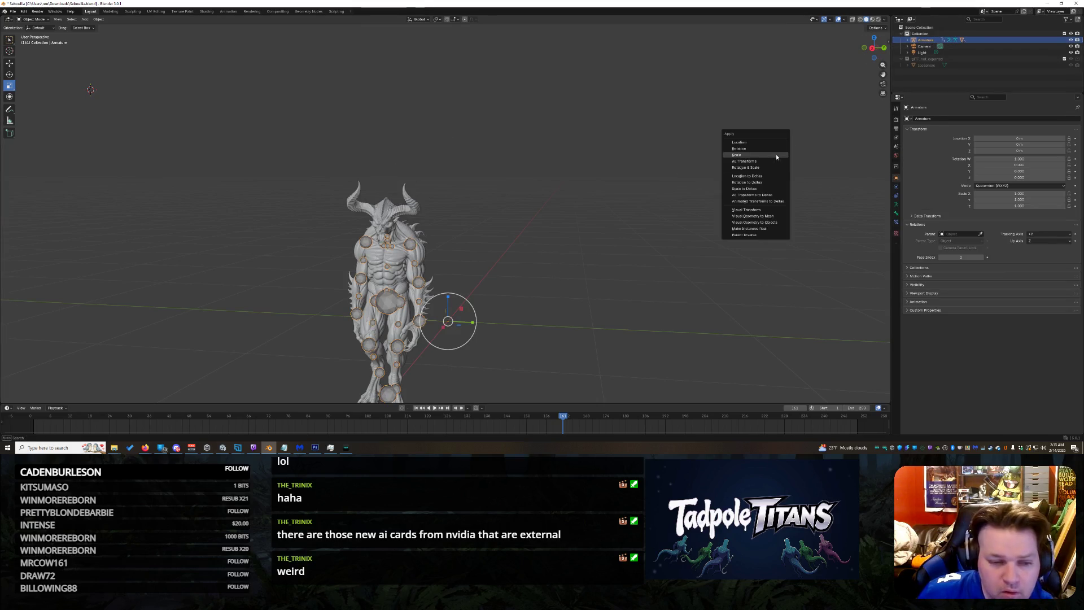
left_click(763, 156)
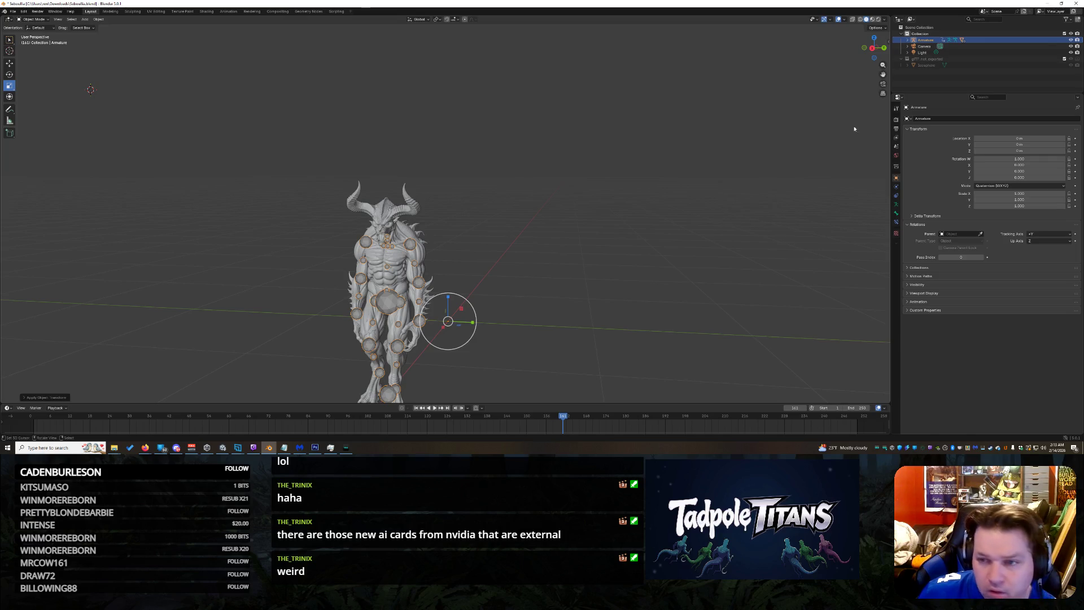
Step: Save the file and export it as glTF 2.0 into the Unity Assets folder, then return to Unity
left_click(17, 11)
left_click(26, 55)
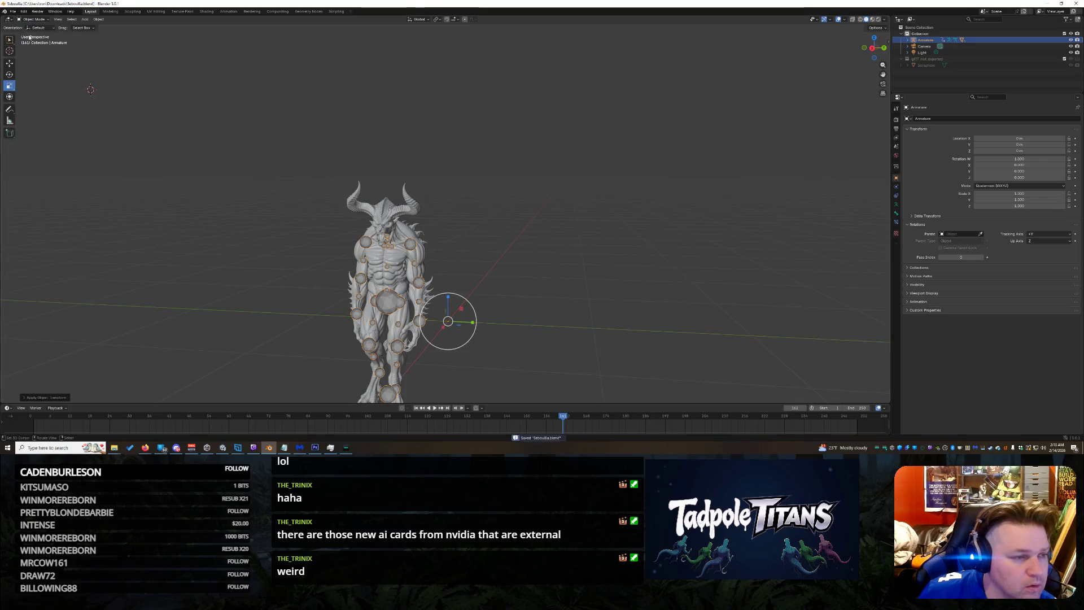
left_click(12, 12)
mouse_move(26, 107)
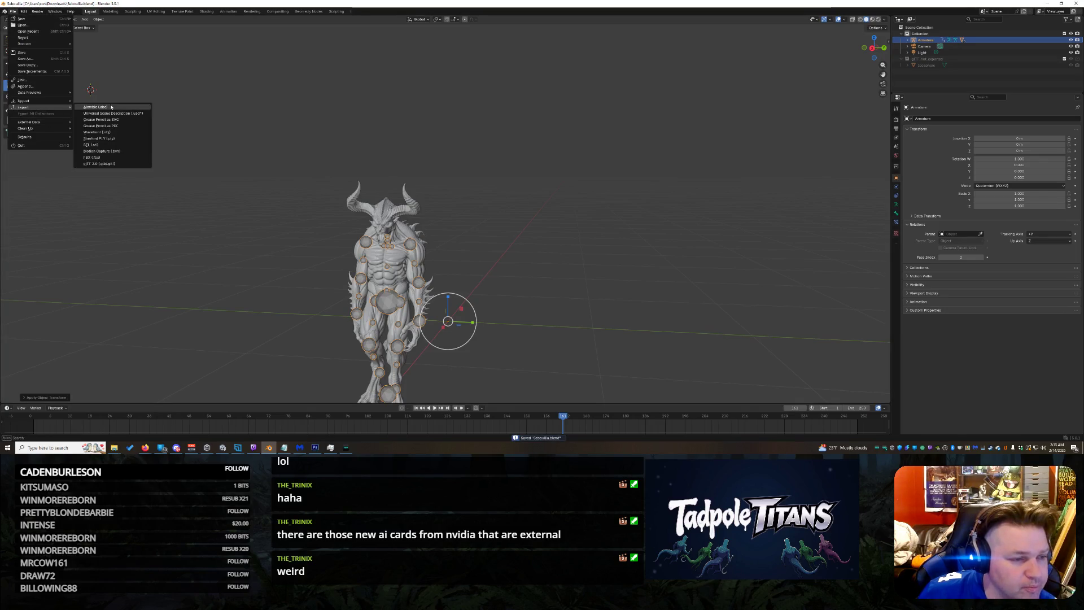
left_click(114, 164)
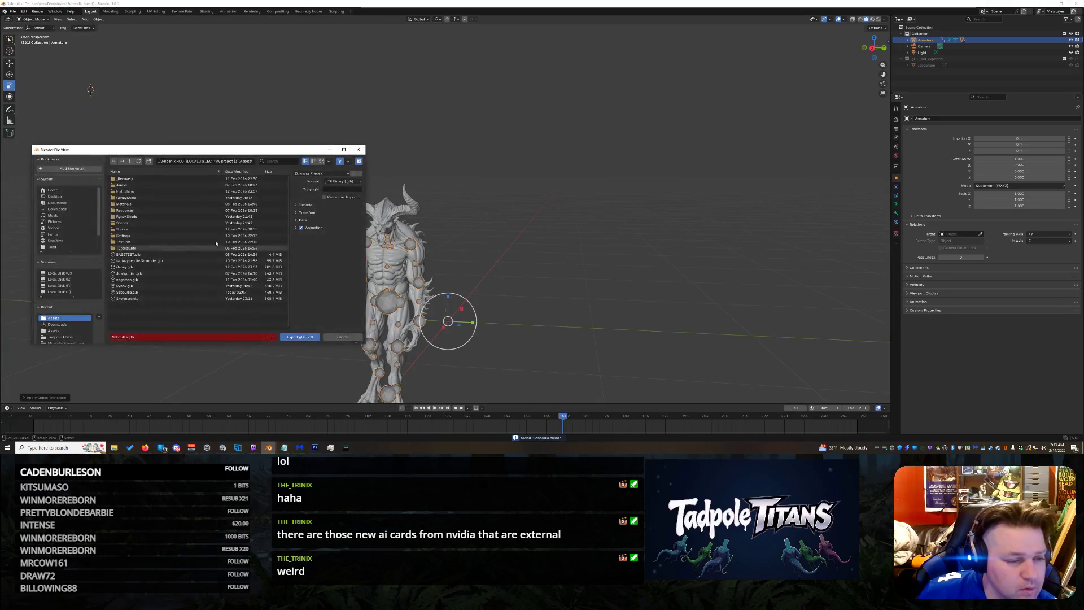
left_click(298, 336)
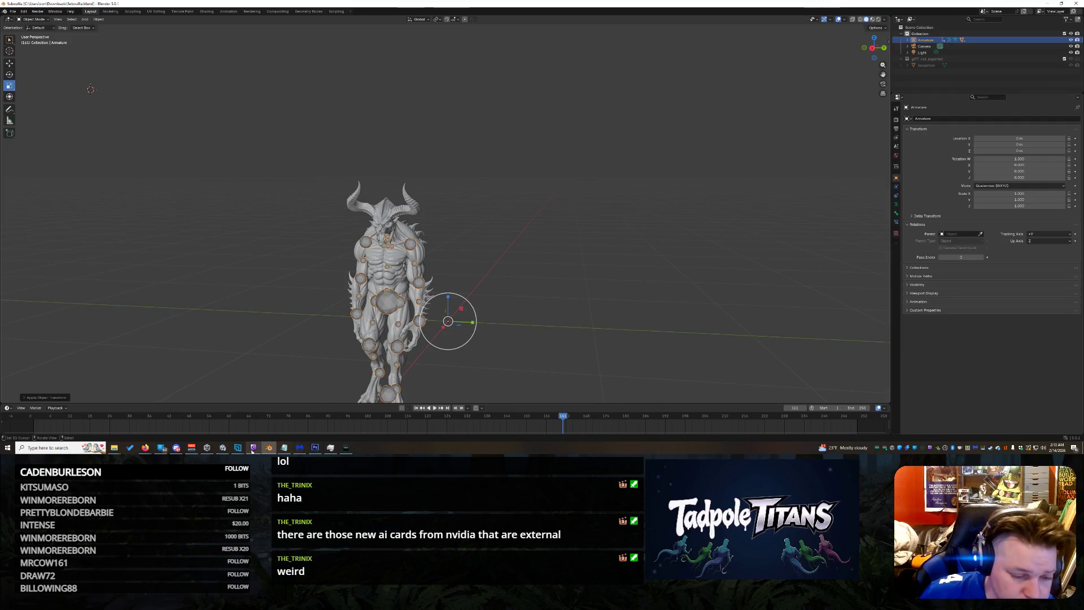
left_click(223, 447)
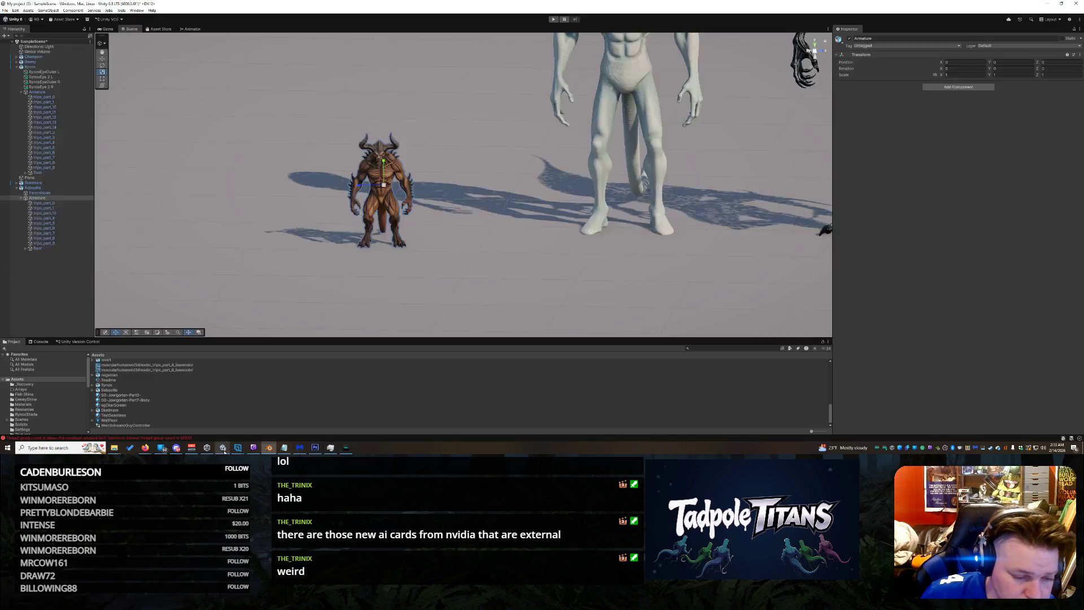
Step: Reimport the Seboullia model asset from the Project panel
left_click(114, 389)
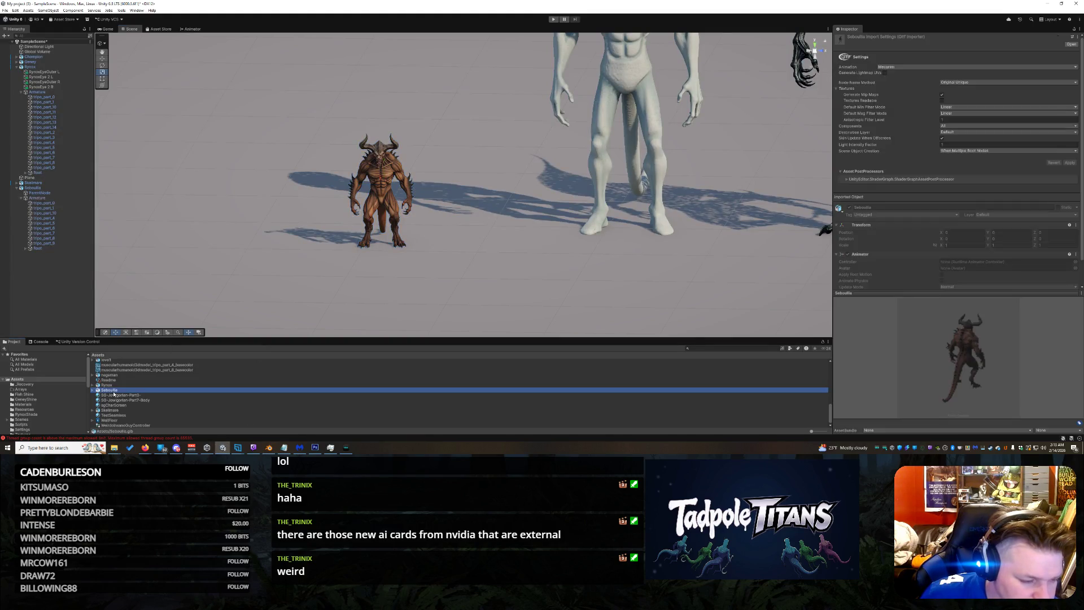
right_click(114, 393)
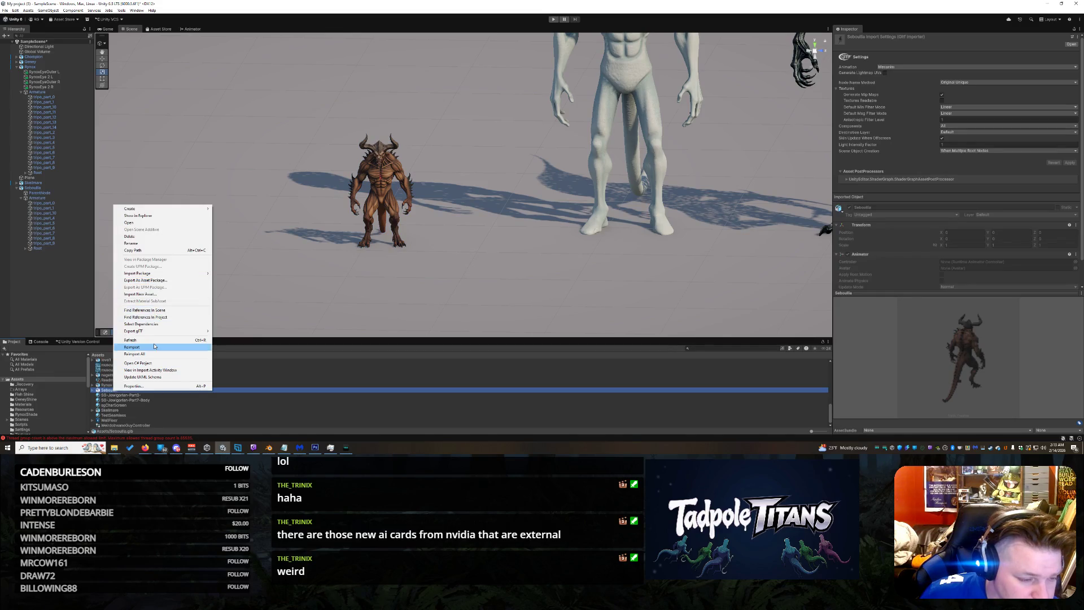
left_click(154, 346)
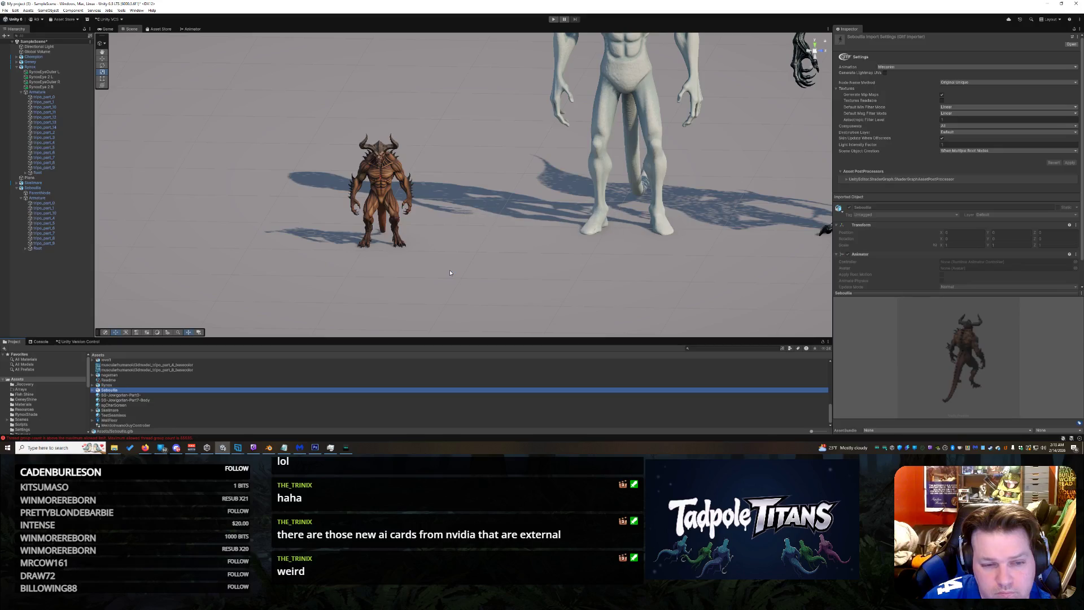
scroll(450, 273, "down", 2)
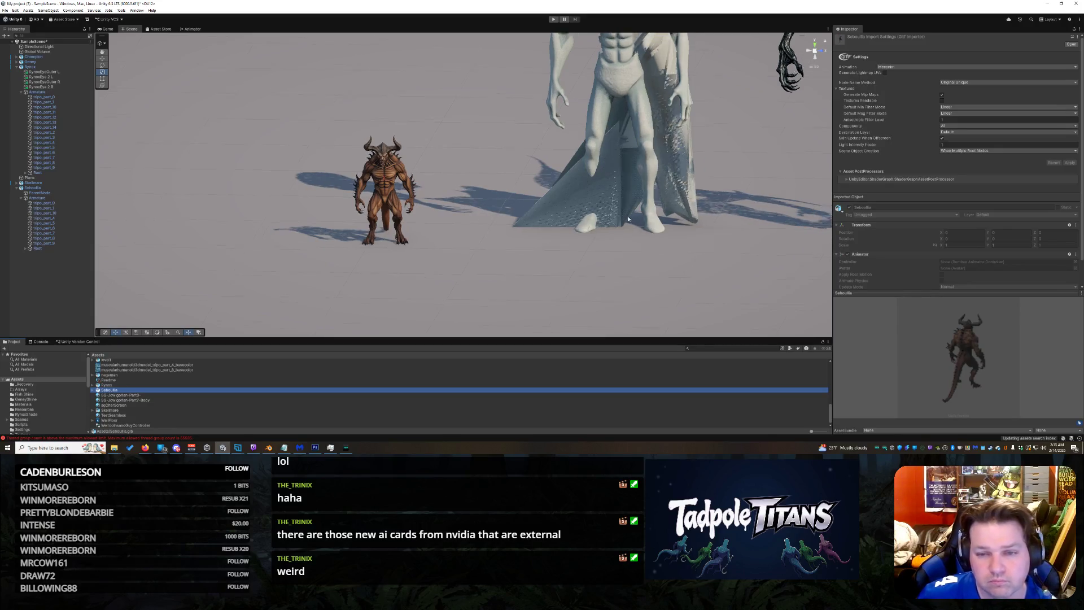
scroll(509, 254, "down", 2)
scroll(593, 229, "down", 2)
scroll(692, 197, "down", 2)
scroll(691, 196, "down", 3)
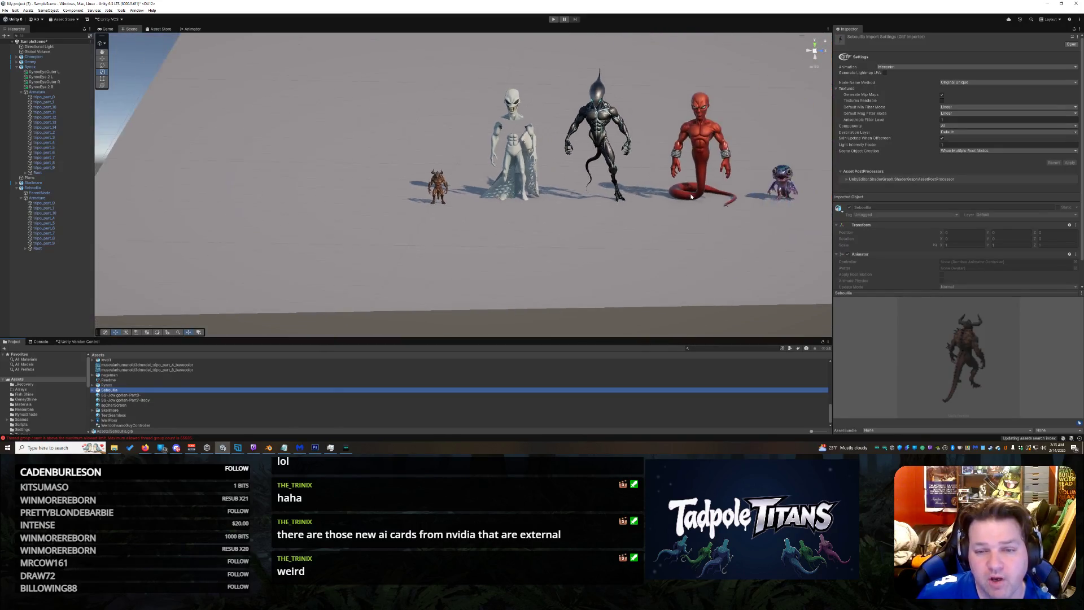
scroll(762, 161, "up", 2)
scroll(819, 126, "up", 2)
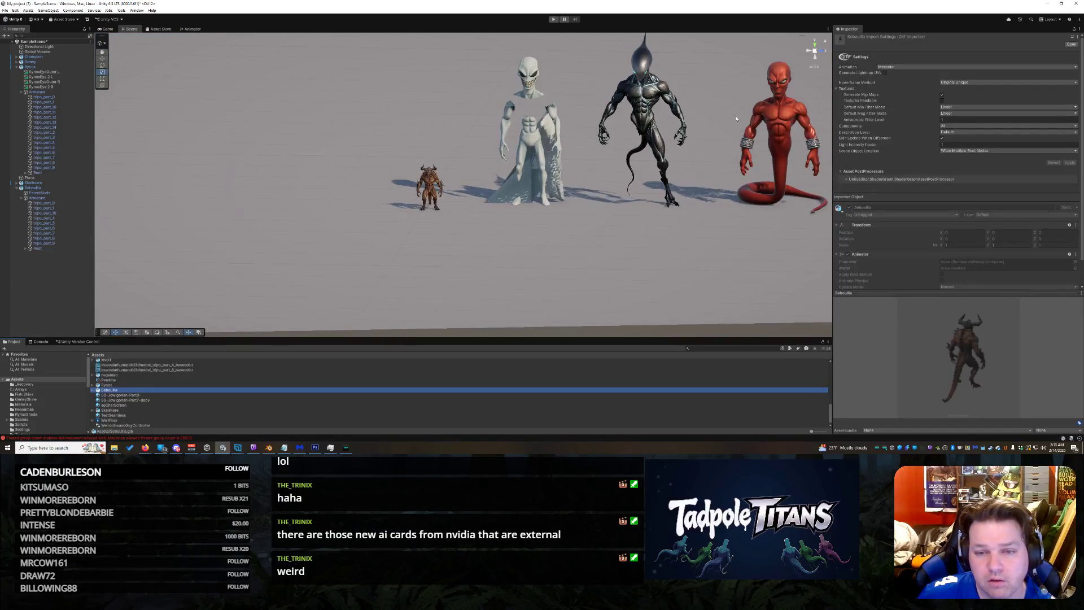
scroll(735, 134, "up", 1)
scroll(661, 178, "up", 2)
scroll(573, 230, "up", 2)
scroll(571, 229, "up", 2)
Step: In the Console, copy the latest thread group count error message
key("ctrl+shift+c")
left_click(340, 413)
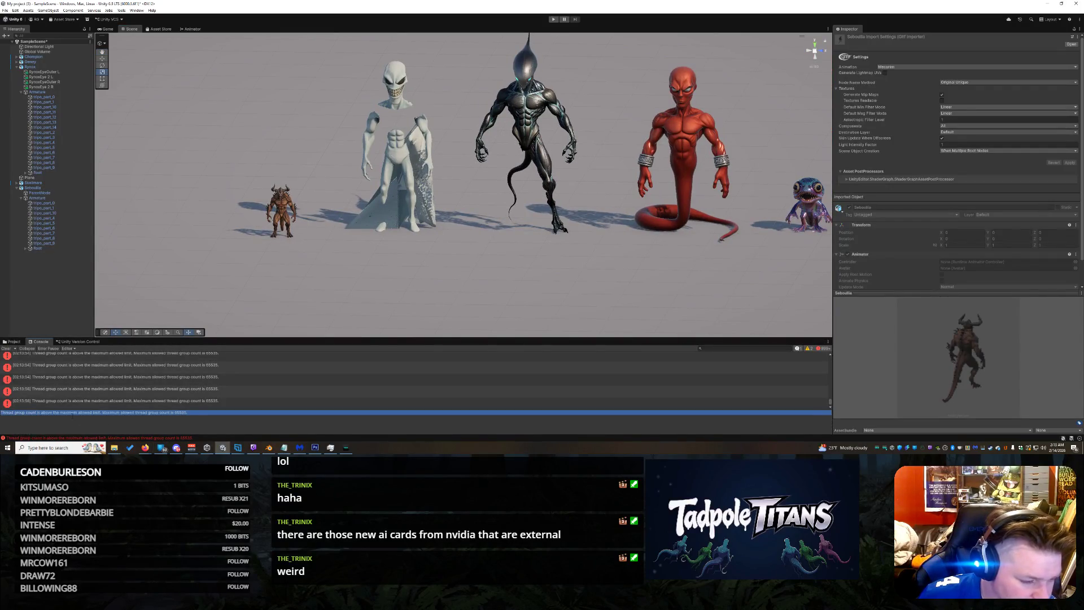
right_click(72, 416)
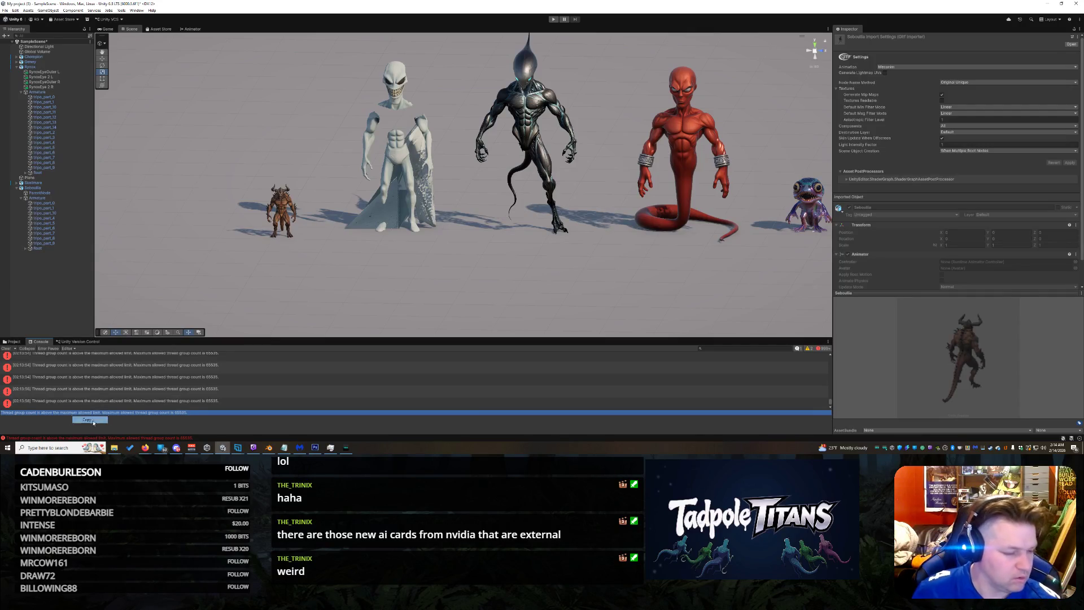
left_click(85, 419)
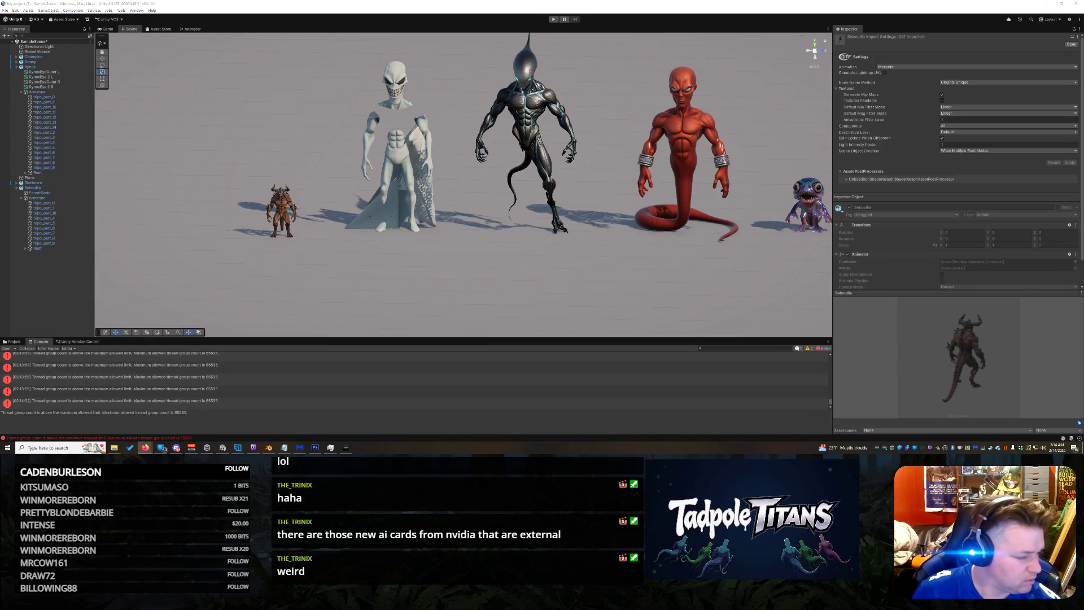
scroll(482, 254, "down", 2)
scroll(545, 251, "down", 1)
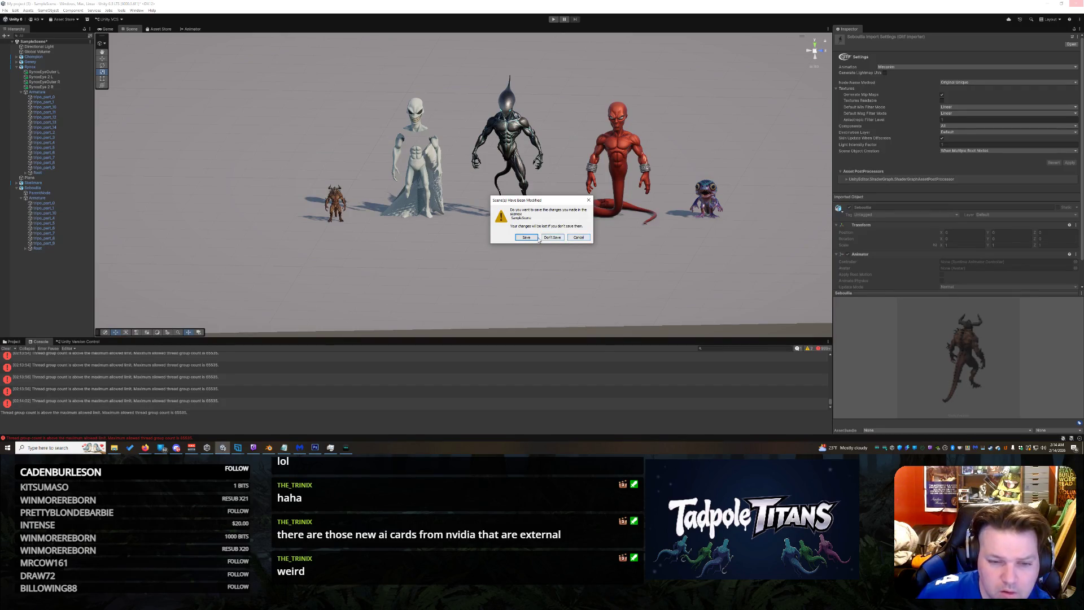
Step: Close without saving, relaunch the project from Unity Hub and minimize Blender and the browser
left_click(532, 238)
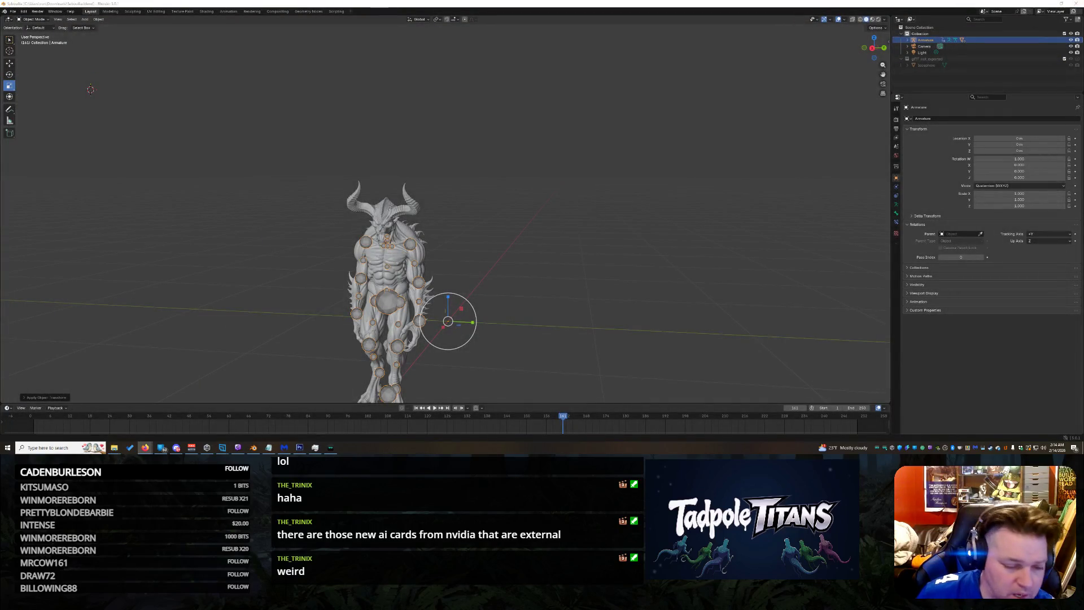
left_click(207, 448)
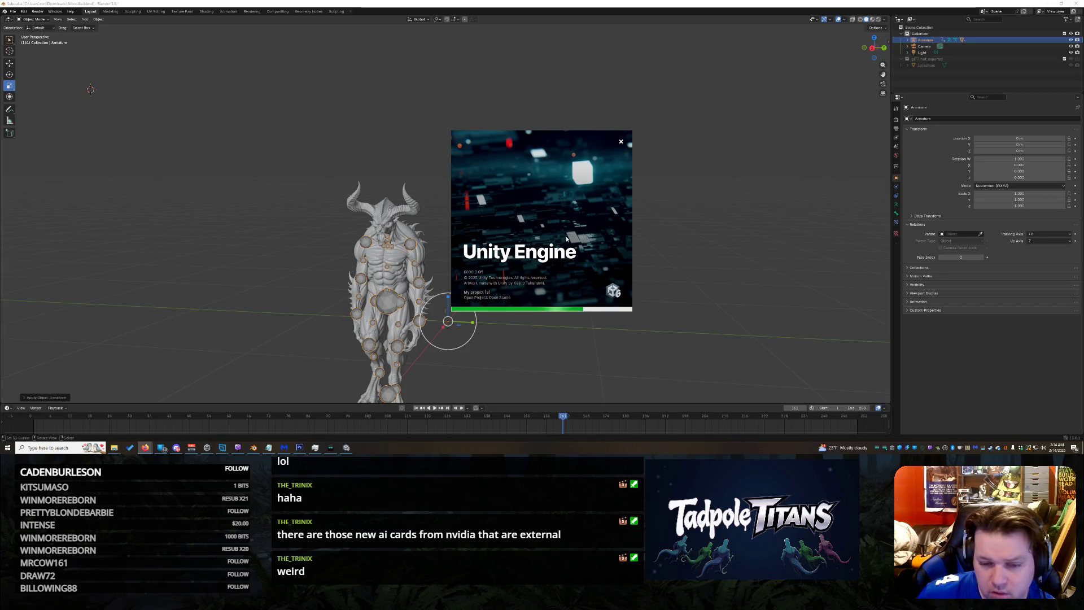
left_click(1051, 6)
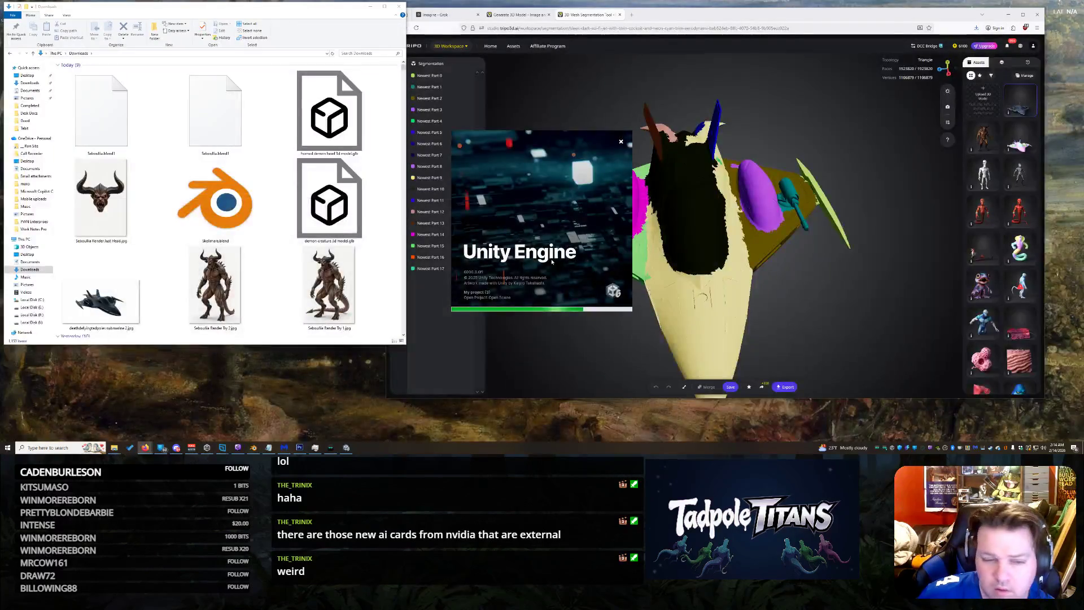
left_click(1010, 15)
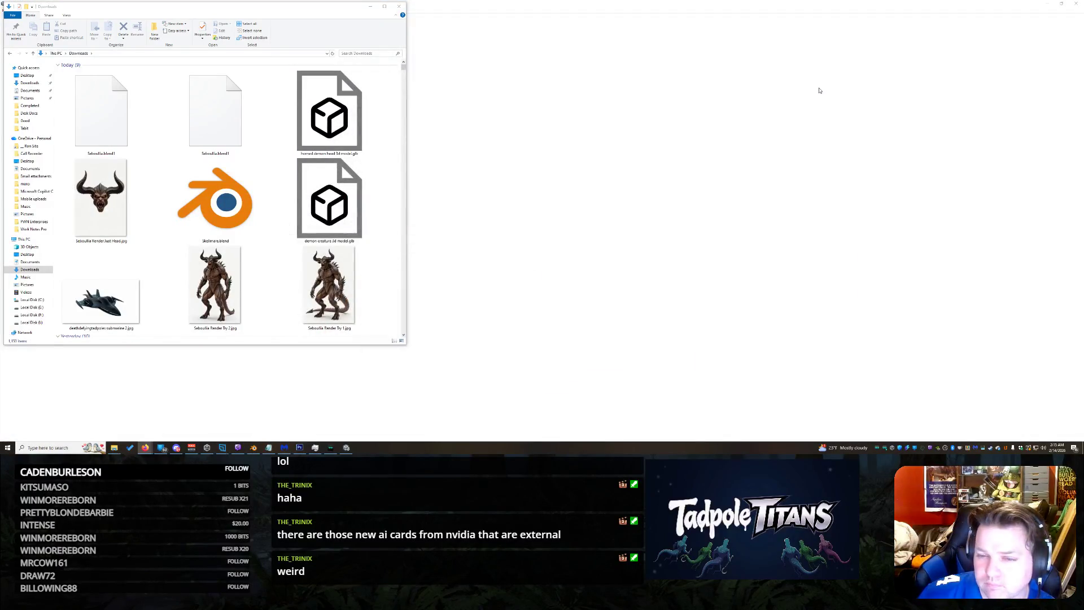
Step: Box-select the small creature left of the white alien and delete it, browsing Console errors along the way
left_click(370, 7)
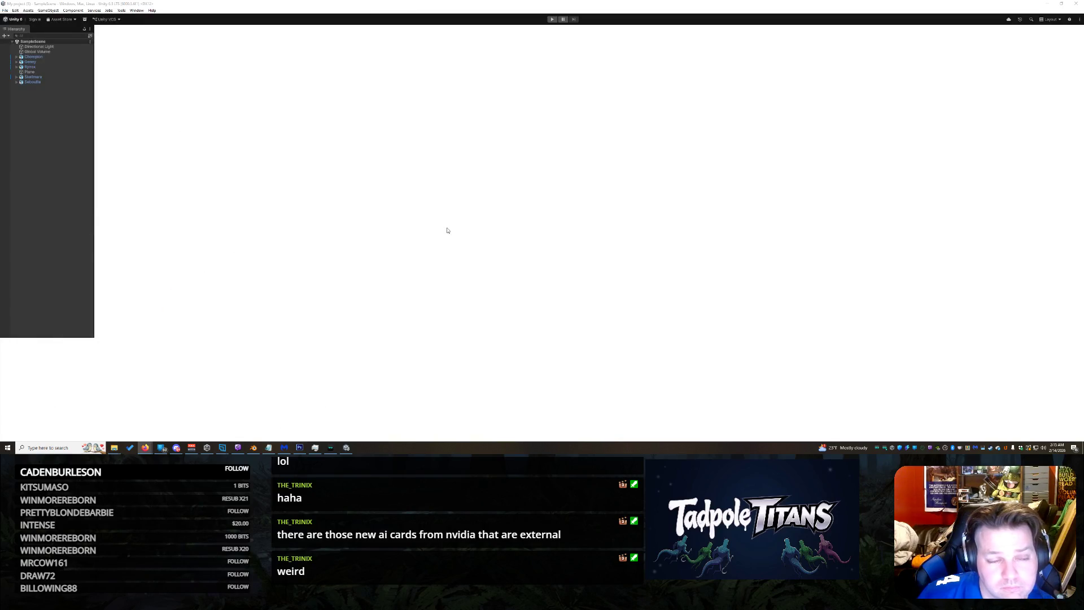
scroll(303, 179, "up", 1)
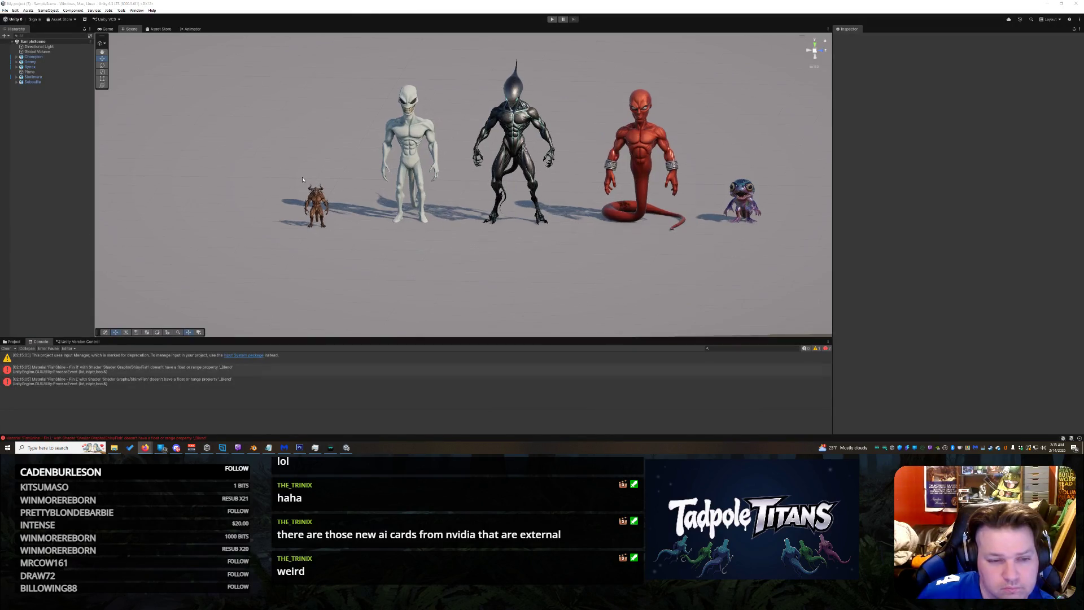
scroll(279, 186, "up", 1)
left_click_drag(277, 186, 339, 233)
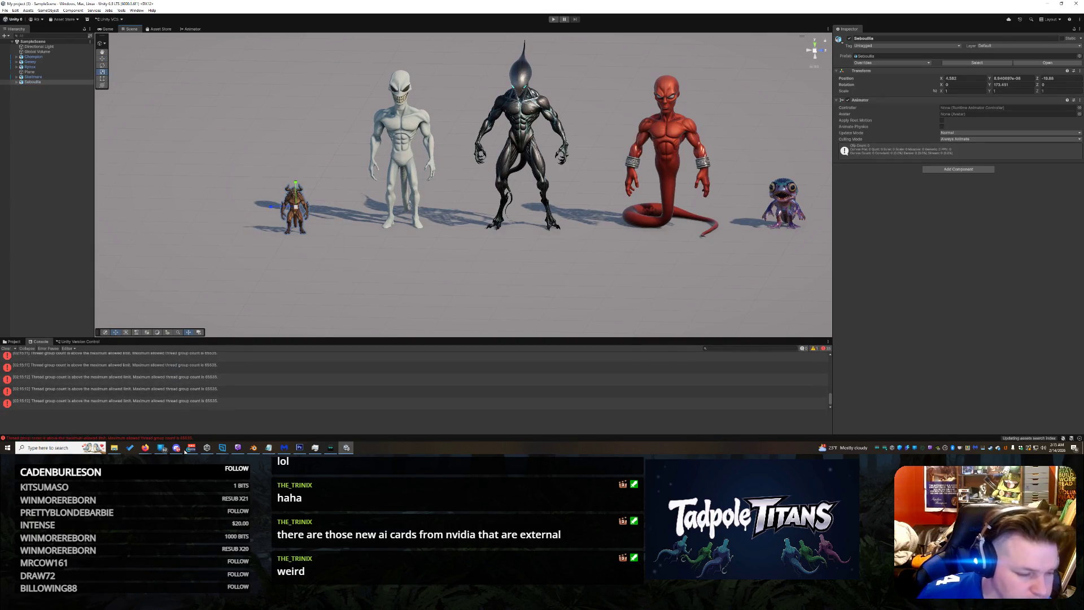
left_click(205, 396)
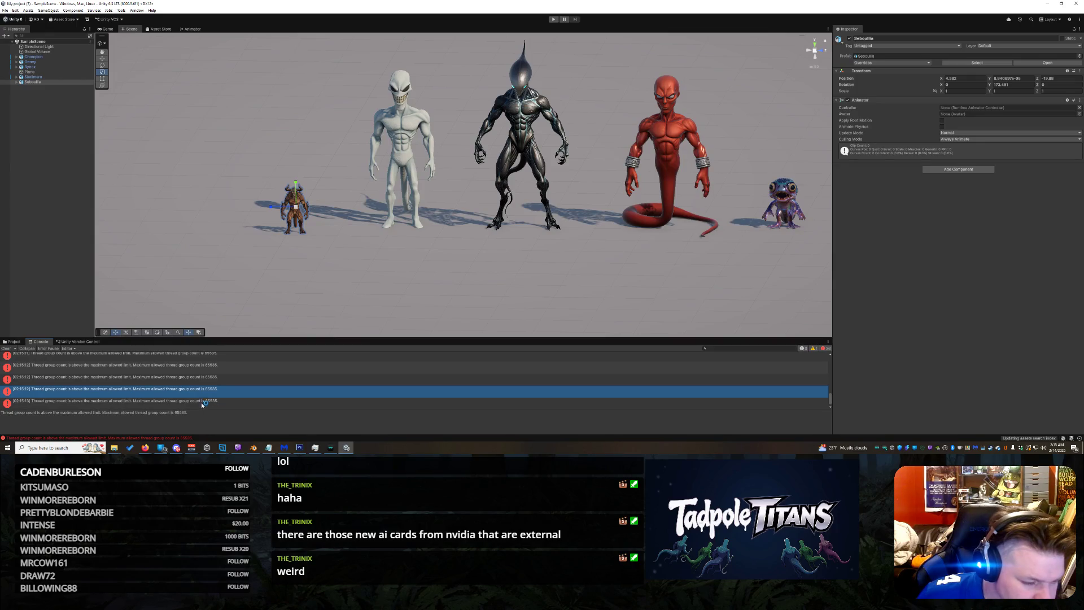
left_click(154, 370)
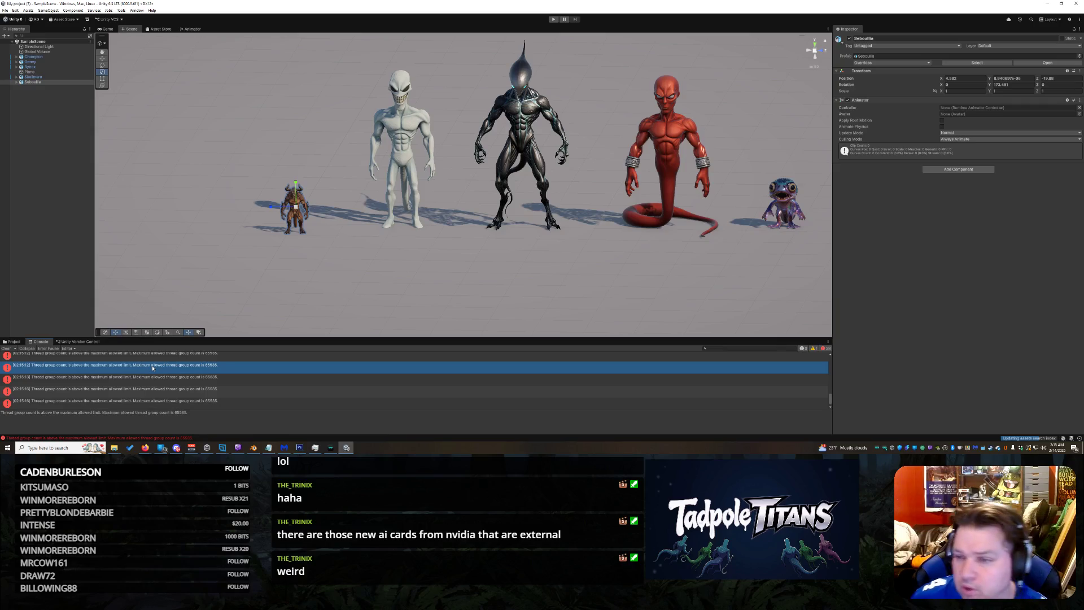
key("Up")
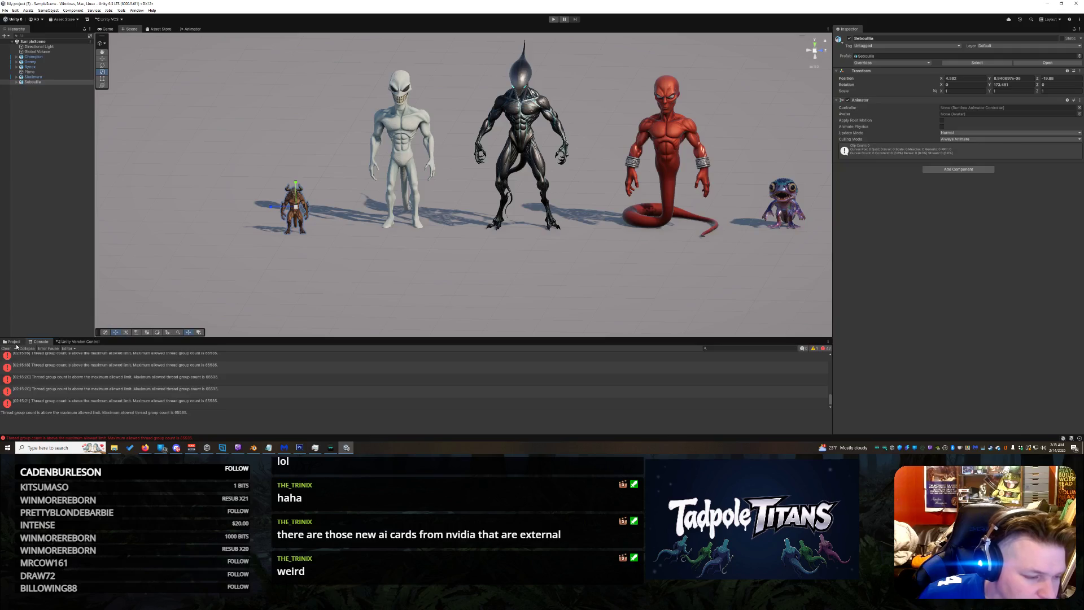
left_click_drag(224, 164, 320, 279)
key("Delete")
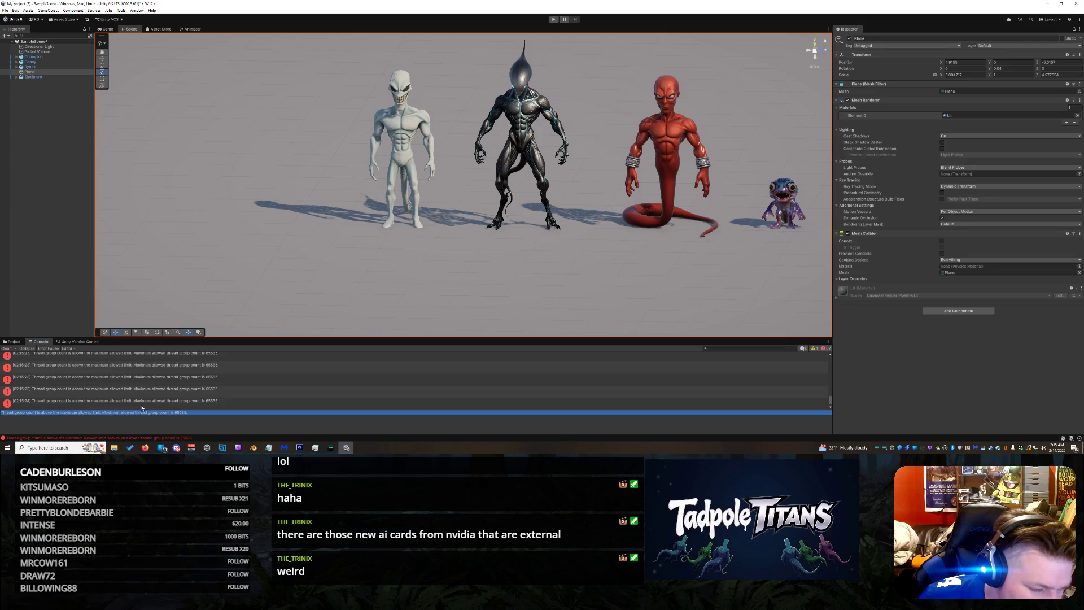
Step: Switch between the Project assets and Console, reviewing the remaining error messages
left_click(170, 392)
left_click(11, 340)
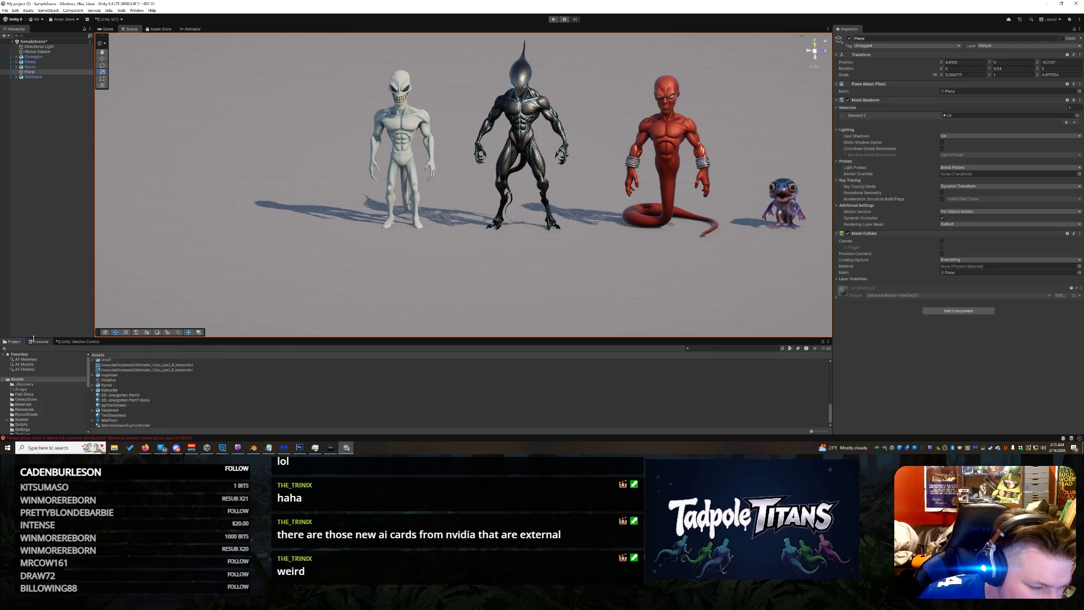
left_click(39, 341)
left_click(178, 420)
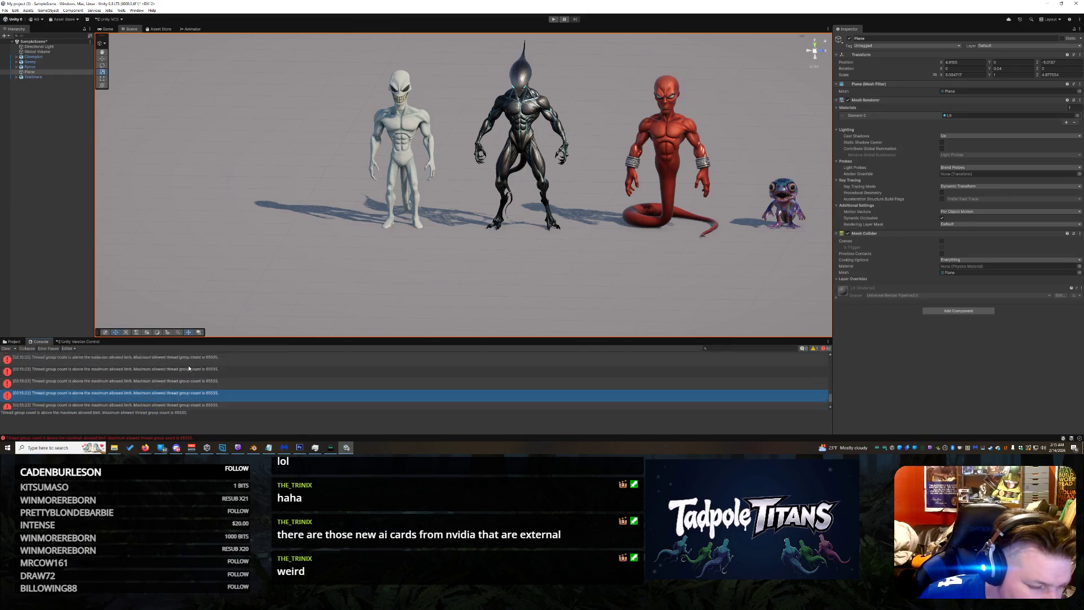
left_click(178, 403)
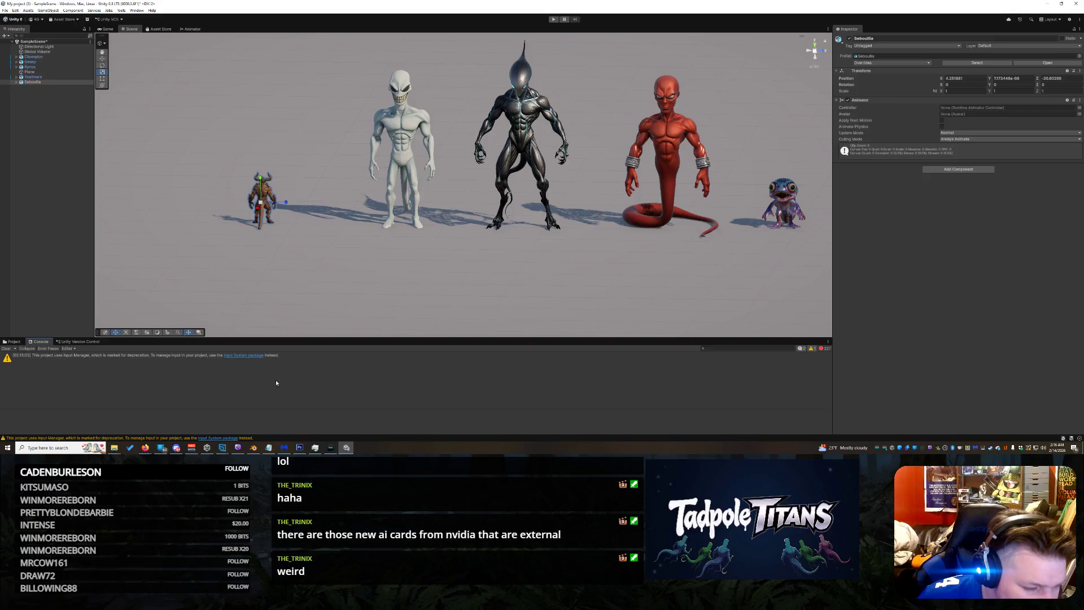
Step: Toggle the Console warning and error filters, then delete the re-added small creature
left_click(814, 349)
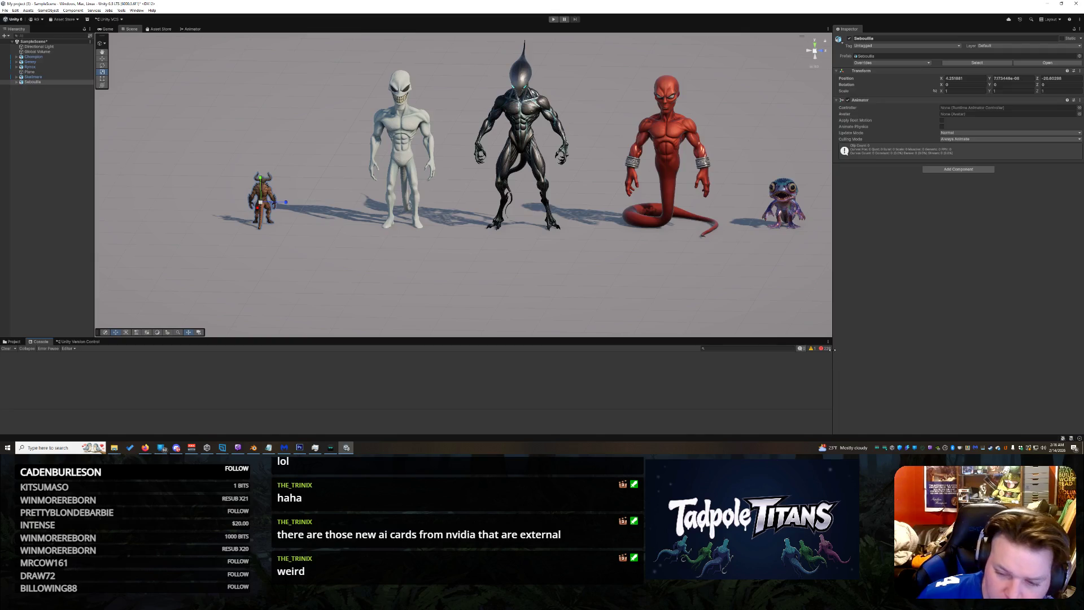
left_click(824, 348)
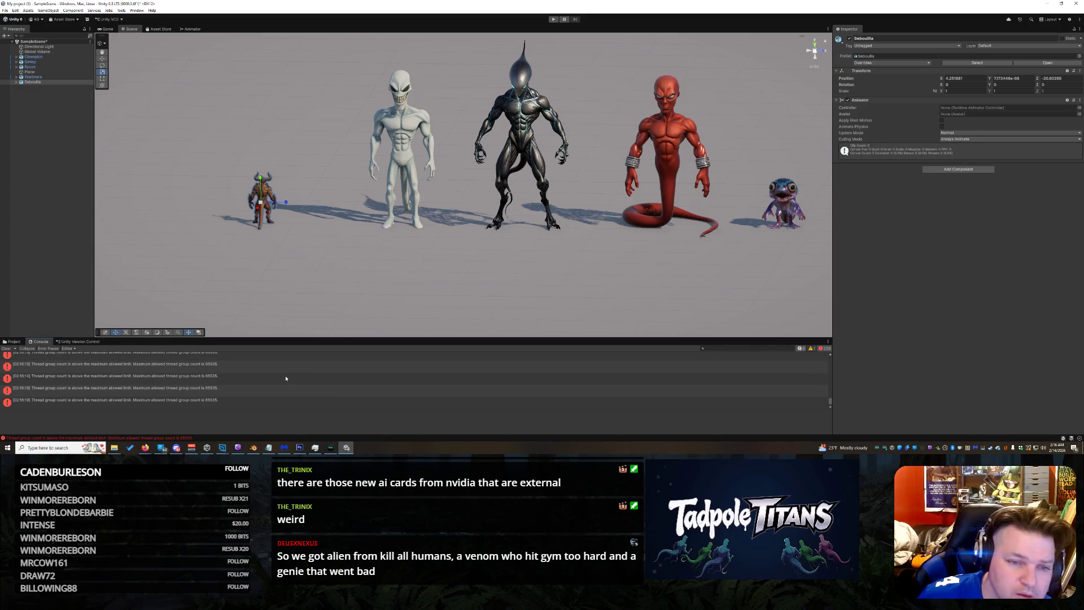
left_click(220, 402)
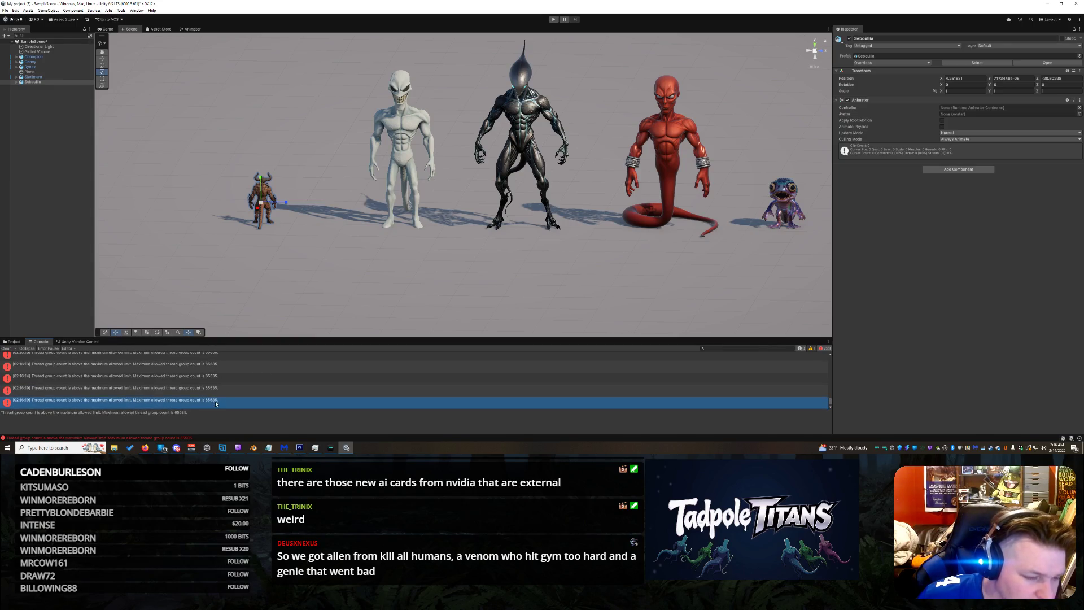
key("Delete")
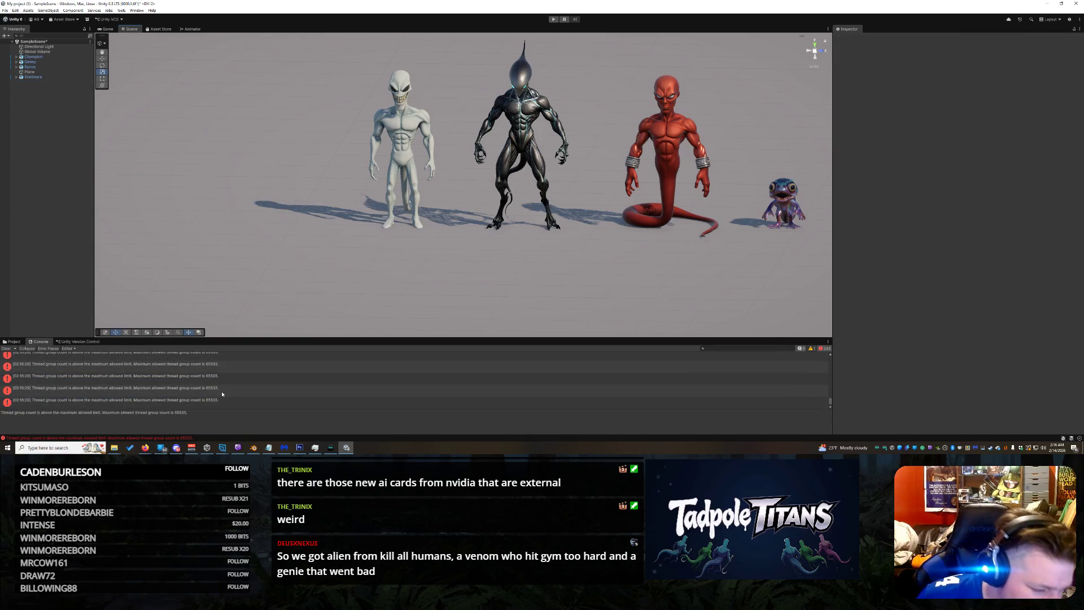
Step: Pan and zoom the Scene view in toward the lineup of four creatures
left_click(223, 395)
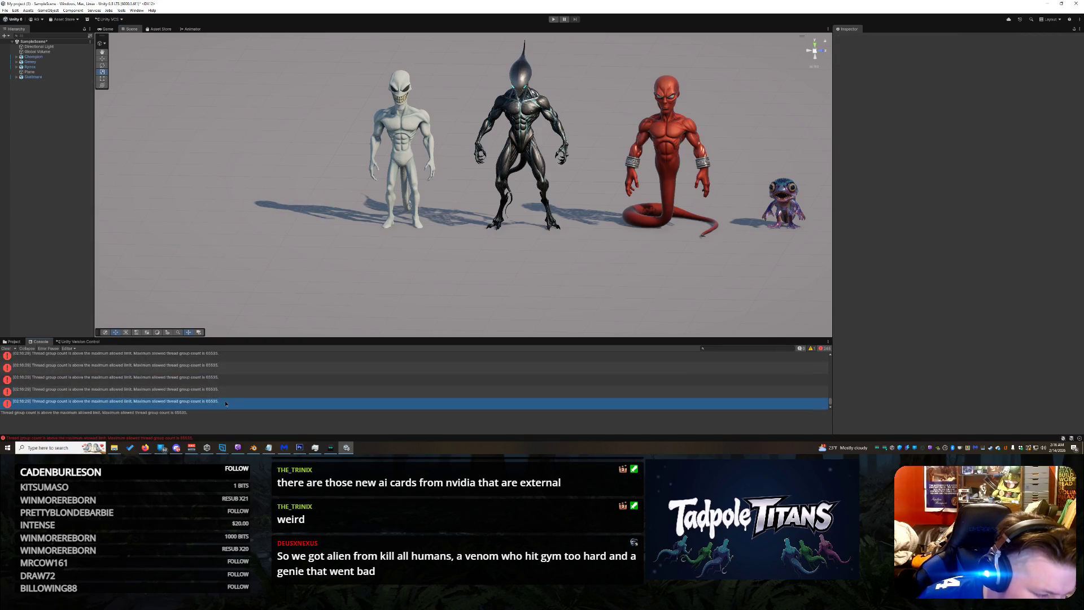
mouse_move(577, 243)
middle_mouse_down()
mouse_move(498, 237)
mouse_move(368, 254)
middle_mouse_up()
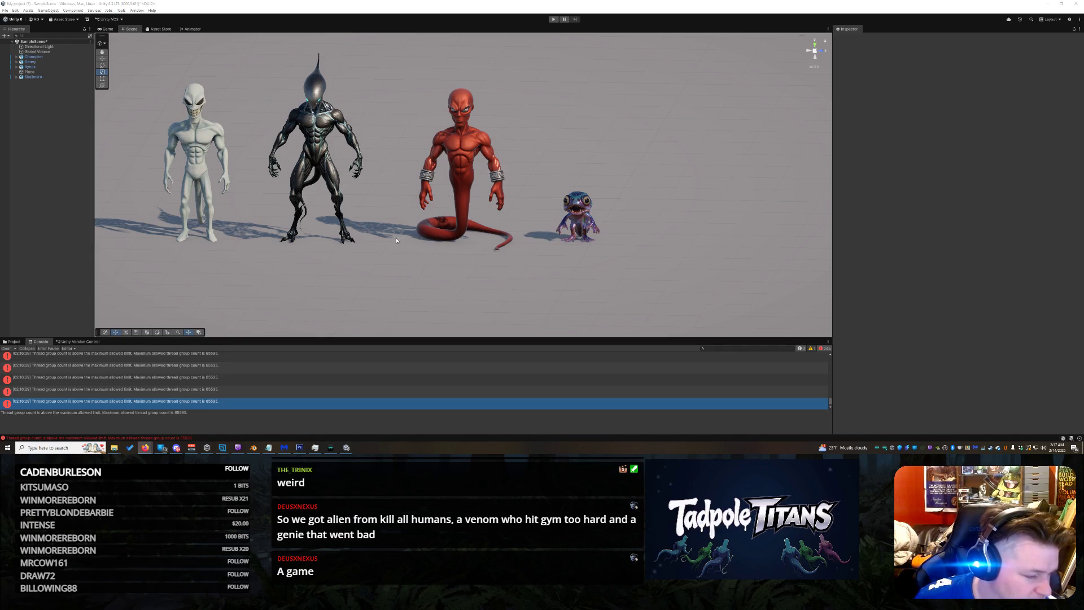
right_click_drag(379, 244, 354, 258)
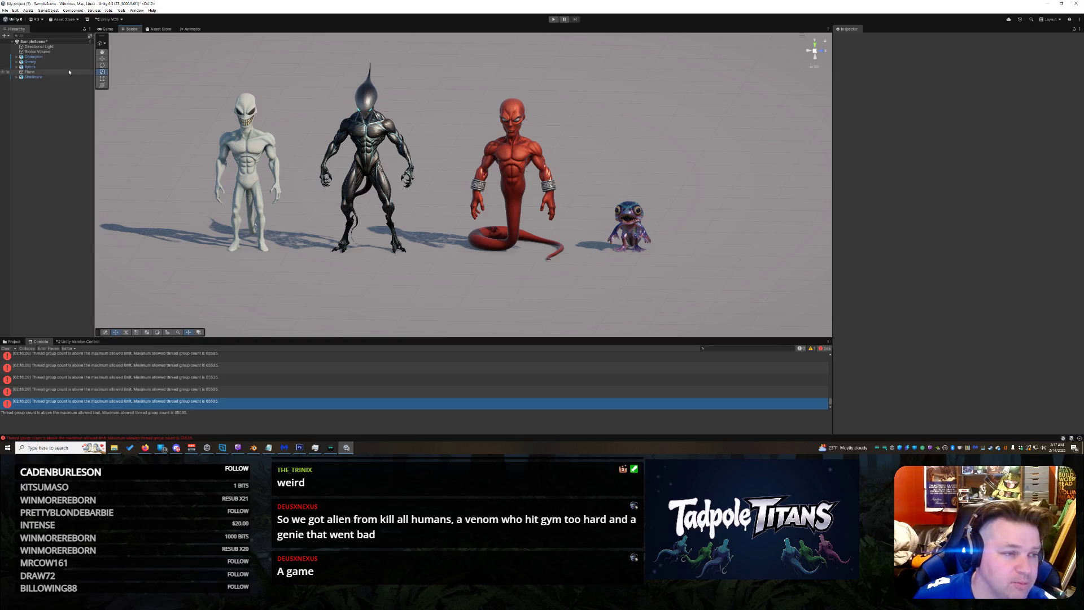
mouse_move(424, 106)
right_mouse_down()
mouse_move(663, 136)
mouse_move(589, 165)
mouse_move(590, 156)
mouse_move(490, 225)
mouse_move(419, 256)
right_mouse_up()
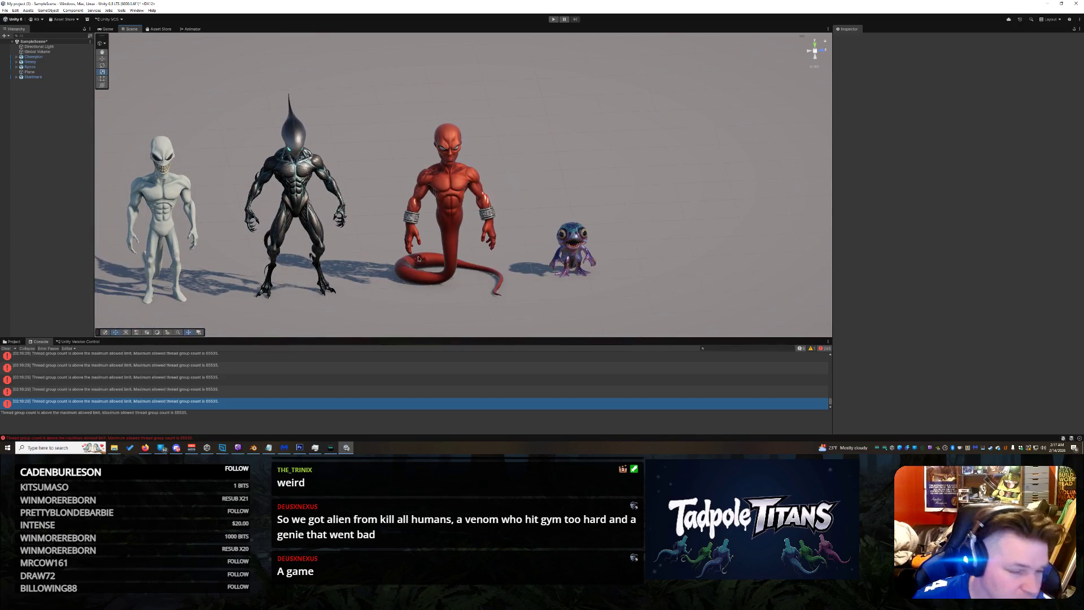
Step: Orbit to a closer, angled view looking down at the recentred creatures
mouse_move(375, 215)
right_mouse_down()
mouse_move(372, 253)
mouse_move(438, 265)
right_mouse_up()
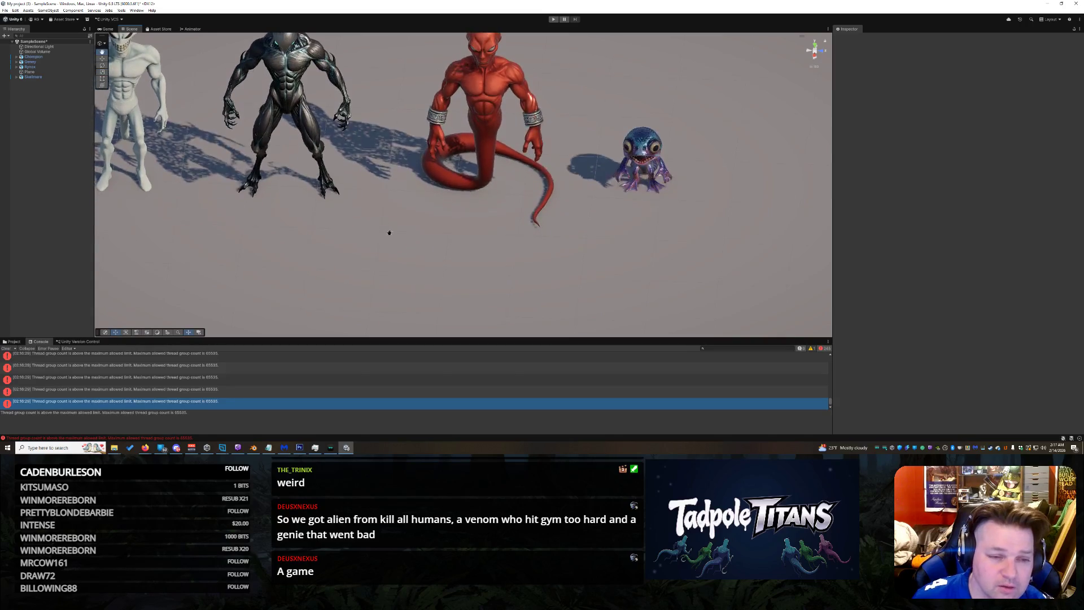
scroll(435, 237, "down", 3)
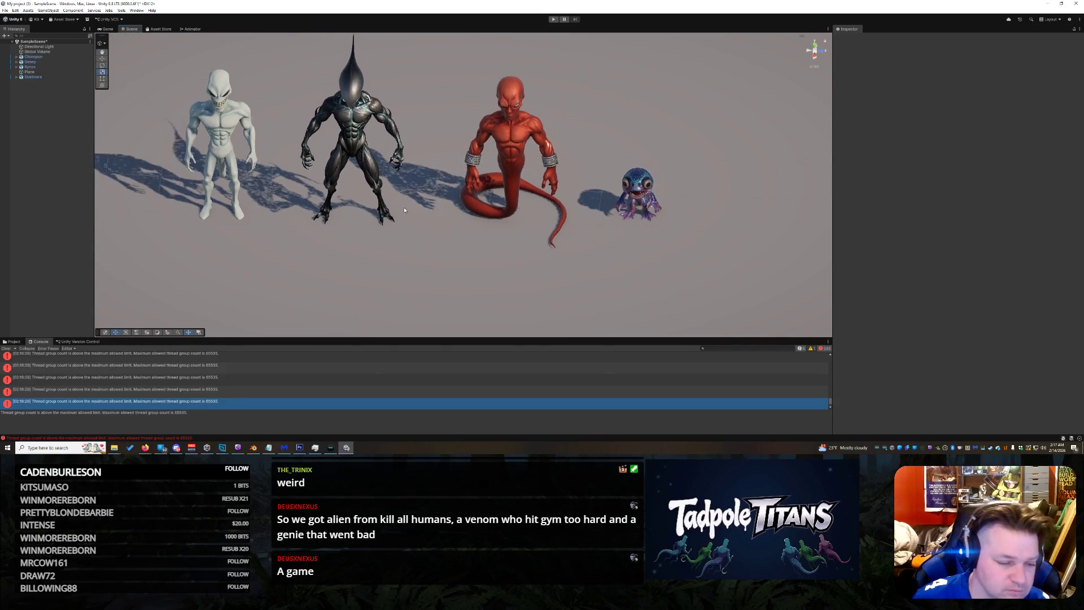
mouse_move(434, 272)
right_mouse_down()
mouse_move(418, 264)
mouse_move(353, 296)
mouse_move(323, 292)
right_mouse_up()
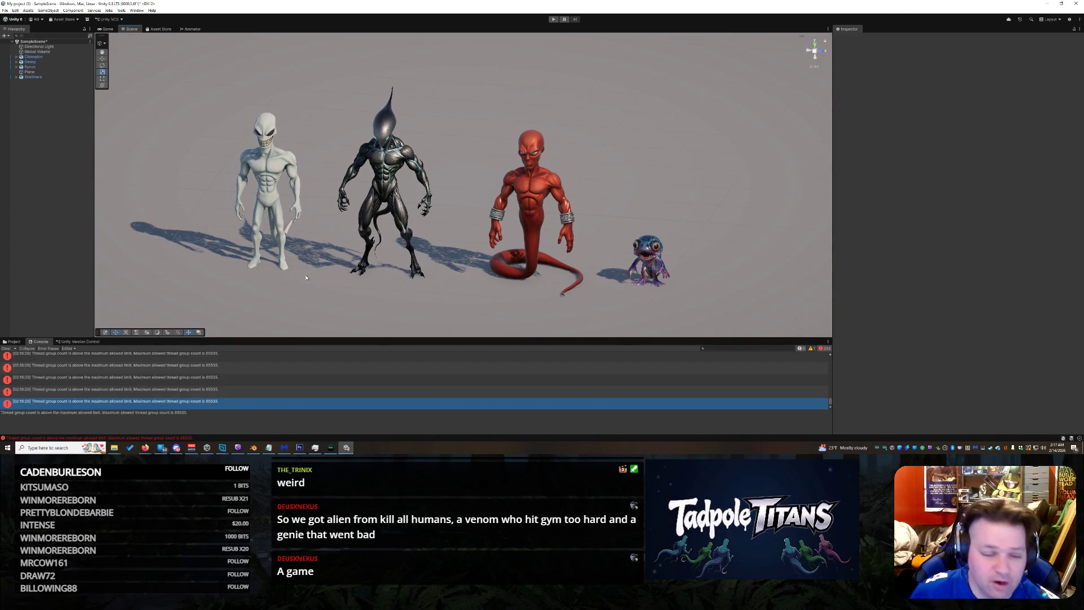
mouse_move(285, 206)
middle_mouse_down()
mouse_move(350, 184)
mouse_move(443, 266)
middle_mouse_up()
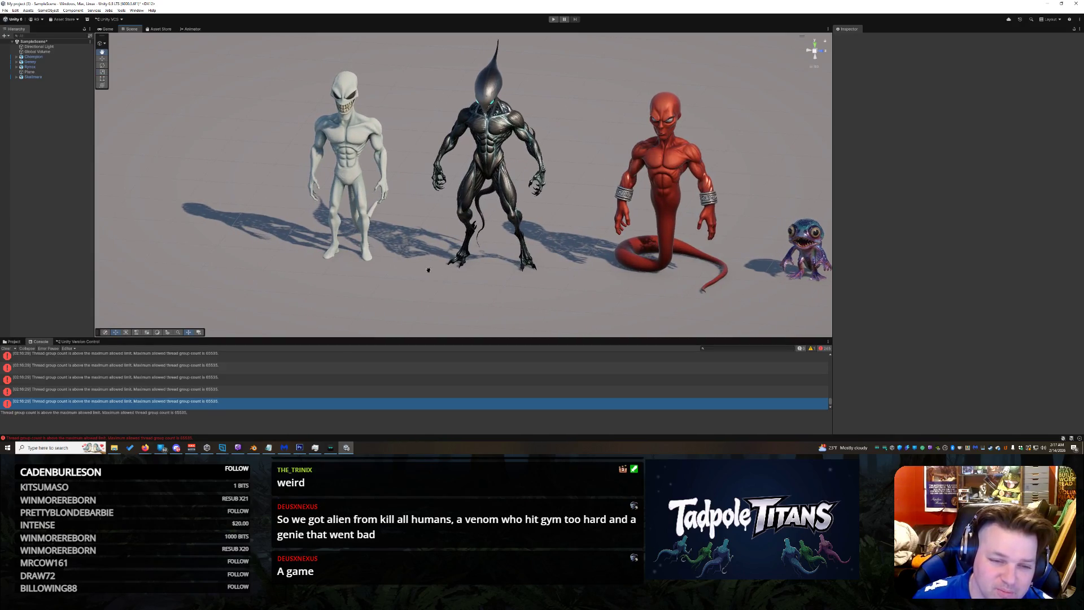
mouse_move(423, 272)
right_mouse_down()
mouse_move(324, 284)
mouse_move(562, 249)
mouse_move(398, 274)
right_mouse_up()
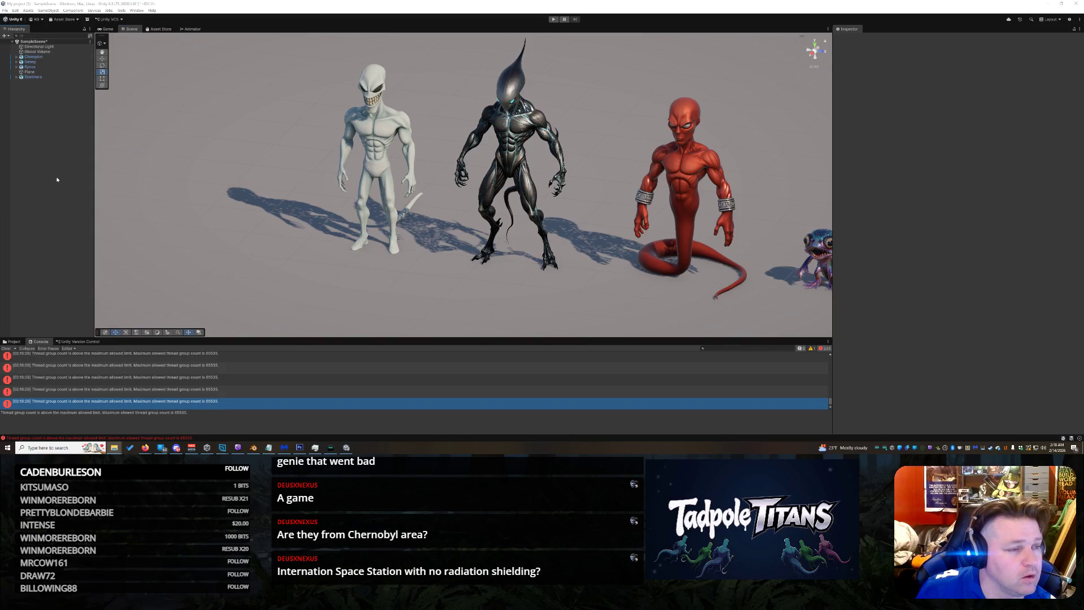
Step: Switch the bottom panel from the Console to the Project asset folders
left_click(12, 342)
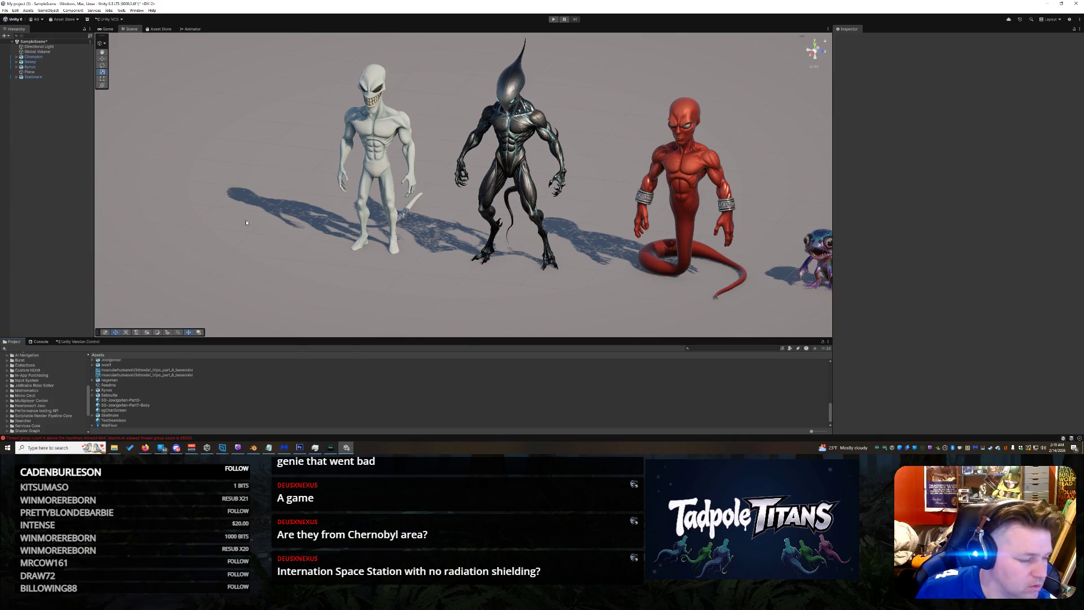
Step: Frame the ground Plane front-on, then select the horned demon asset to show its import settings
left_click(32, 72)
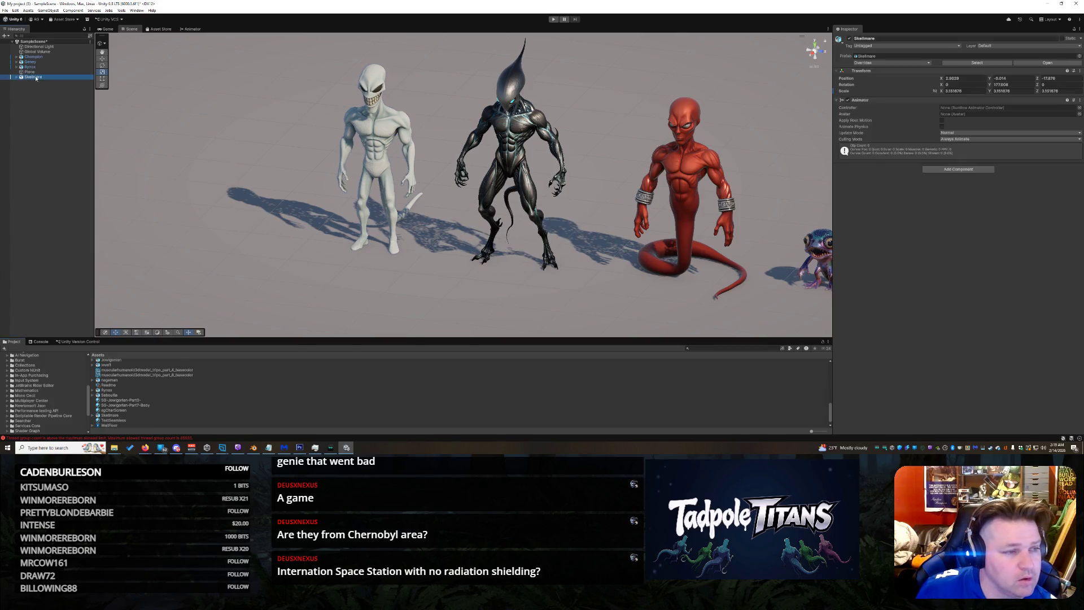
key("f")
left_click_drag(339, 244, 380, 236, "alt")
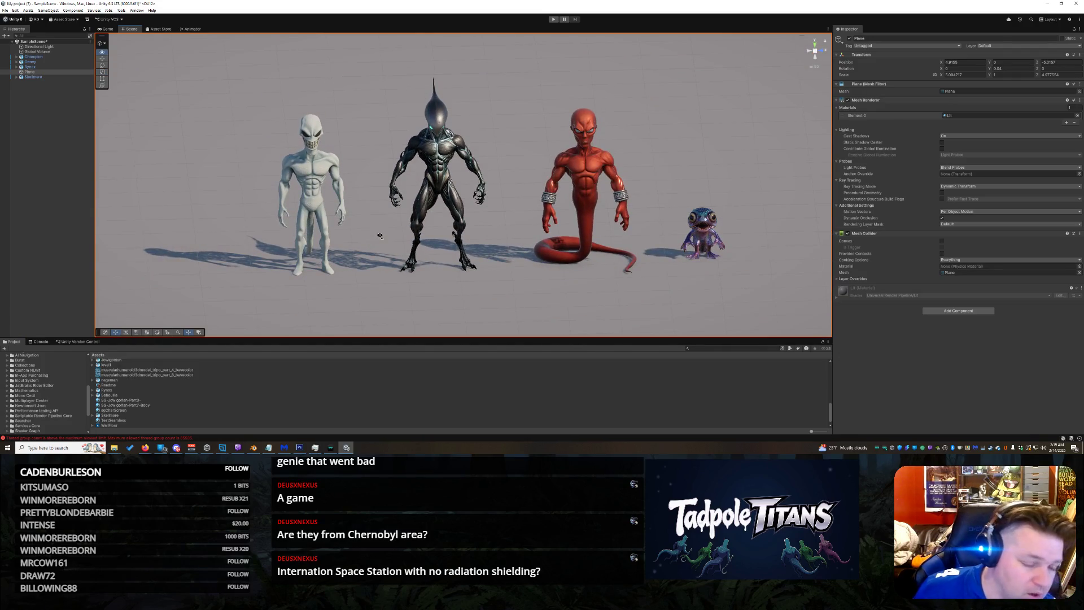
mouse_move(380, 236)
left_mouse_down("alt")
mouse_move(418, 259)
mouse_move(503, 240)
mouse_move(351, 236)
left_mouse_up("alt")
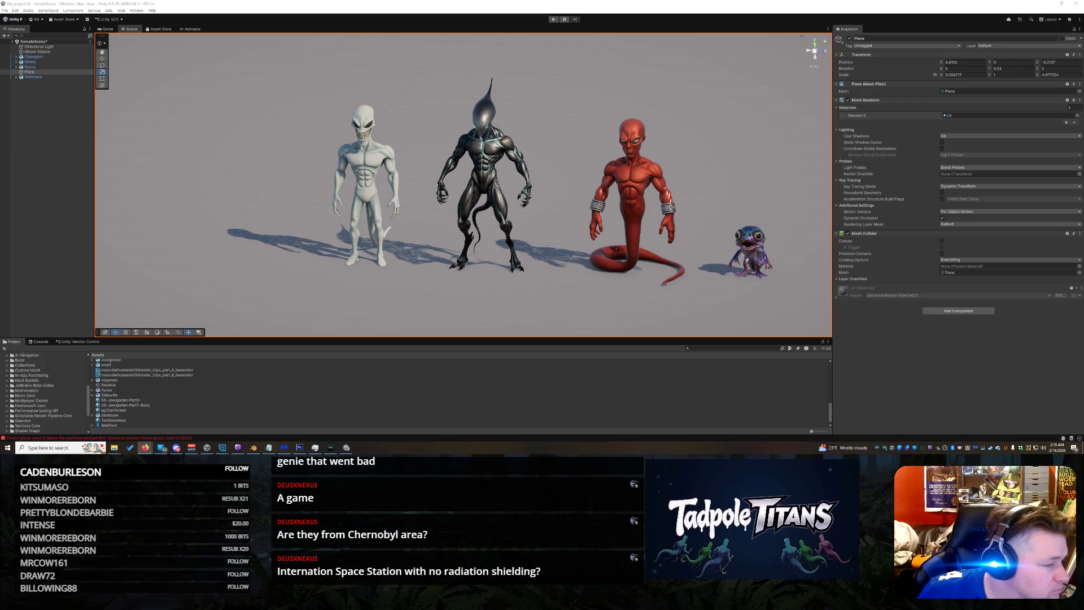
left_click(122, 396)
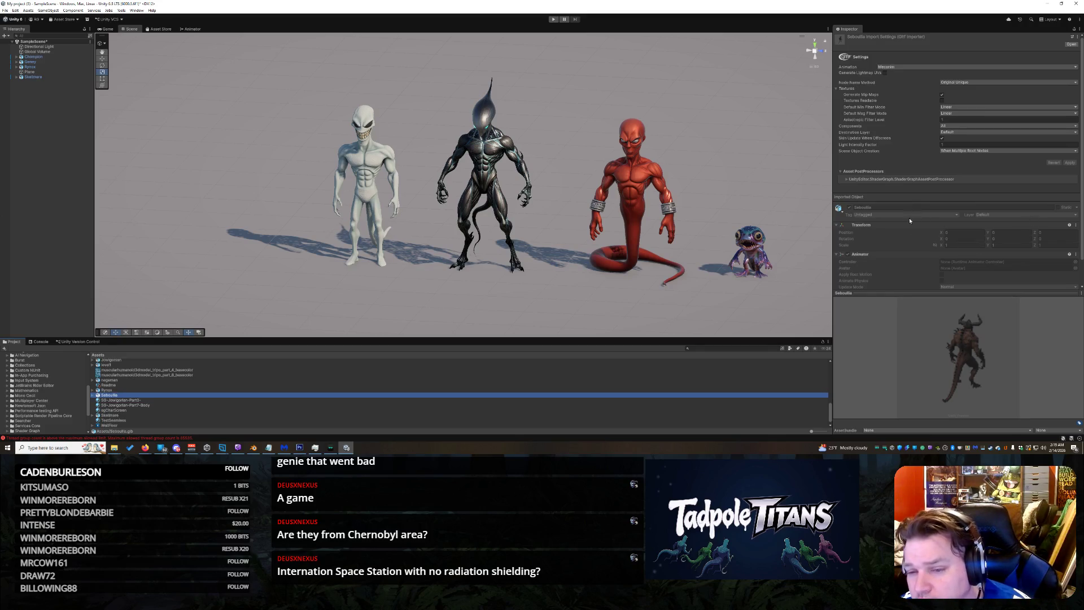
scroll(913, 214, "down", 1)
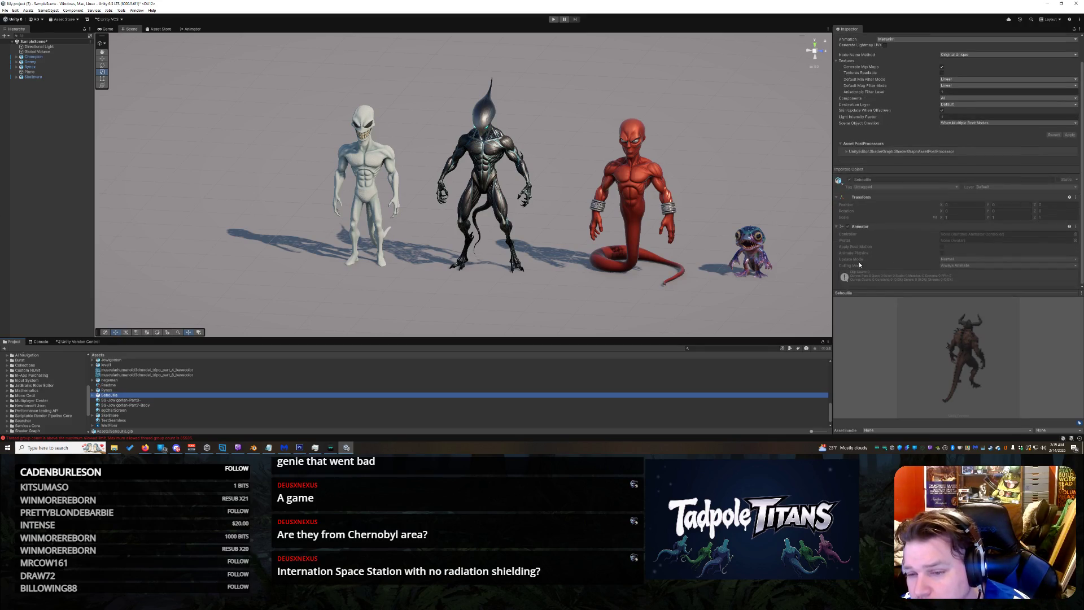
scroll(861, 260, "up", 1)
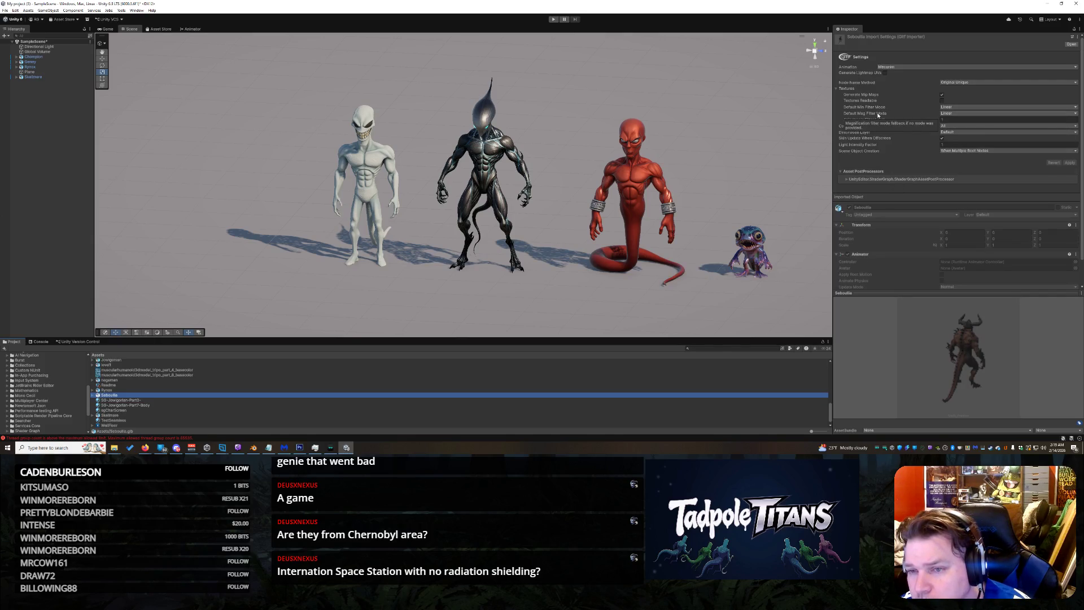
scroll(913, 256, "down", 1)
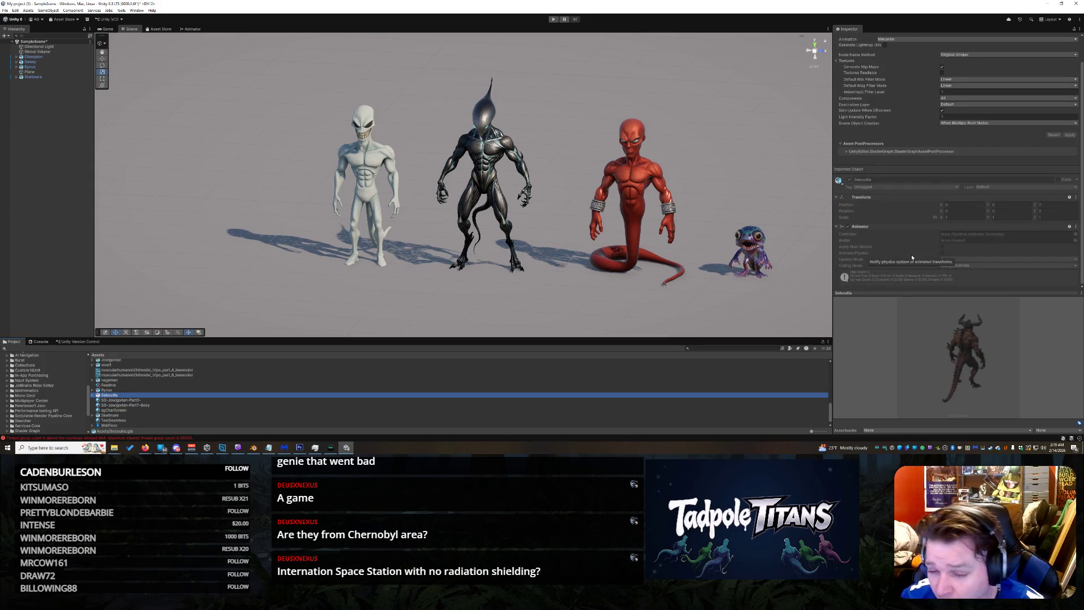
Step: Open the demon model's Properties in a floating window and turn its preview toward the camera
right_click(139, 397)
left_click(156, 391)
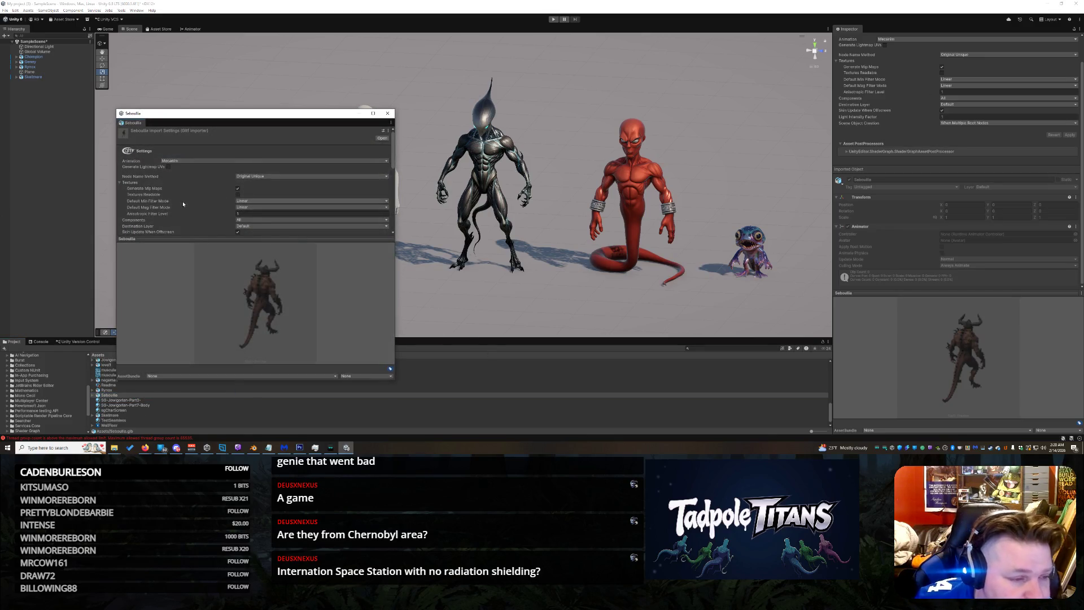
scroll(179, 198, "down", 1)
scroll(179, 199, "down", 1)
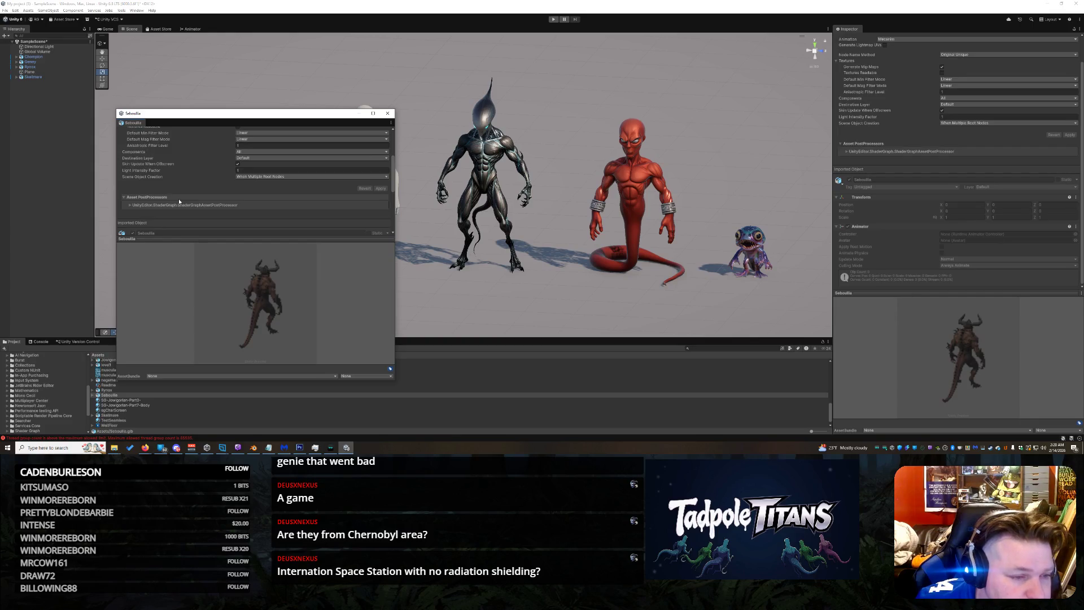
scroll(178, 199, "down", 1)
left_click(133, 173)
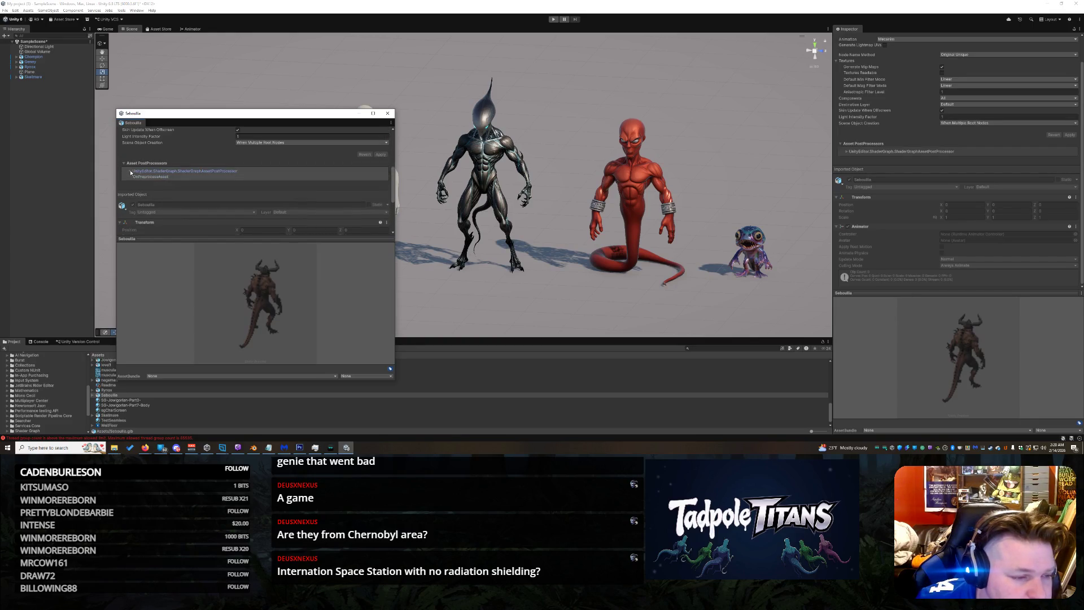
scroll(149, 176, "down", 2)
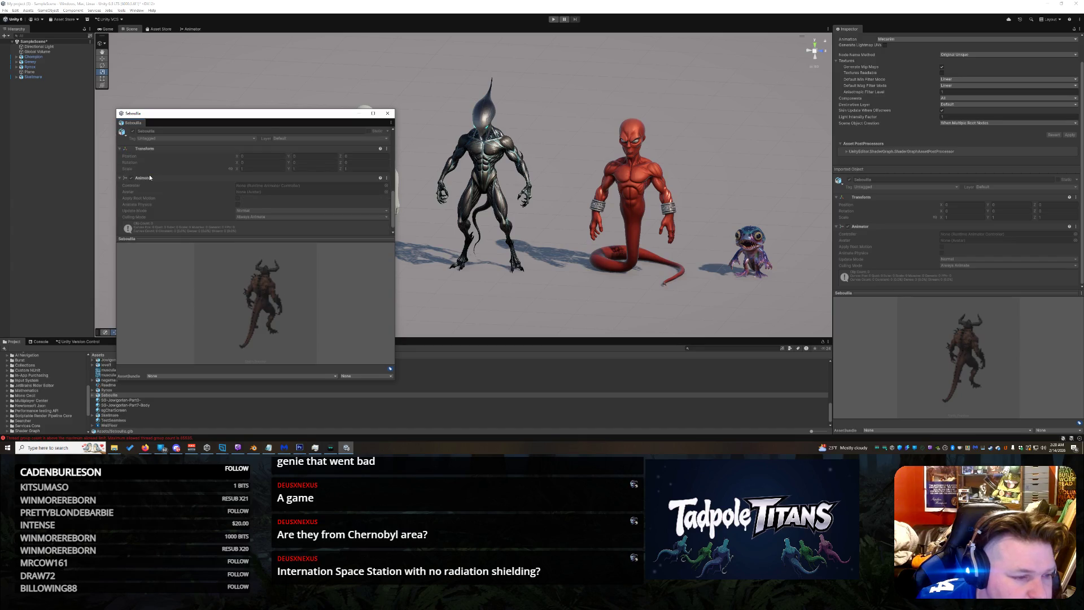
scroll(149, 176, "down", 1)
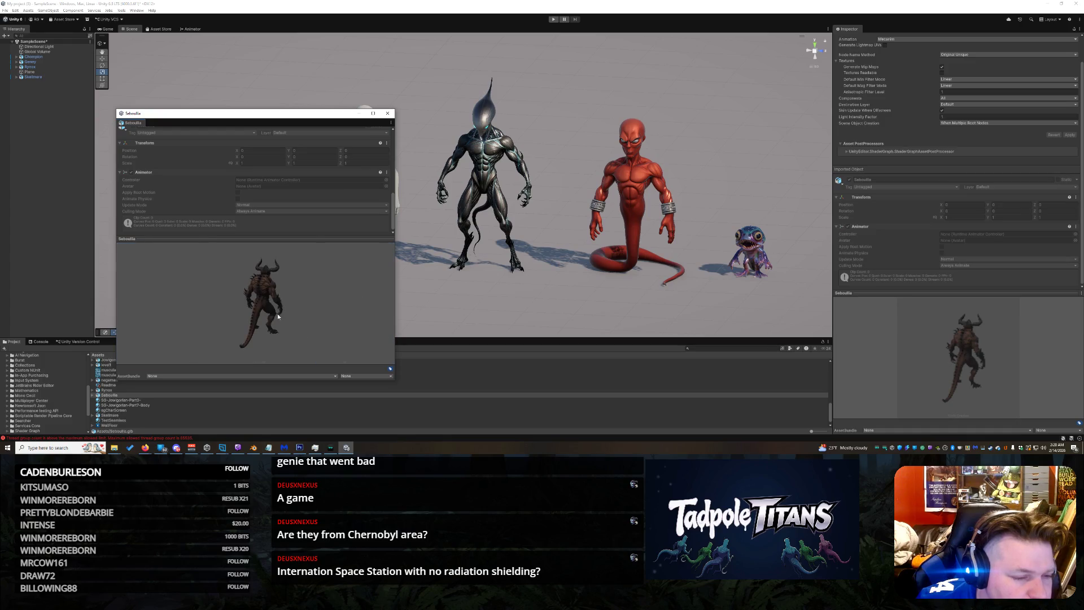
left_click_drag(254, 296, 224, 297)
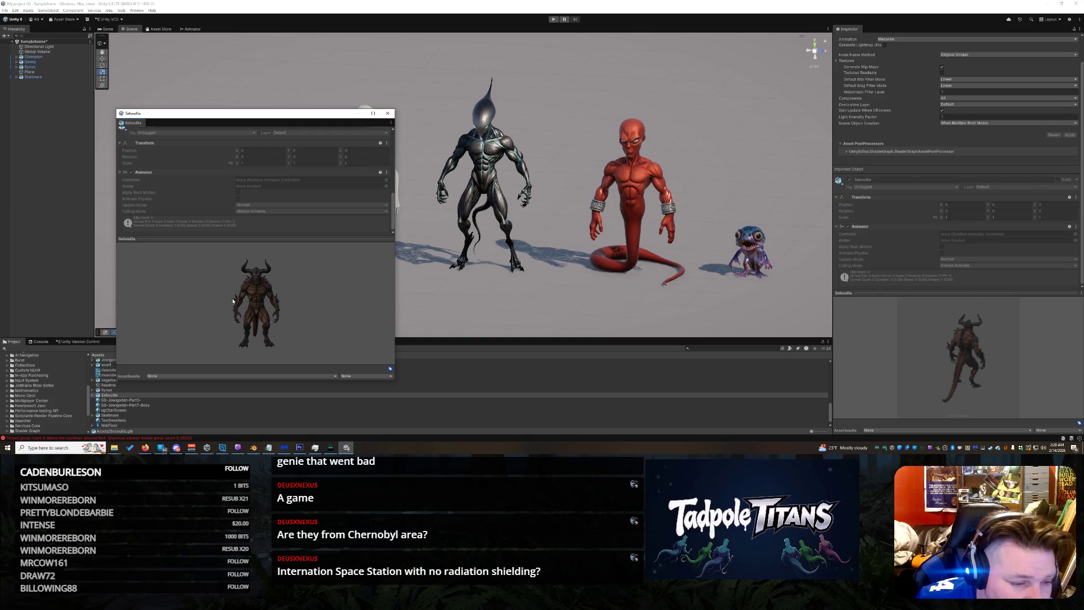
left_click_drag(266, 307, 255, 307)
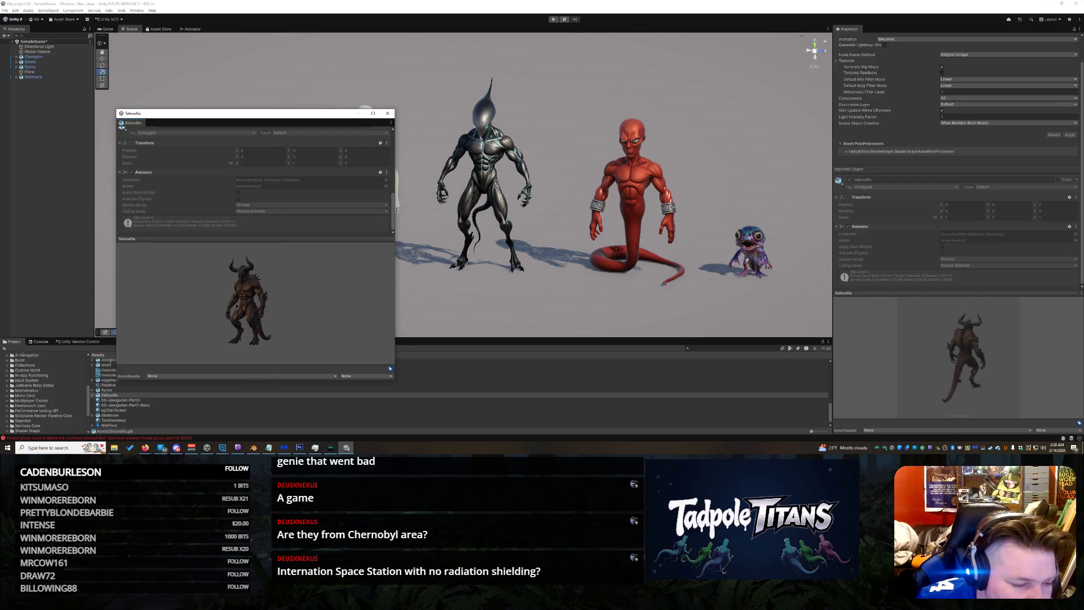
Step: Check the AssetBundle and variant dropdowns unchanged, face the preview front, then switch to Blender
left_click(235, 375)
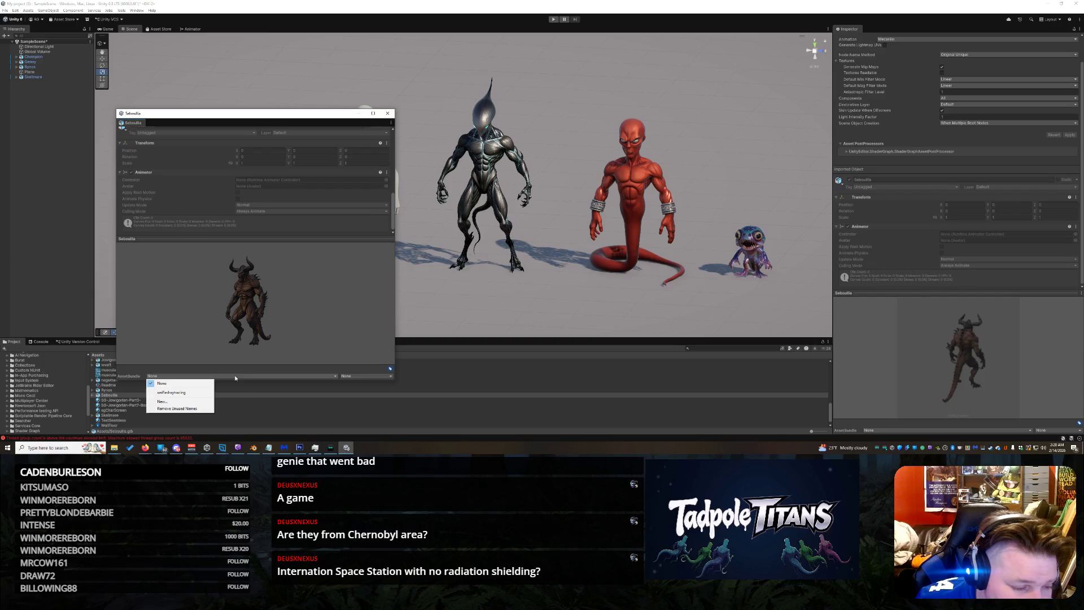
left_click(331, 343)
left_click(368, 375)
left_click(344, 315)
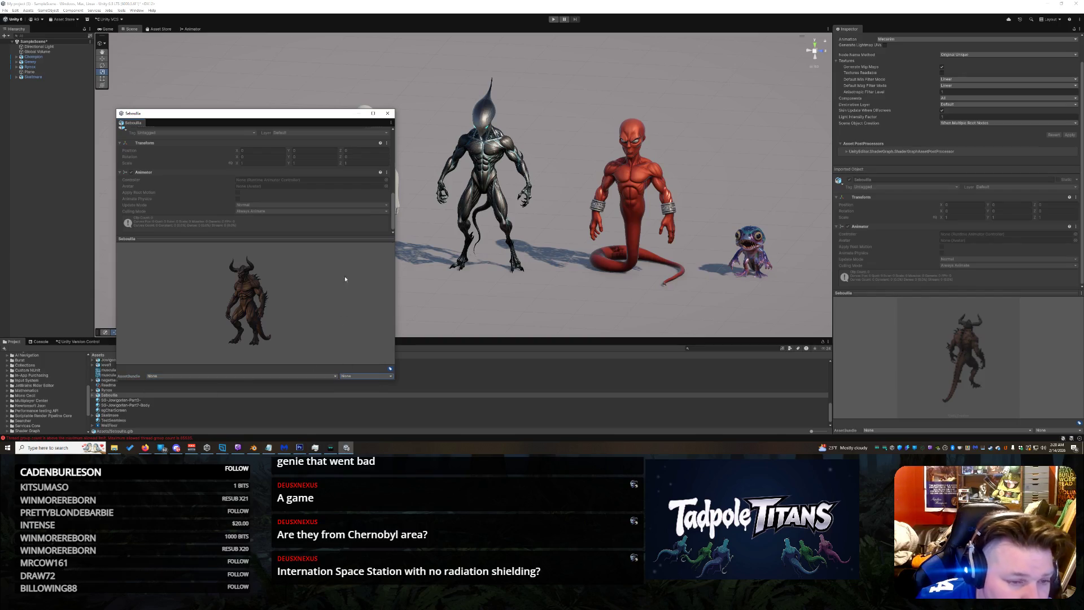
mouse_move(401, 191)
left_mouse_down()
mouse_move(408, 142)
mouse_move(406, 170)
left_mouse_up()
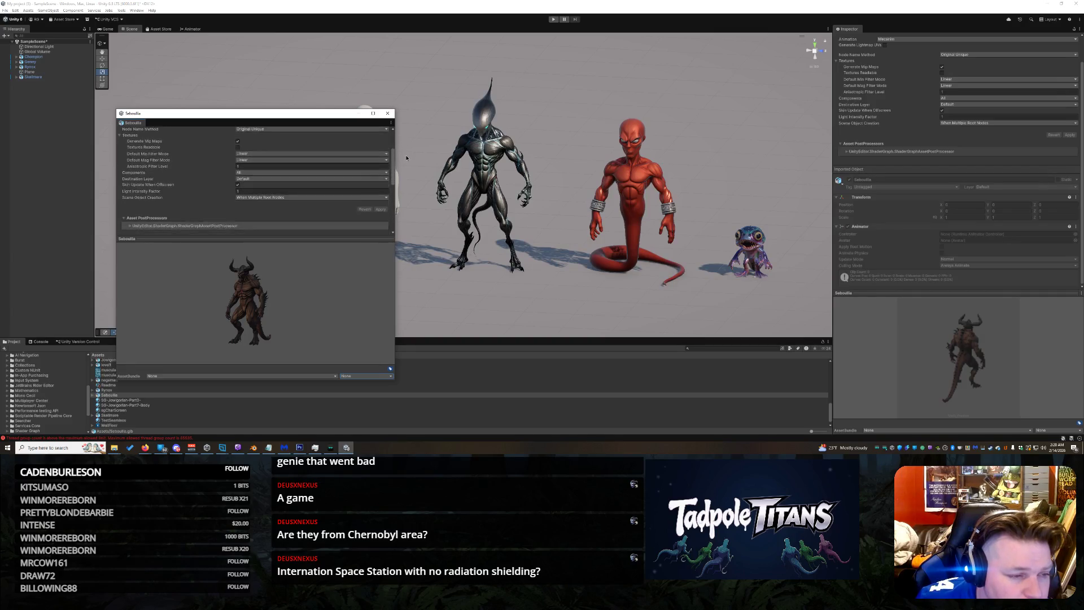
left_click_drag(407, 180, 408, 215)
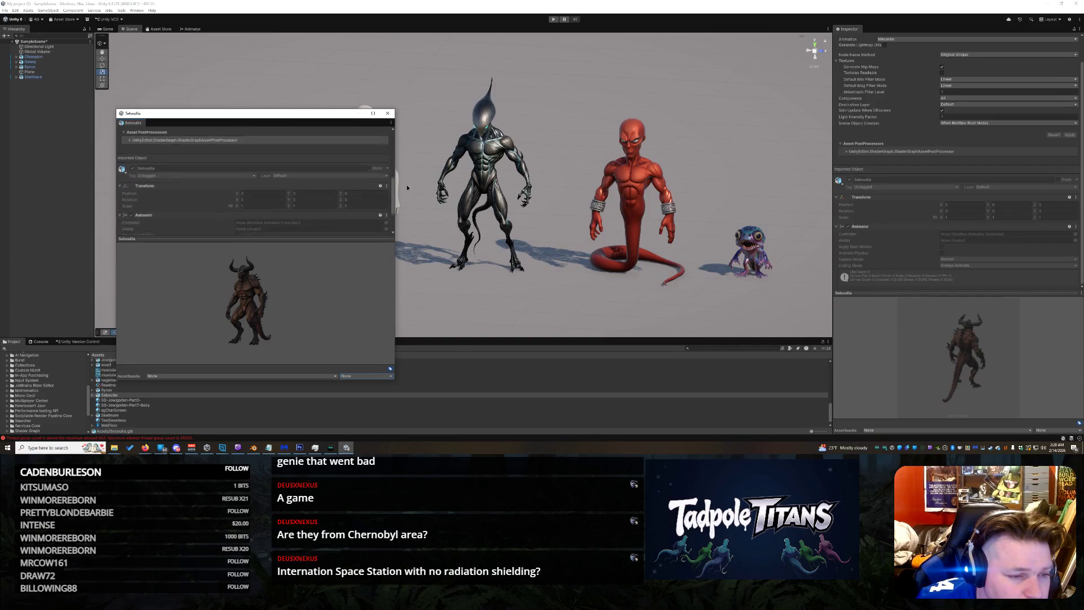
left_click_drag(244, 316, 272, 316)
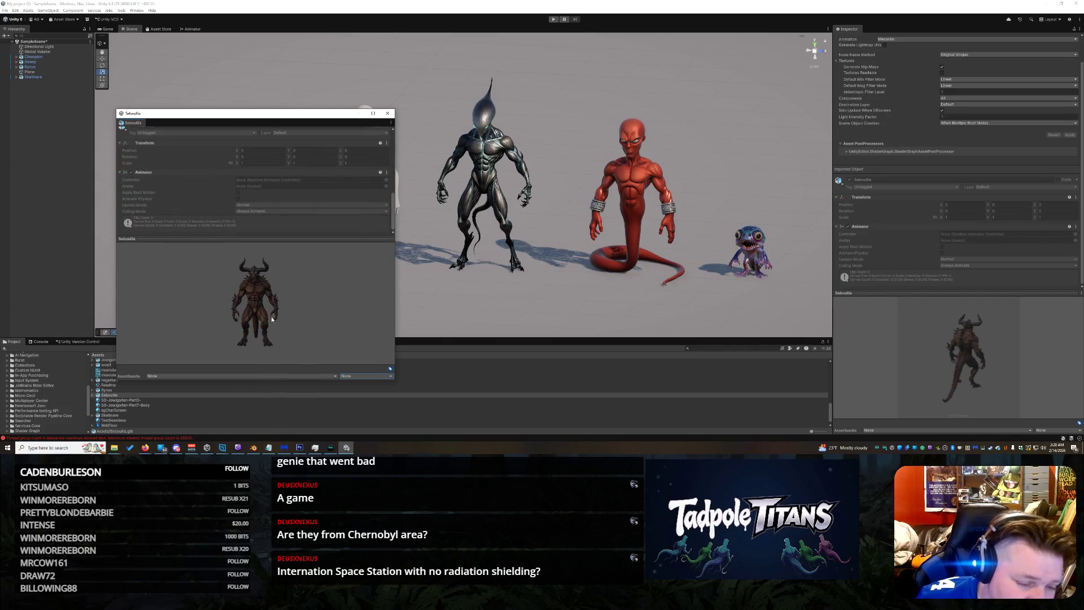
left_click(253, 447)
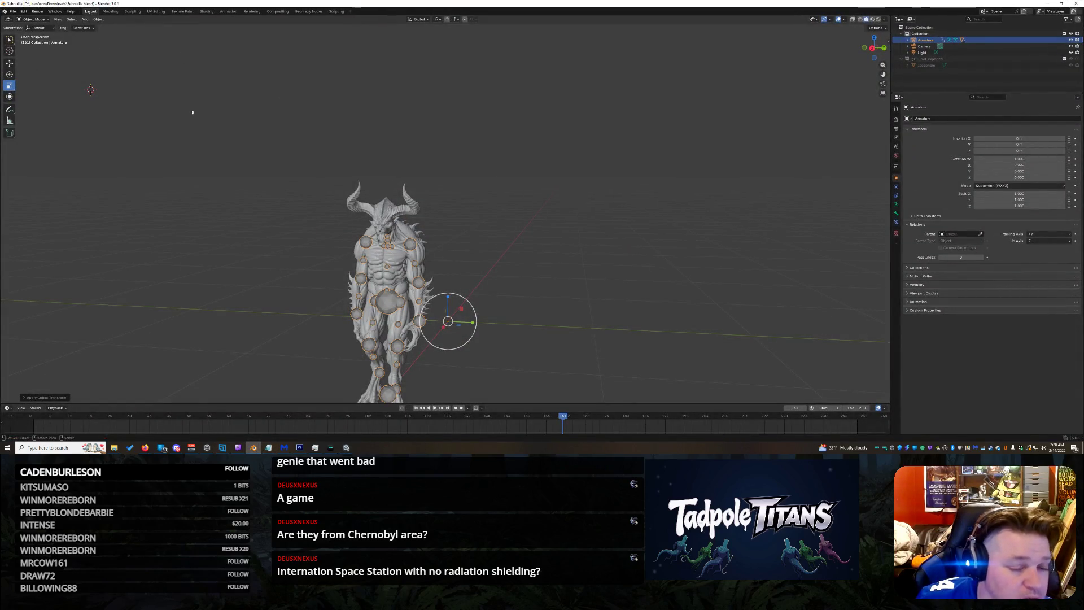
scroll(460, 281, "up", 5)
scroll(461, 283, "down", 4)
scroll(497, 274, "down", 1)
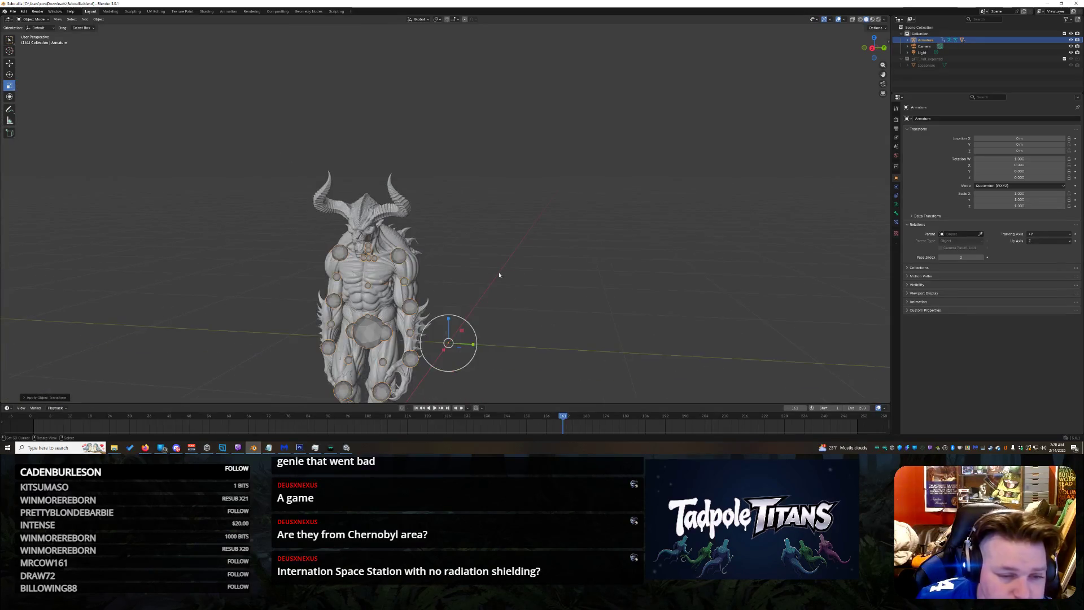
Step: View the demon's horned head near-front, then switch to the Texture Paint workspace
left_click_drag(873, 58, 877, 51)
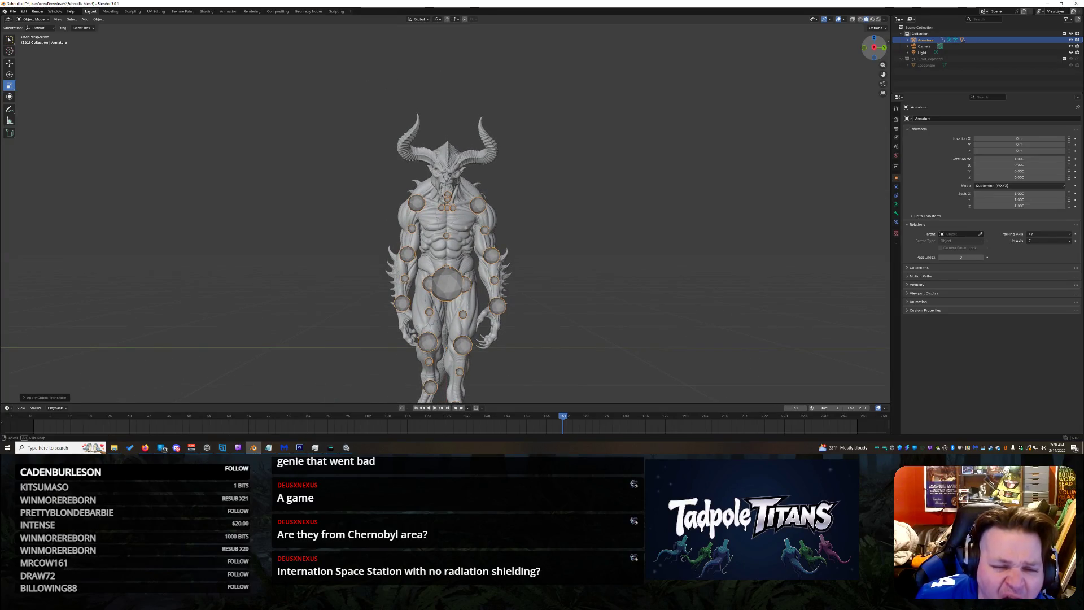
scroll(878, 60, "up", 5)
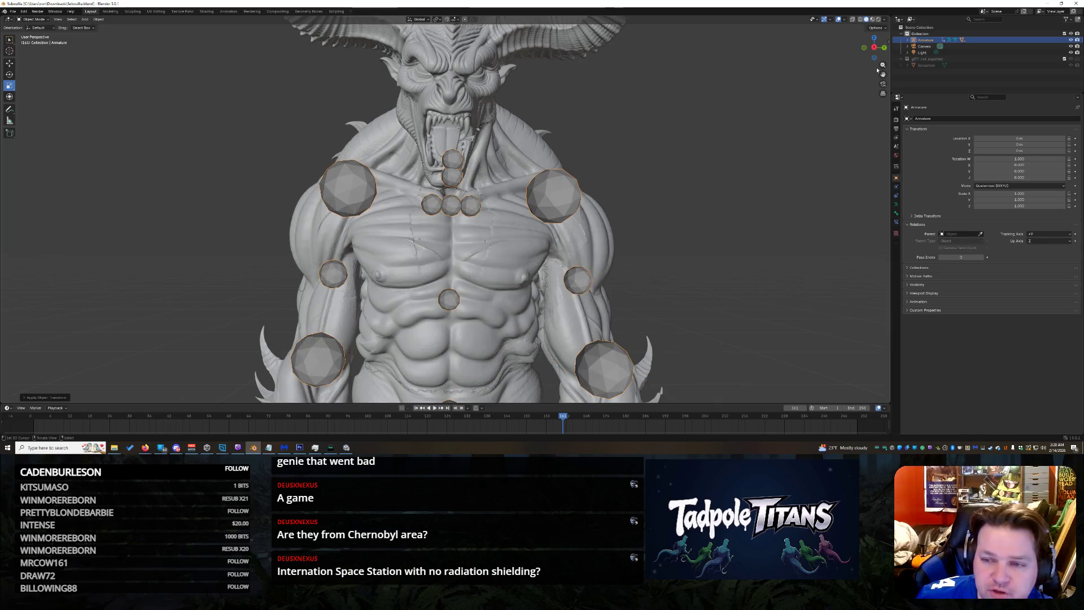
left_click_drag(882, 74, 882, 245)
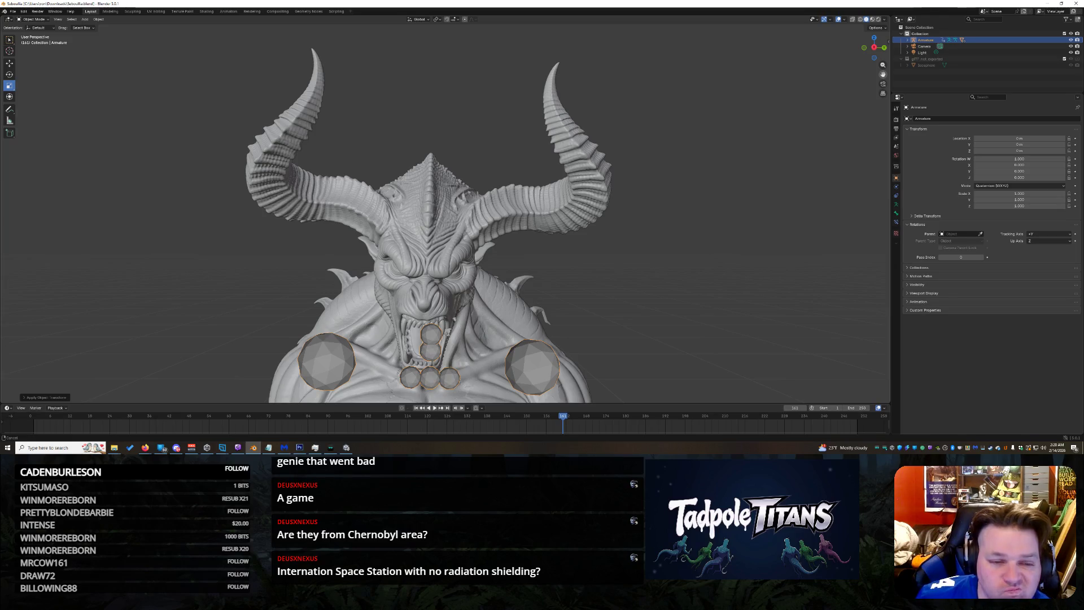
scroll(690, 165, "down", 1)
scroll(690, 164, "down", 3)
scroll(690, 165, "down", 2)
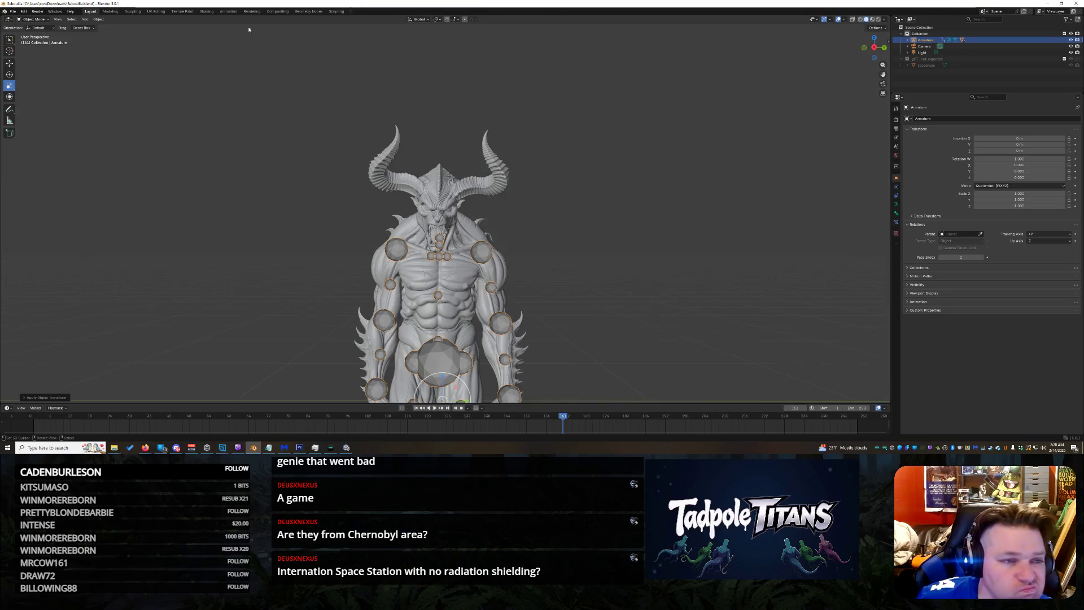
left_click(184, 12)
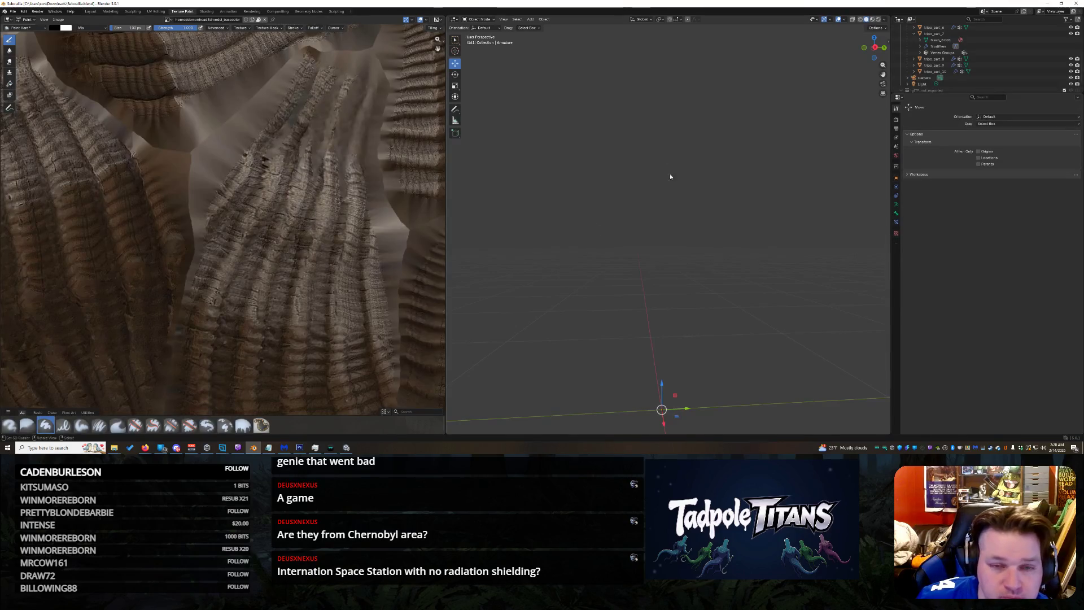
Step: Hide the Armature and orbit to a three-quarter view of the fully textured demon
left_click_drag(883, 64, 883, 93)
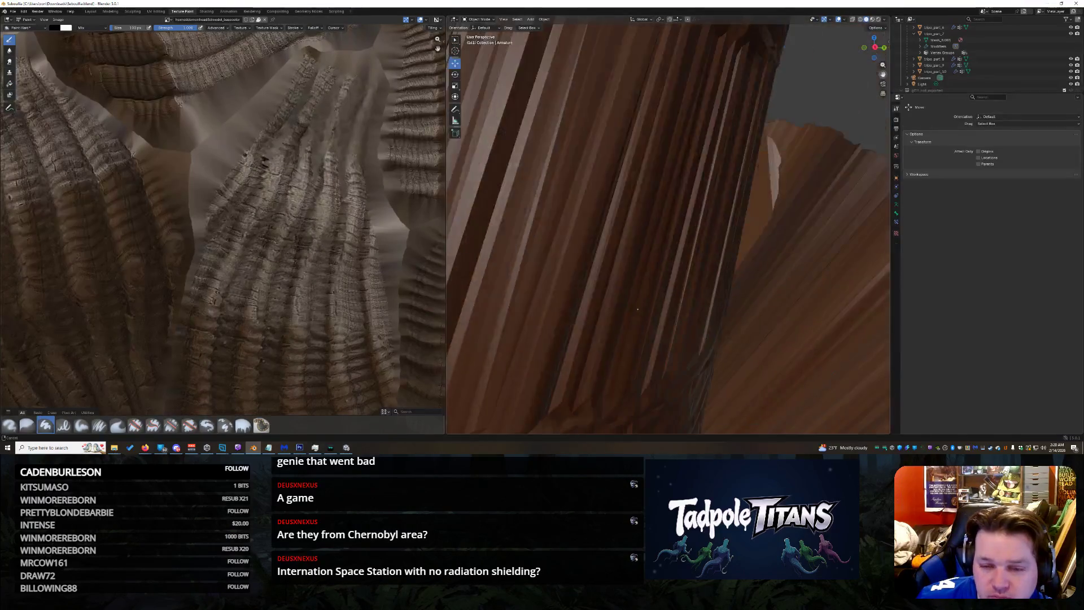
scroll(783, 328, "down", 5)
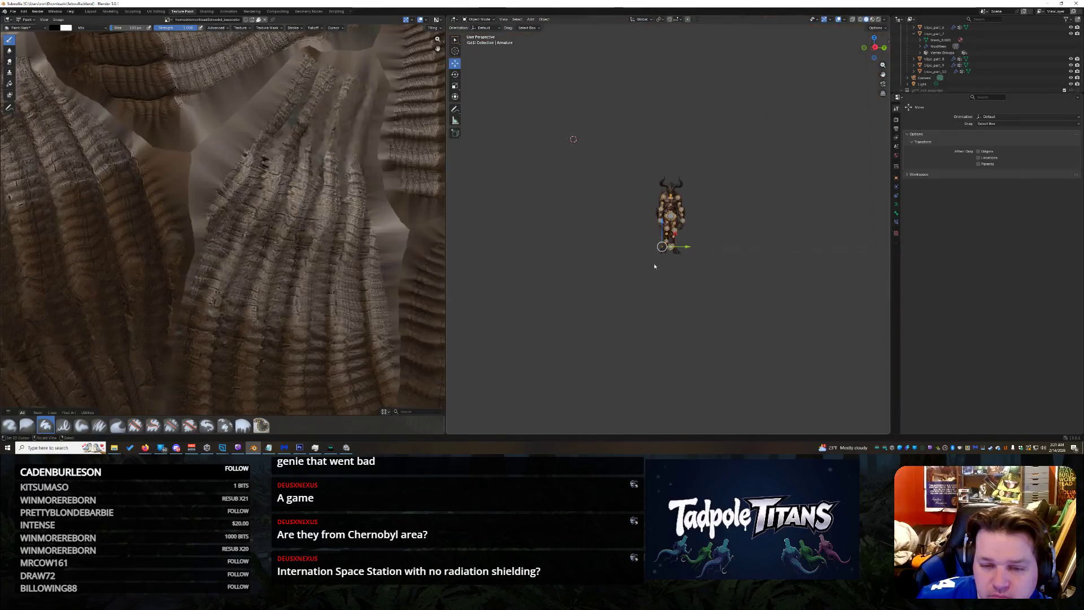
scroll(712, 249, "up", 3)
scroll(1011, 58, "up", 3)
left_click(1072, 40)
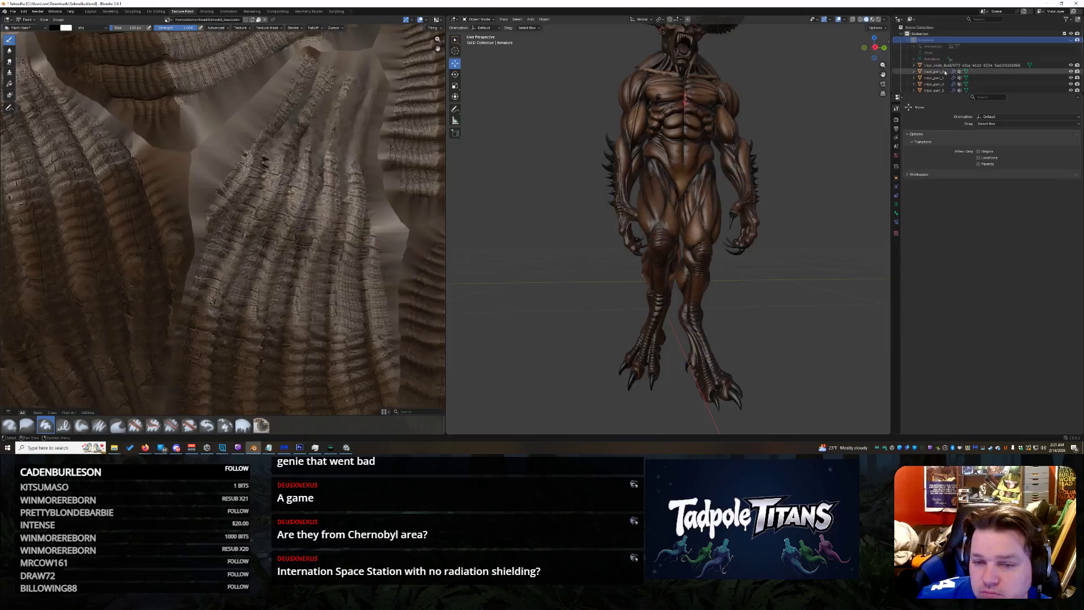
left_click_drag(883, 74, 756, 177)
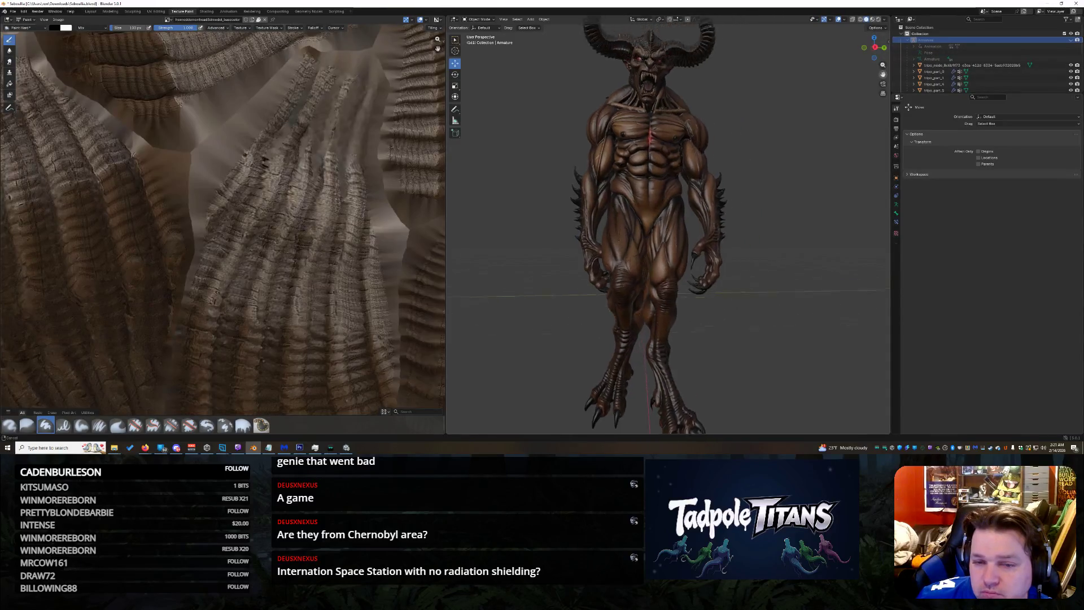
scroll(756, 177, "up", 10)
scroll(825, 166, "down", 5)
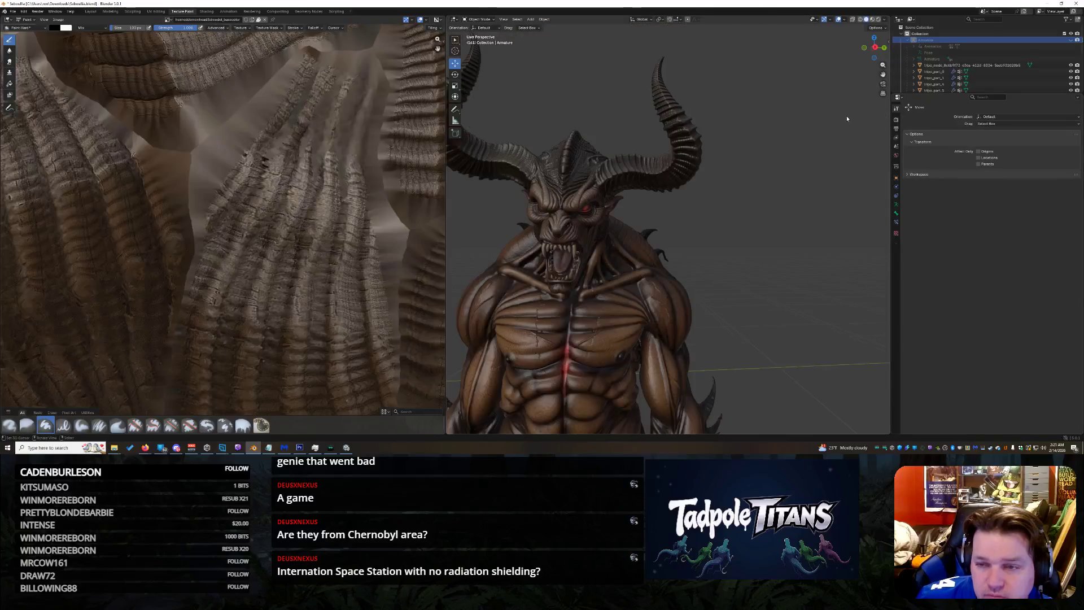
left_click_drag(876, 48, 855, 50)
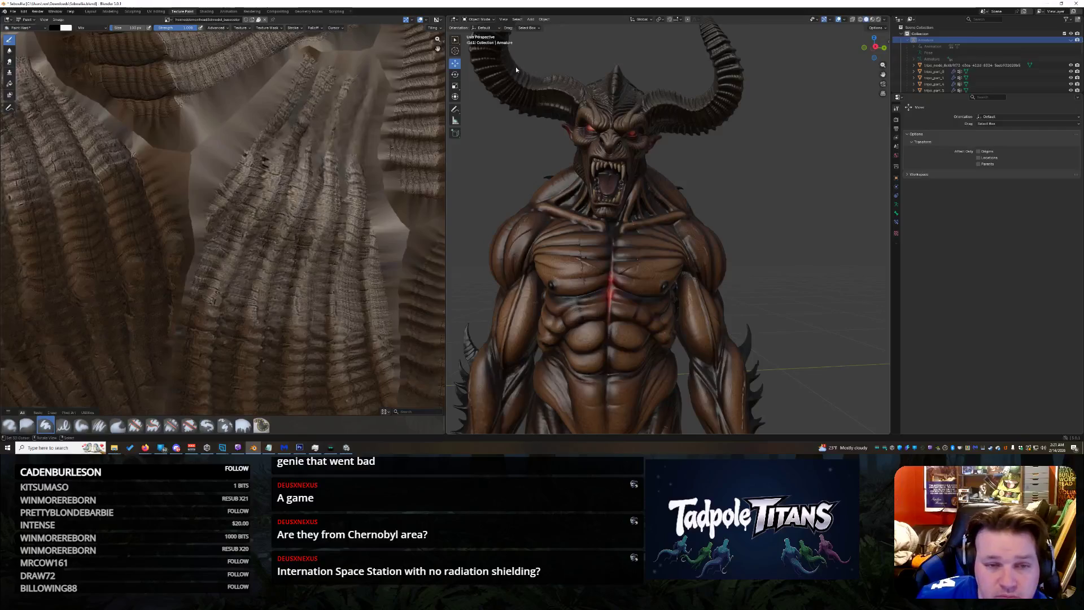
Step: Return to the Layout workspace, unhide the Armature and select it
left_click(26, 19)
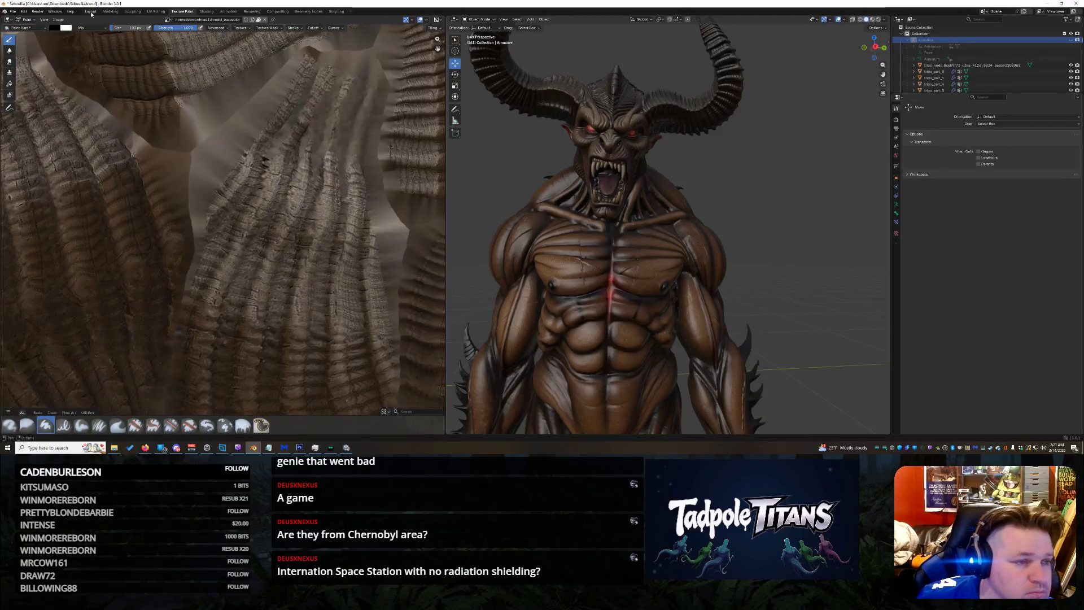
left_click(90, 11)
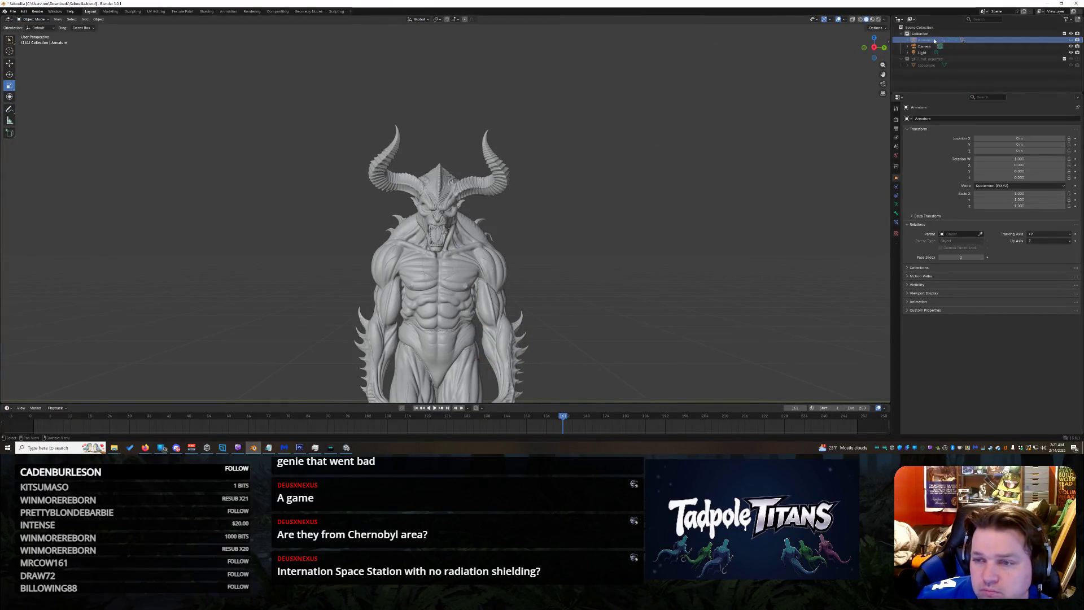
left_click(1072, 40)
left_click(926, 41)
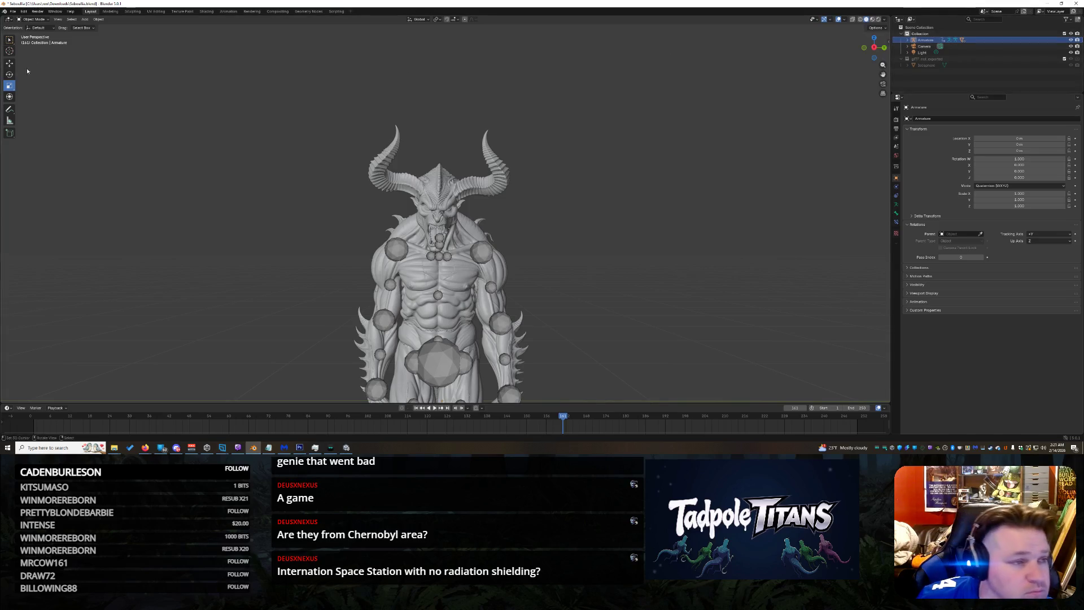
left_click(34, 19)
left_click(33, 34)
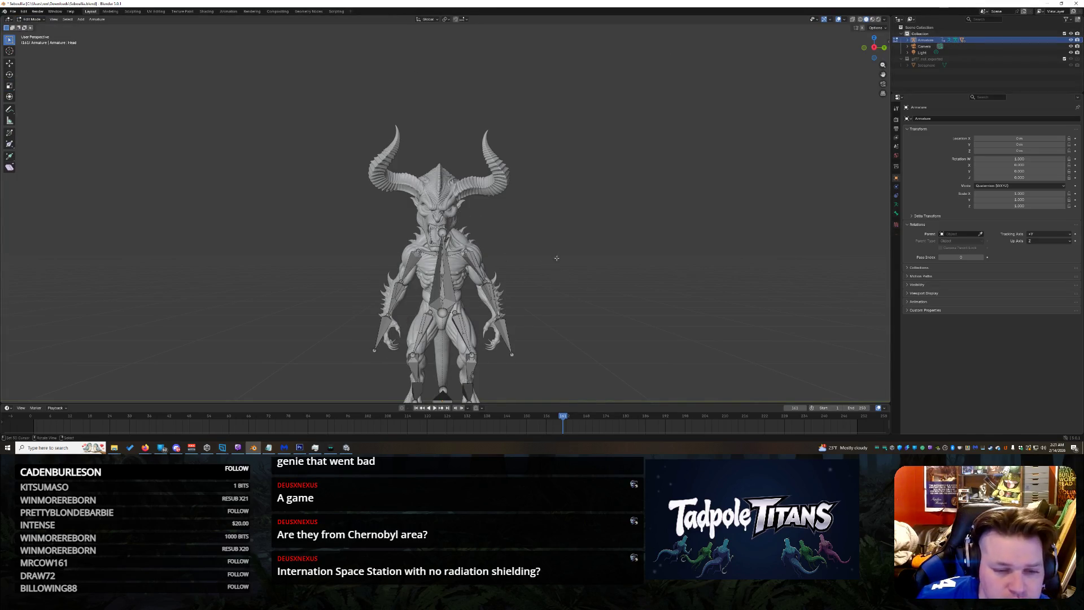
key("a")
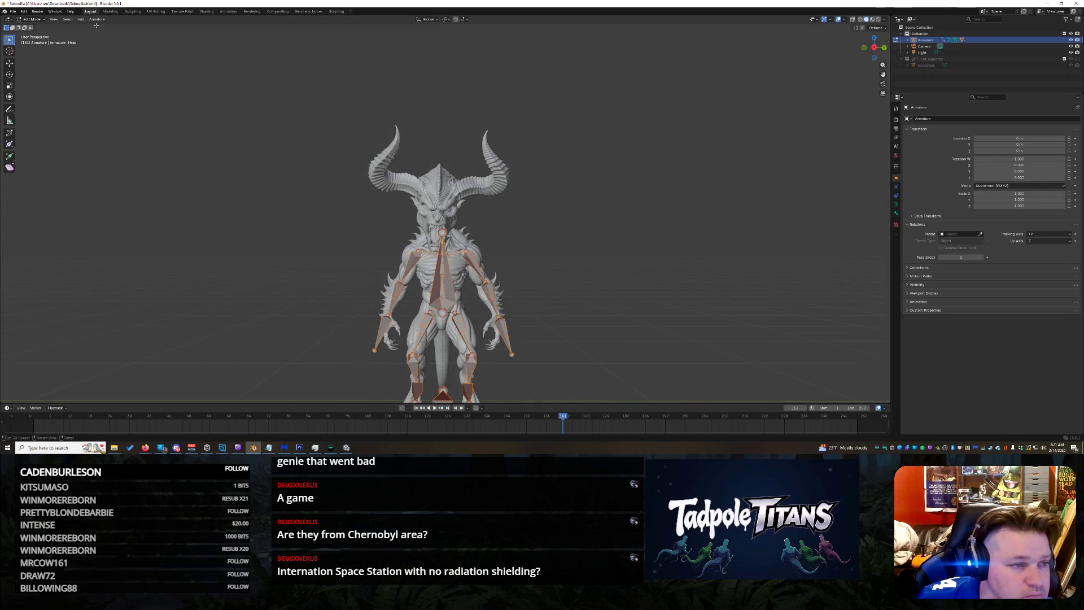
left_click(52, 19)
left_click(41, 20)
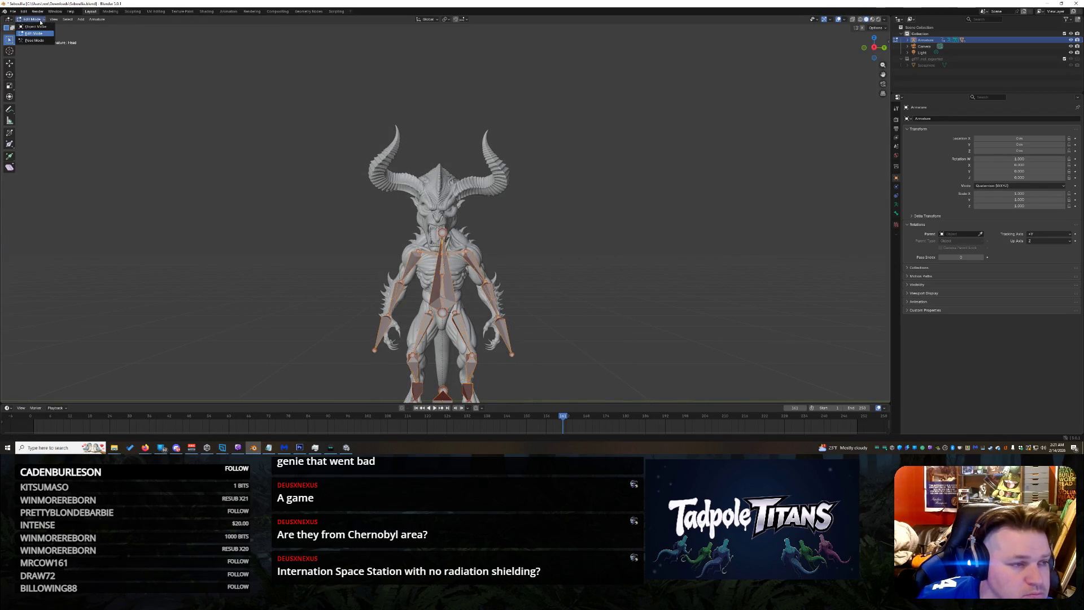
left_click(34, 39)
left_click(83, 19)
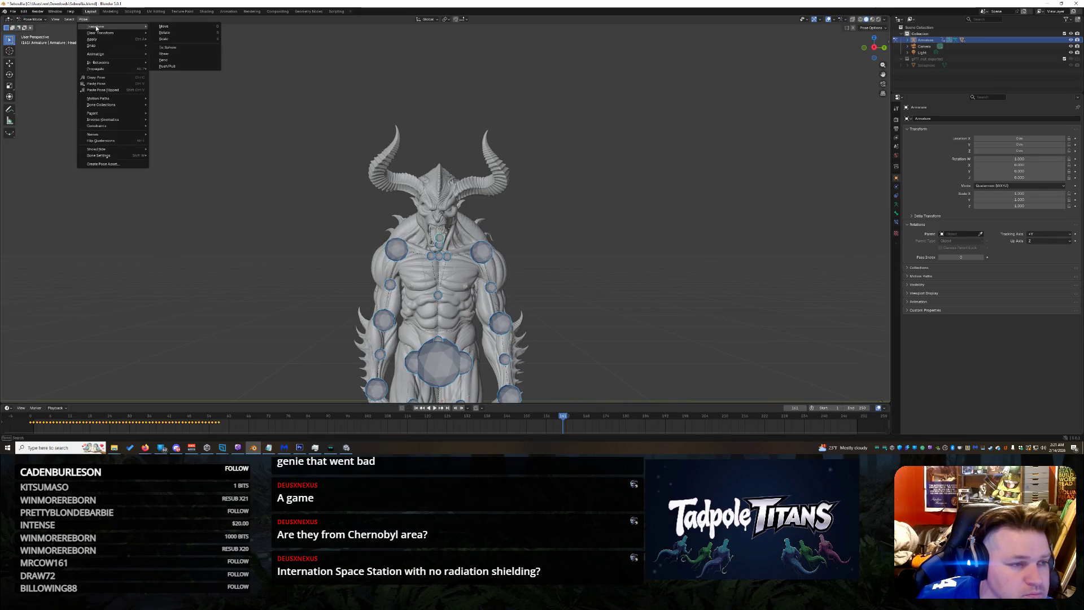
key("Escape")
scroll(189, 34, "down", 2)
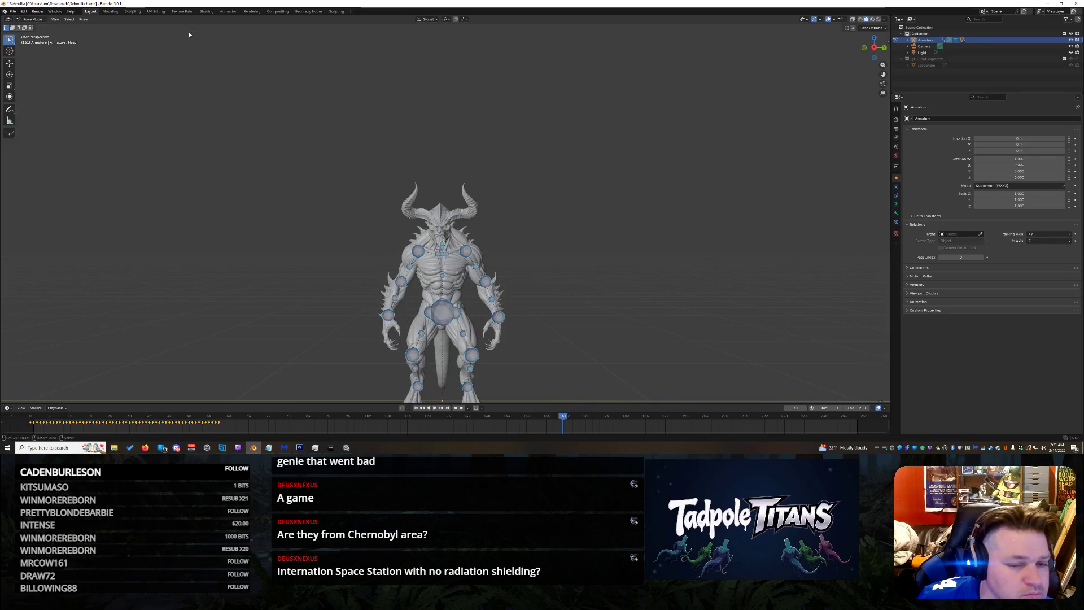
left_click(34, 19)
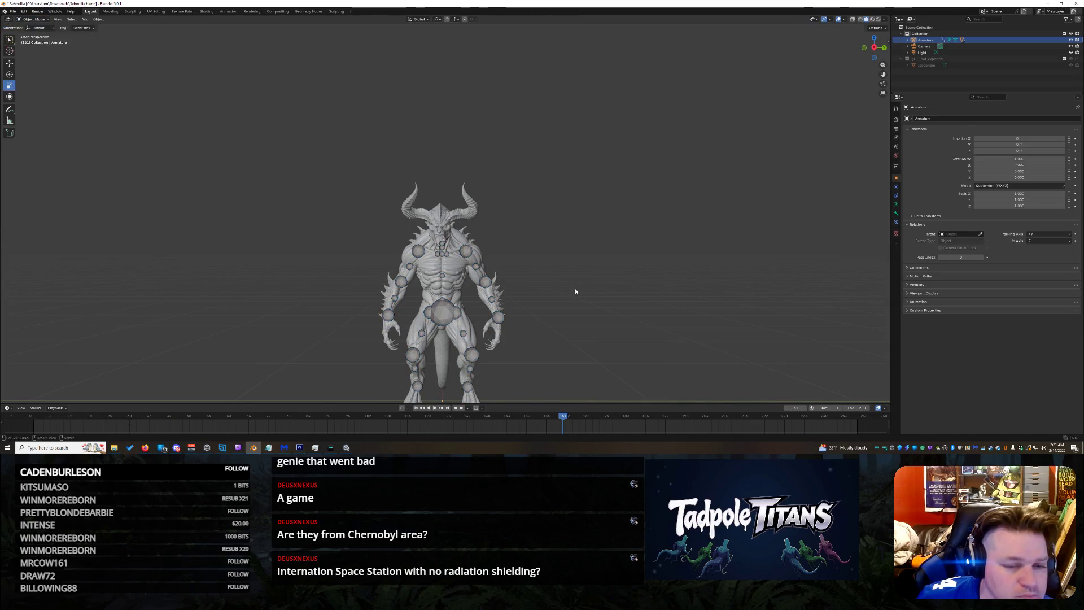
scroll(559, 324, "up", 5)
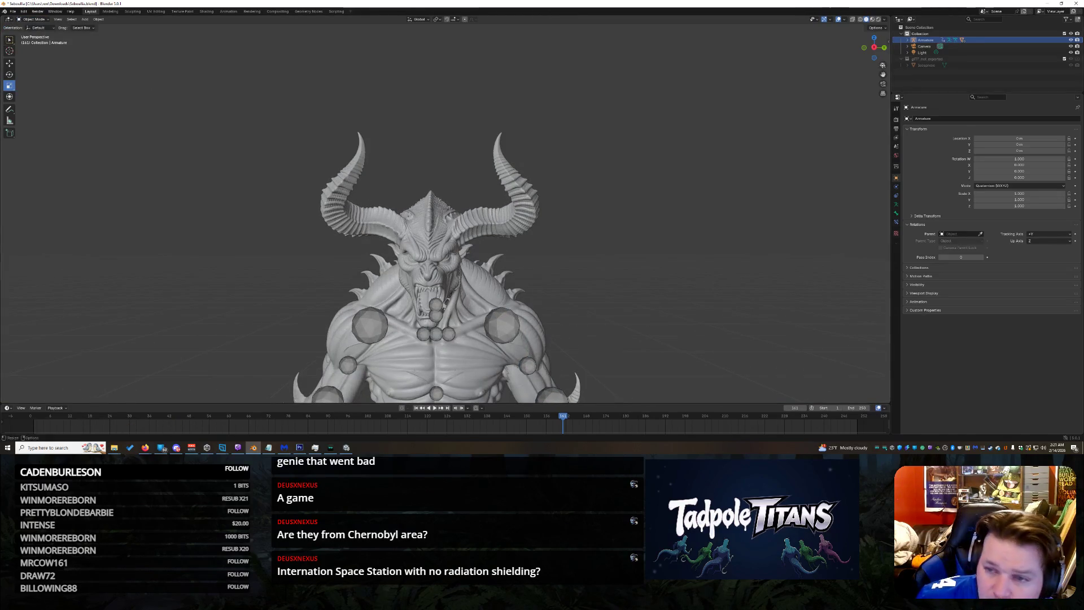
Step: Orbit around the demon's back and front, then box-select the whole rigged character
left_click_drag(883, 75, 779, 270)
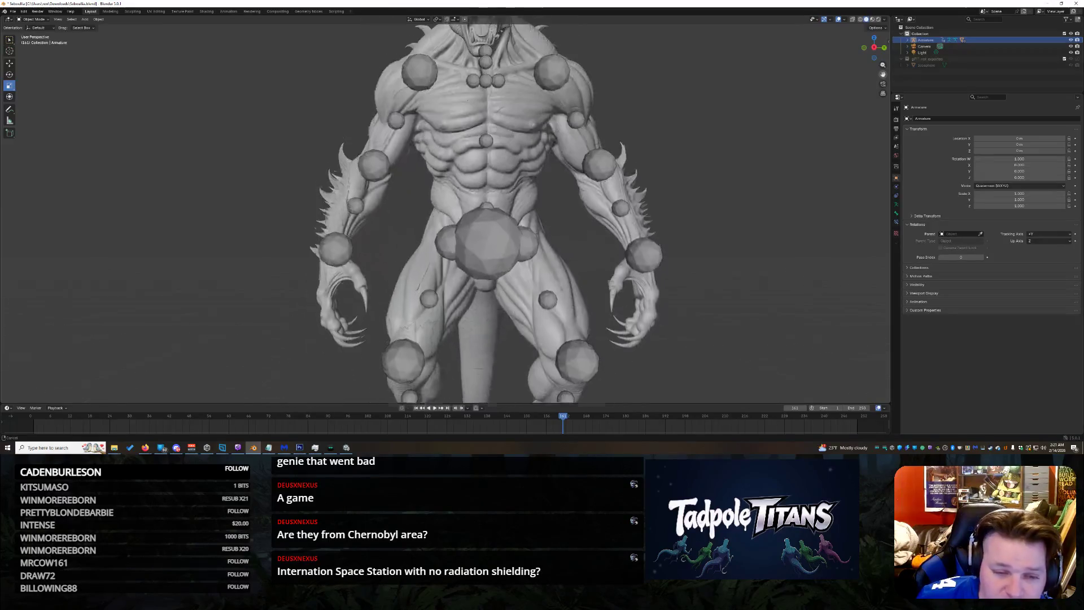
scroll(779, 267, "down", 5)
scroll(779, 267, "up", 5)
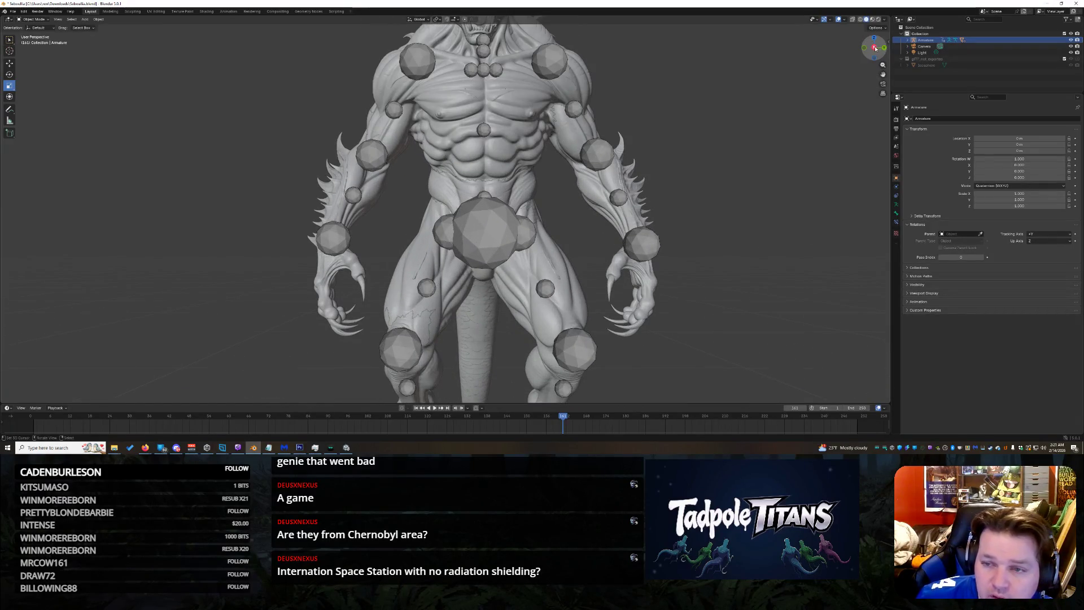
left_click_drag(878, 49, 132, 177)
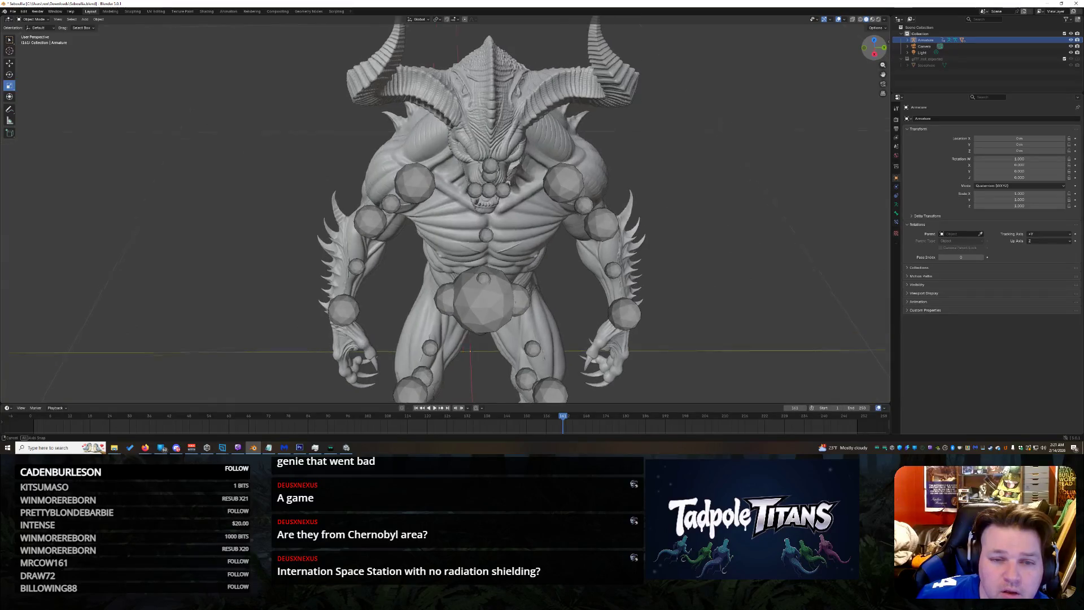
middle_click_drag(132, 176, 280, 178)
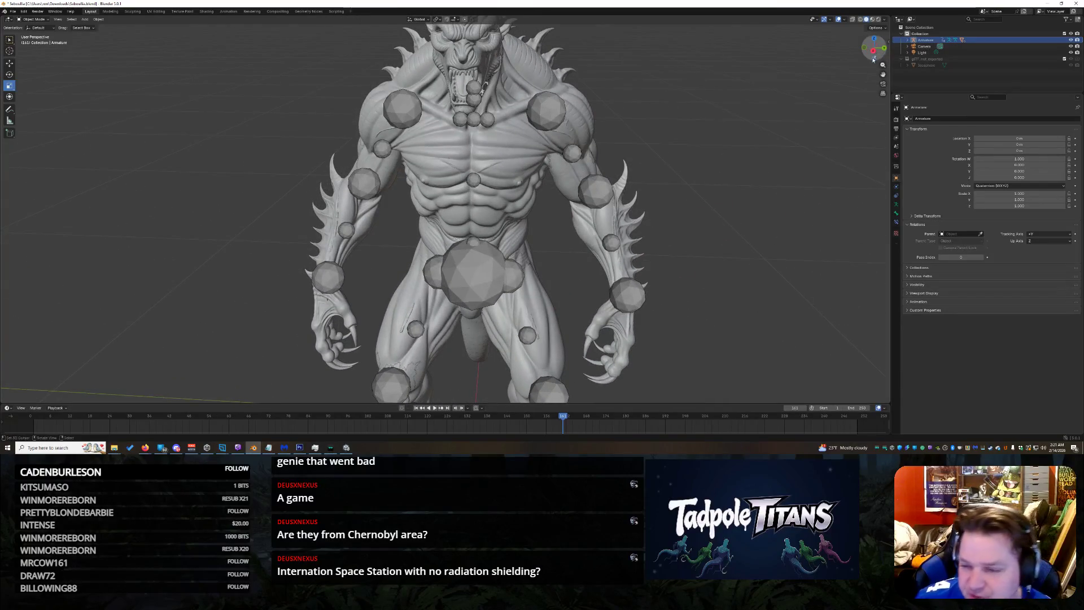
scroll(787, 240, "down", 5)
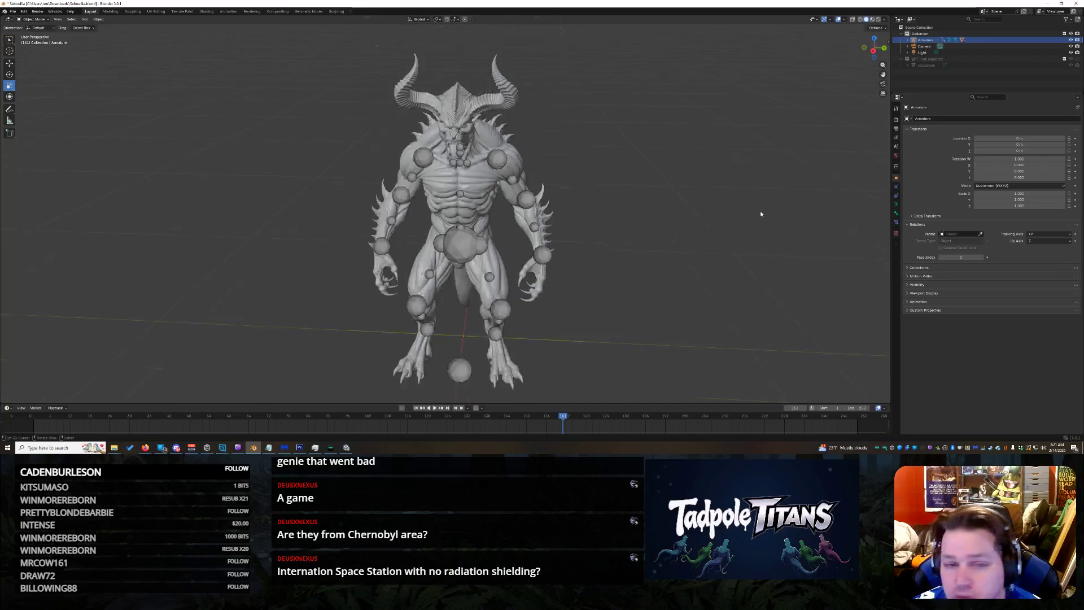
left_click_drag(344, 53, 720, 398)
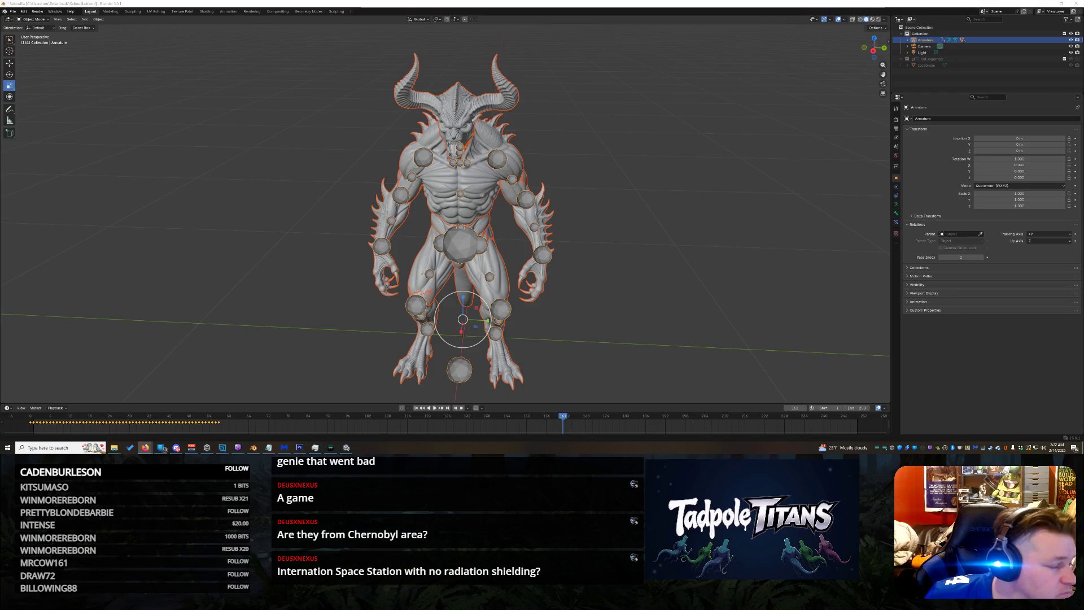
Step: Switch the armature into Edit Mode, glancing at the Armature menu without choosing anything
left_click(34, 19)
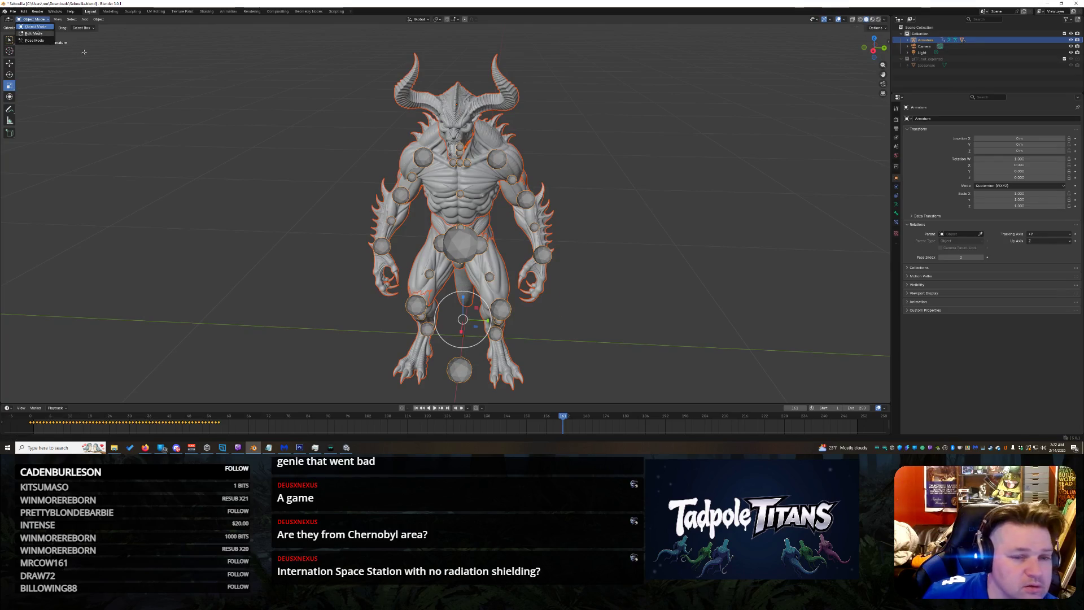
left_click(35, 33)
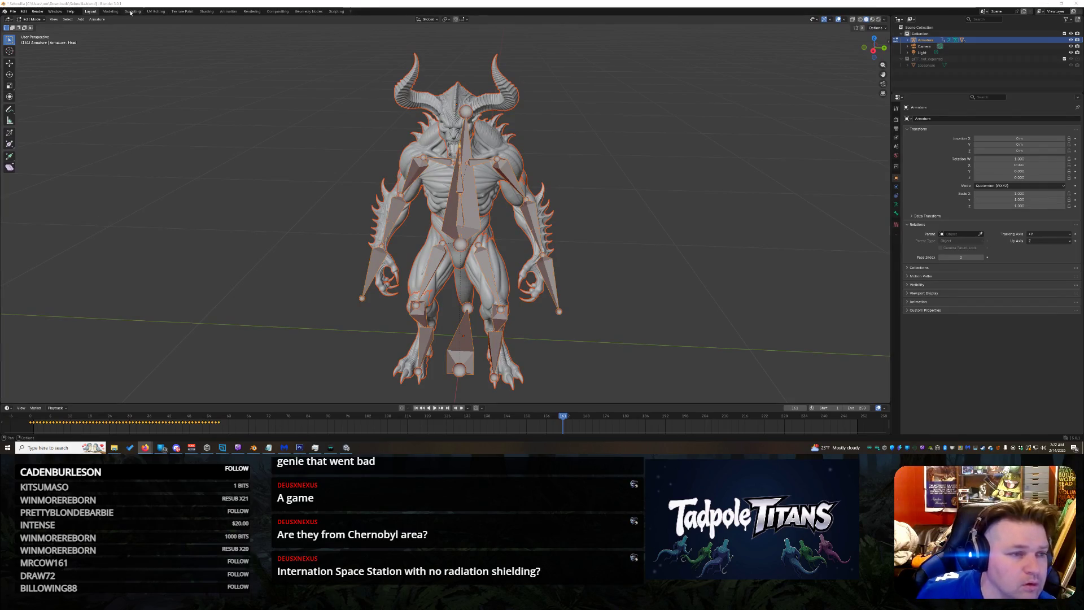
left_click(97, 19)
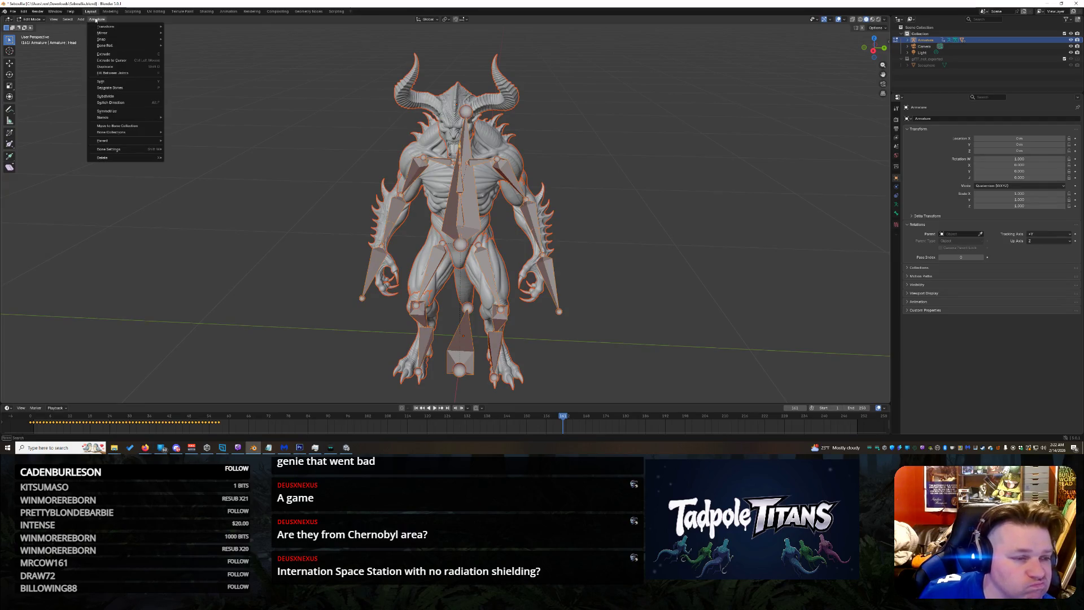
left_click(96, 21)
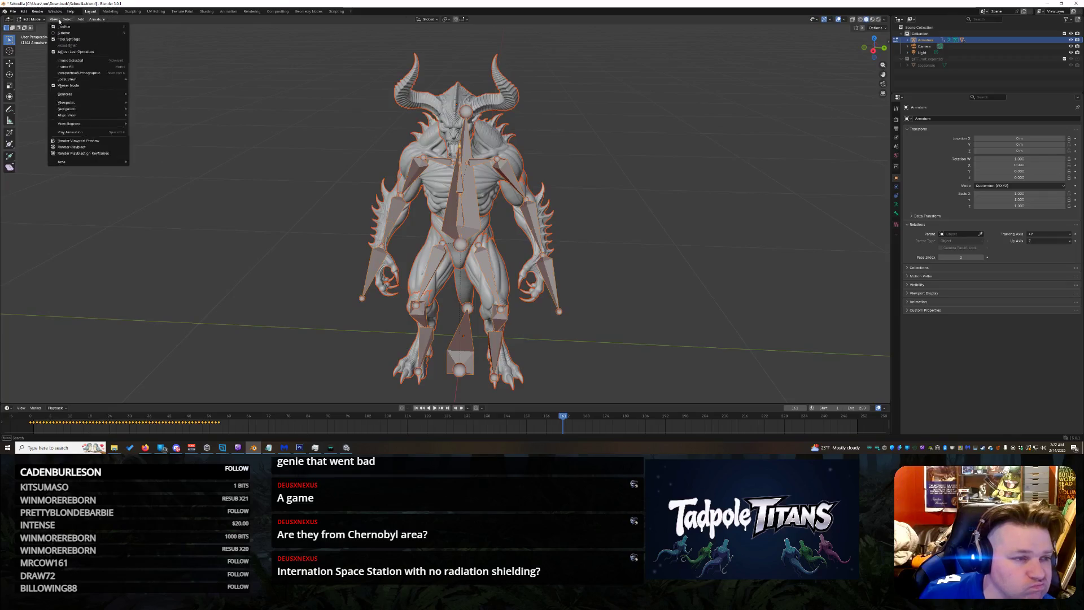
left_click(30, 19)
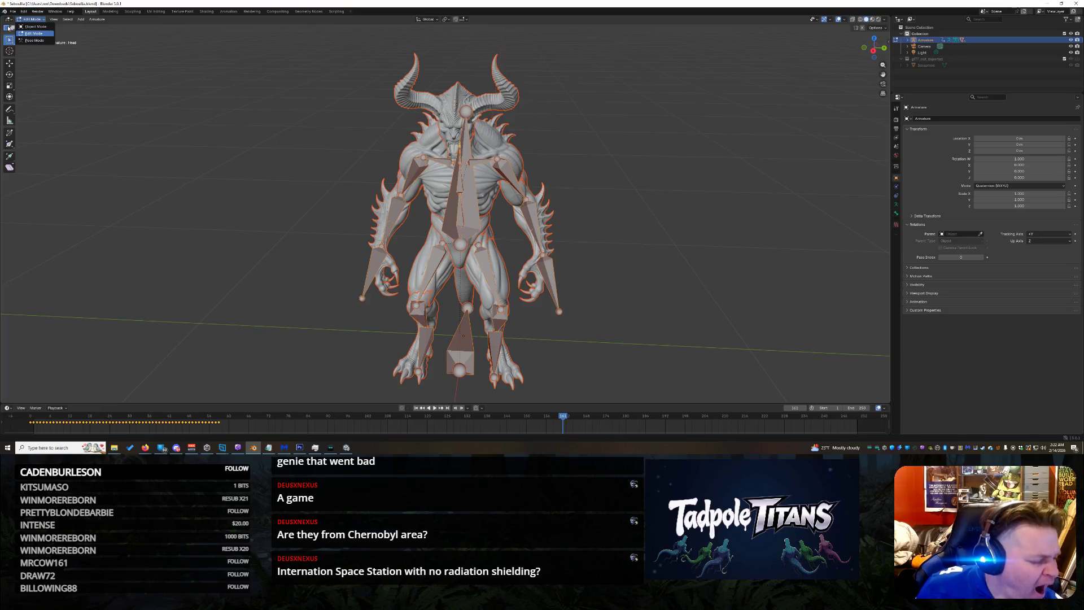
left_click(34, 32)
scroll(651, 239, "up", 2)
scroll(799, 145, "down", 3)
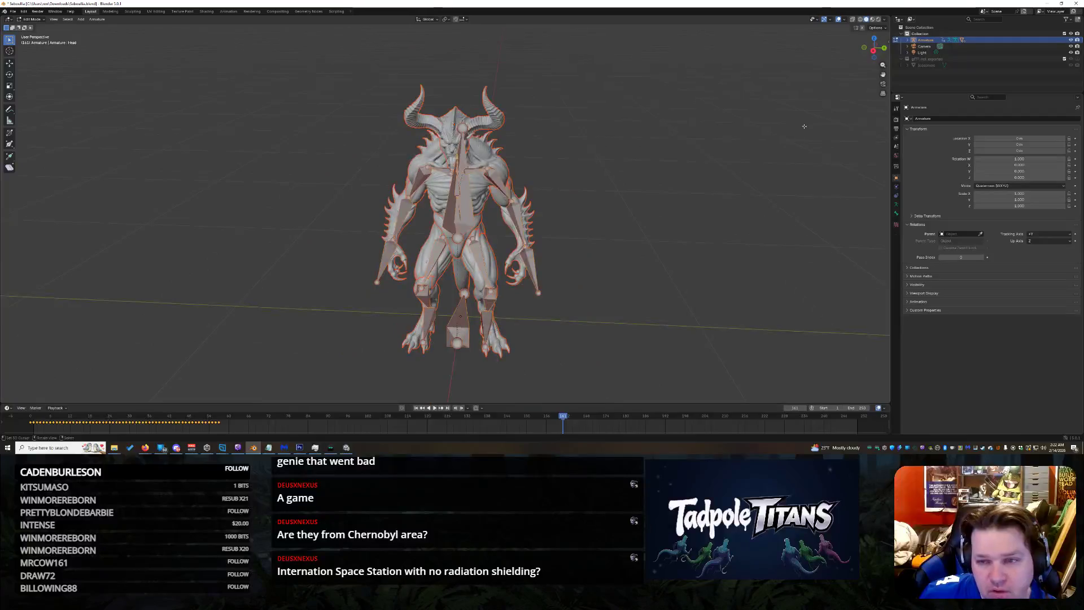
Step: Orbit to side and front three-quarter views of the rig, then open the viewport shading options
mouse_move(863, 42)
left_mouse_down()
mouse_move(813, 44)
mouse_move(873, 48)
left_mouse_up()
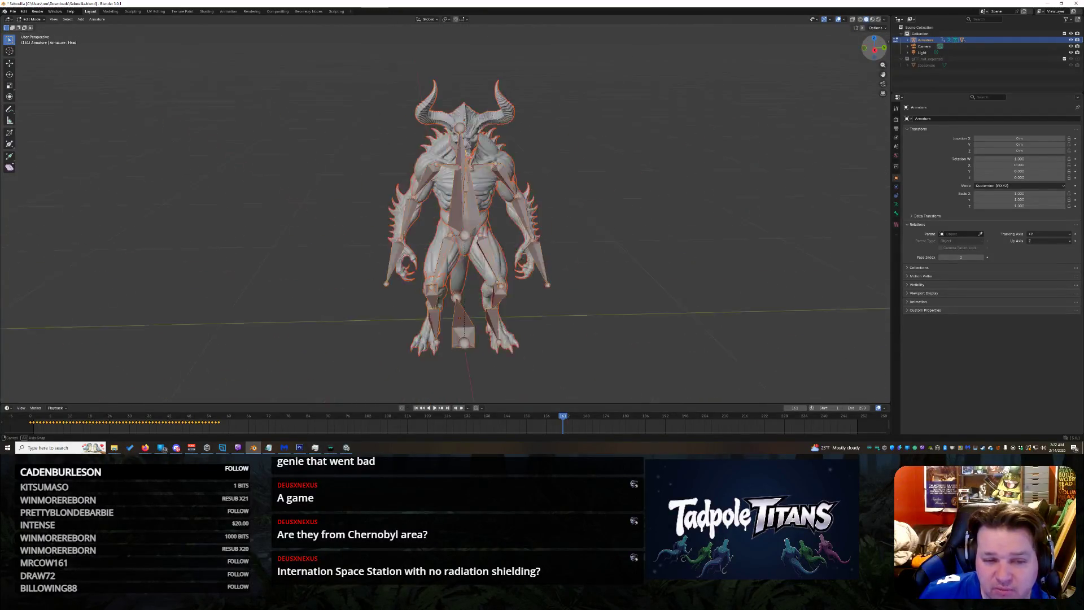
left_click_drag(873, 48, 624, 301)
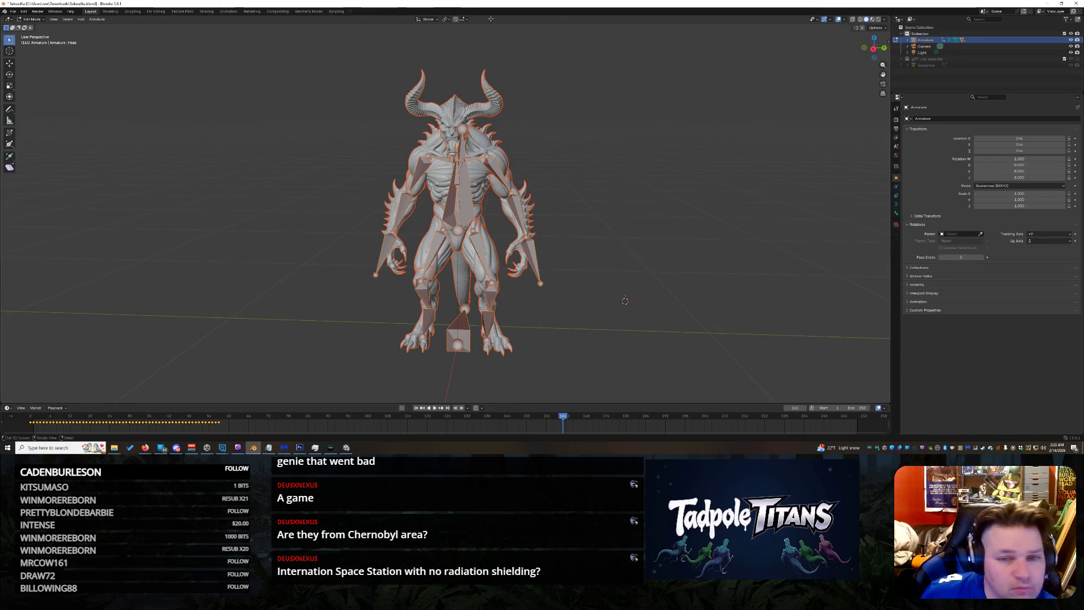
left_click(886, 20)
left_click(887, 22)
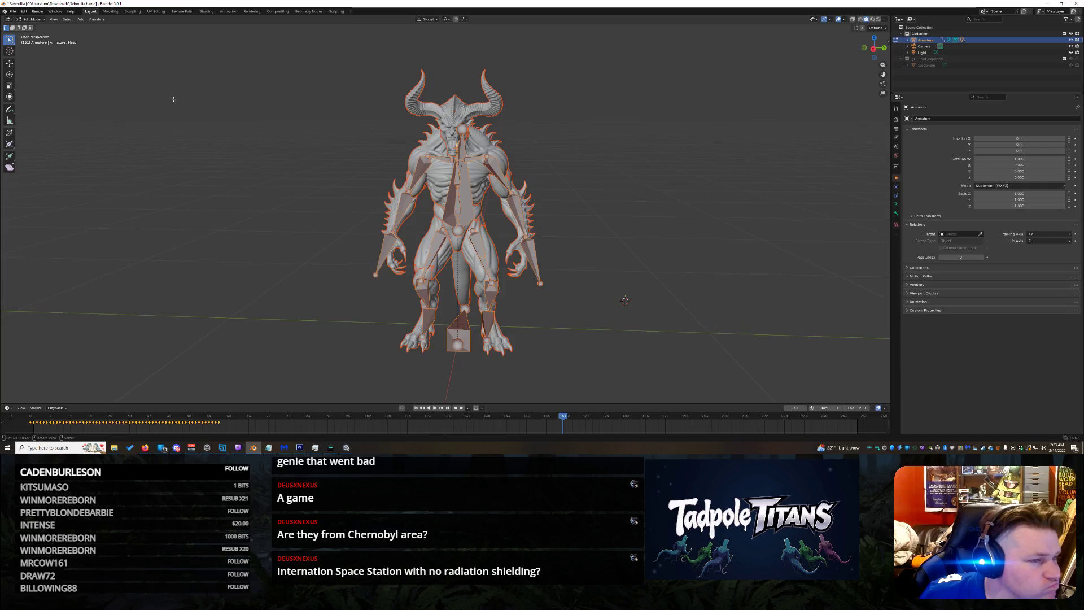
left_click(62, 14)
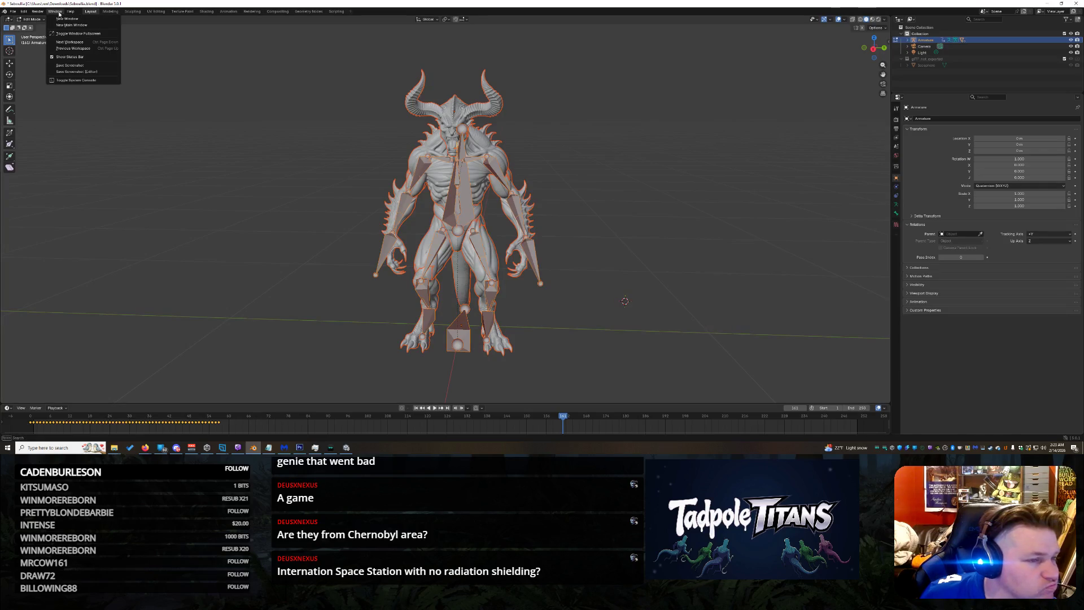
left_click(61, 21)
left_click(57, 21)
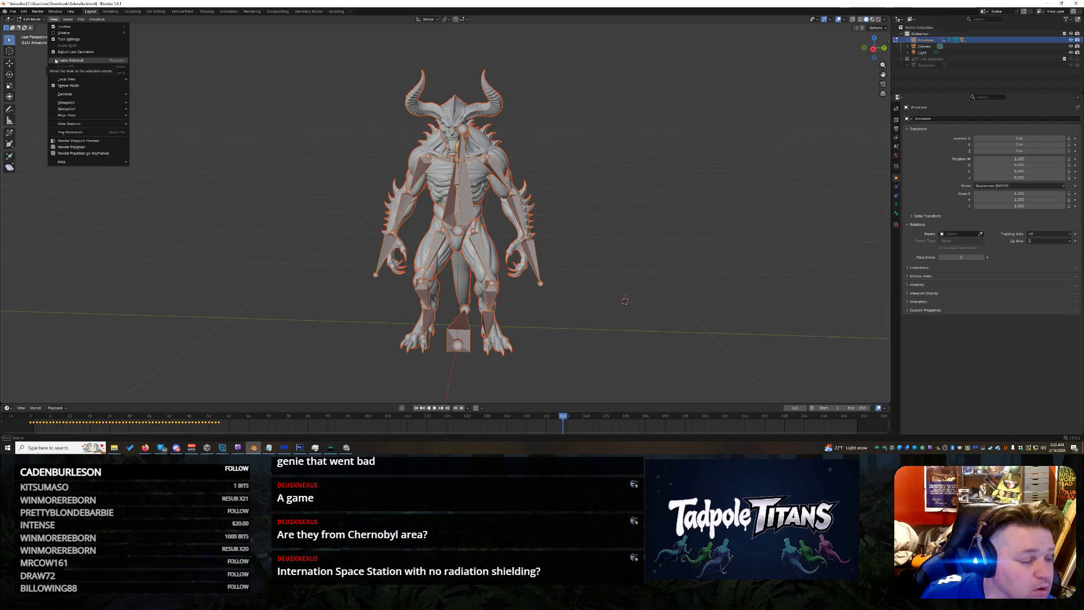
left_click(67, 21)
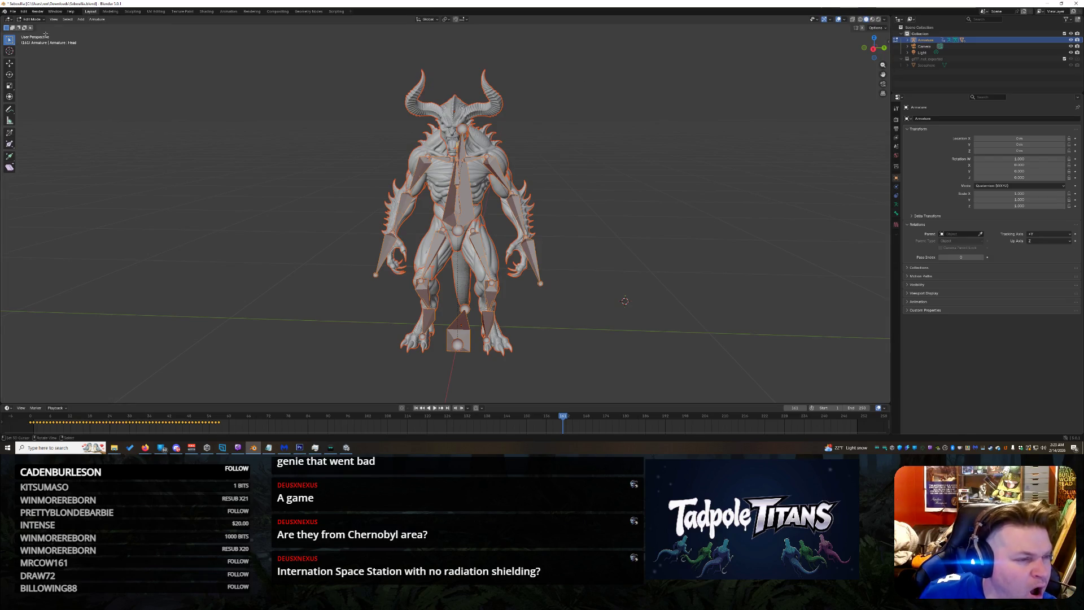
left_click(33, 19)
Step: Return to Object Mode, box-select the character and select the demon mesh to show its Object properties
left_click(34, 32)
scroll(149, 55, "up", 5)
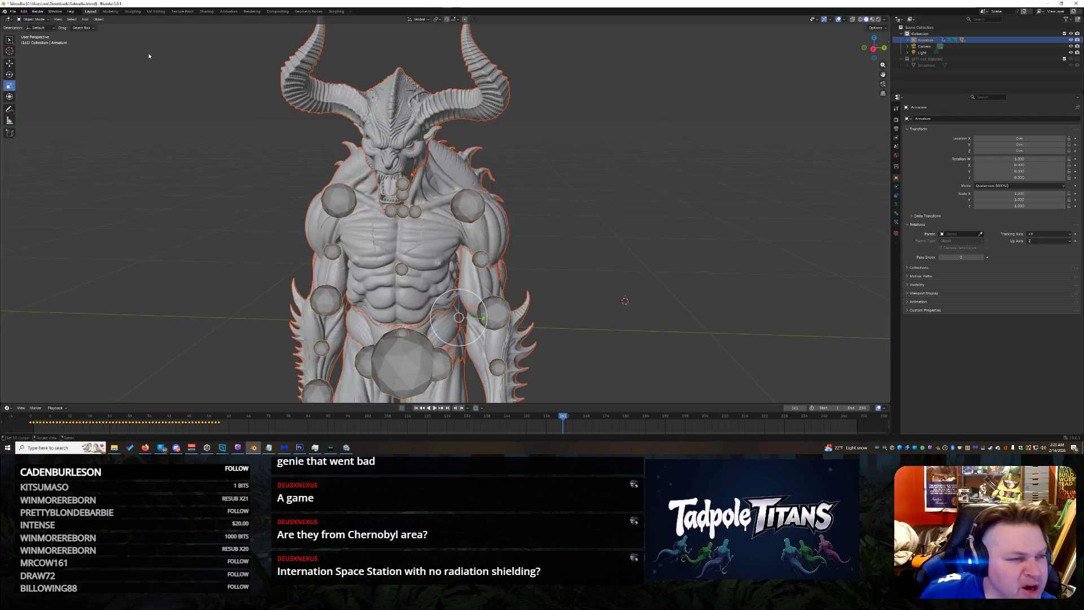
scroll(147, 53, "down", 5)
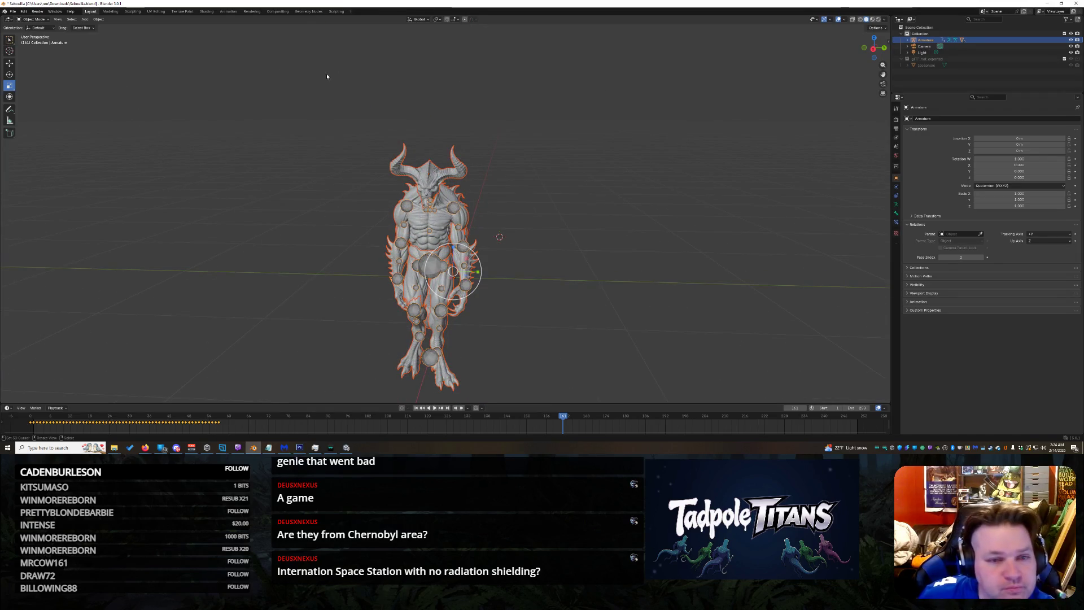
left_click_drag(326, 90, 621, 400)
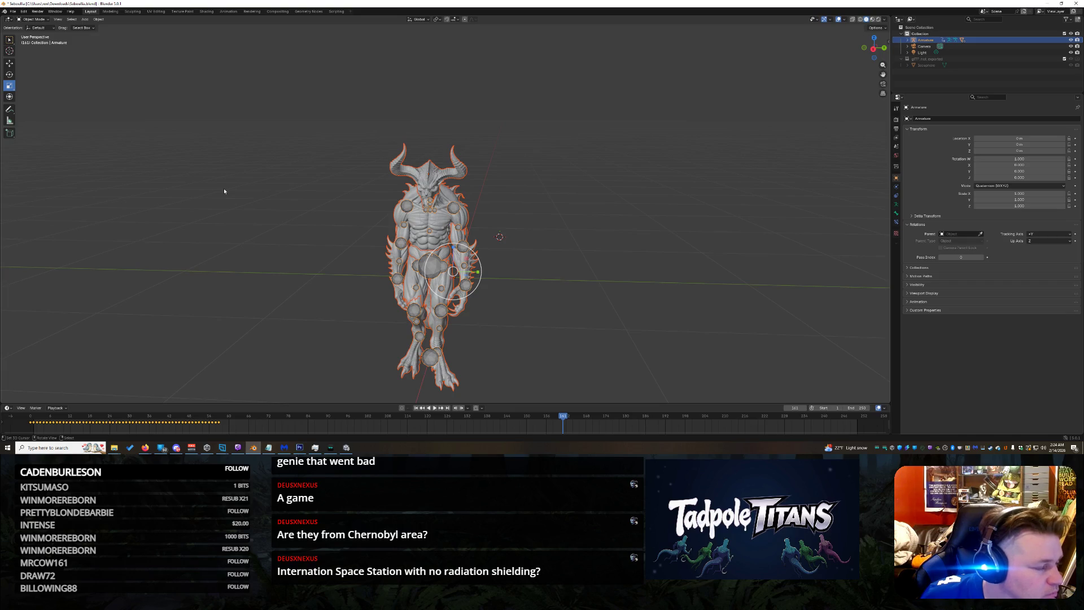
left_click(397, 218)
left_click_drag(306, 86, 606, 403)
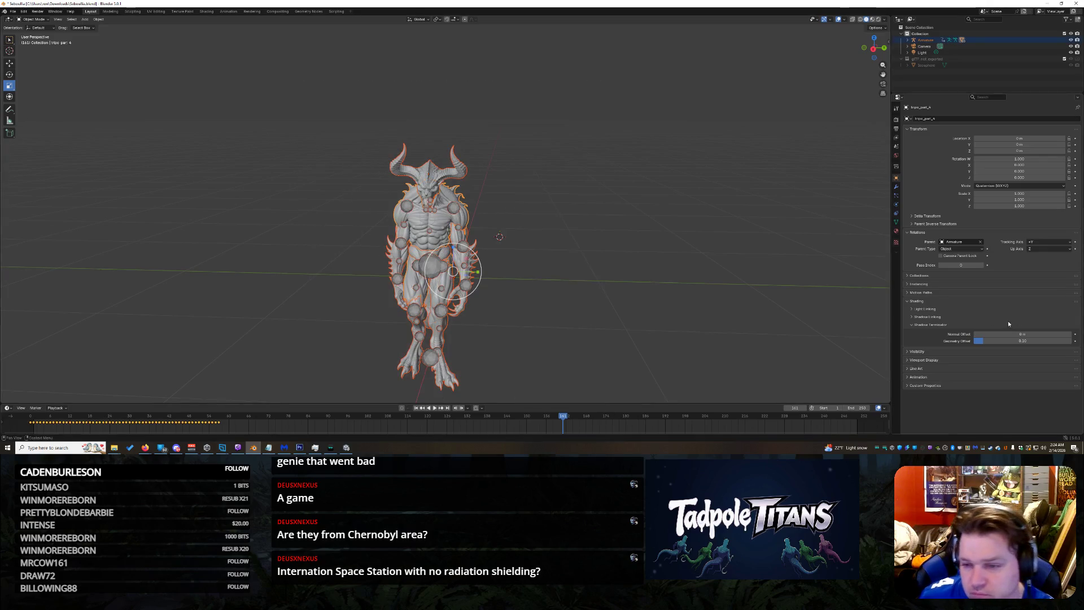
Step: Look through the Tool tab and area options, then show the mesh's Armature modifier
left_click(896, 108)
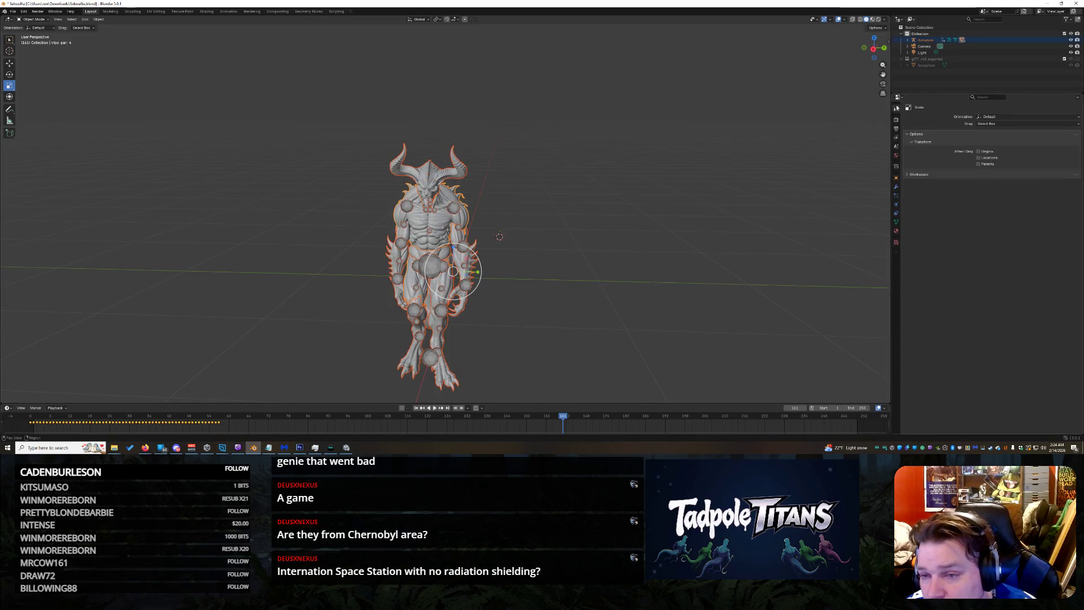
left_click(906, 175)
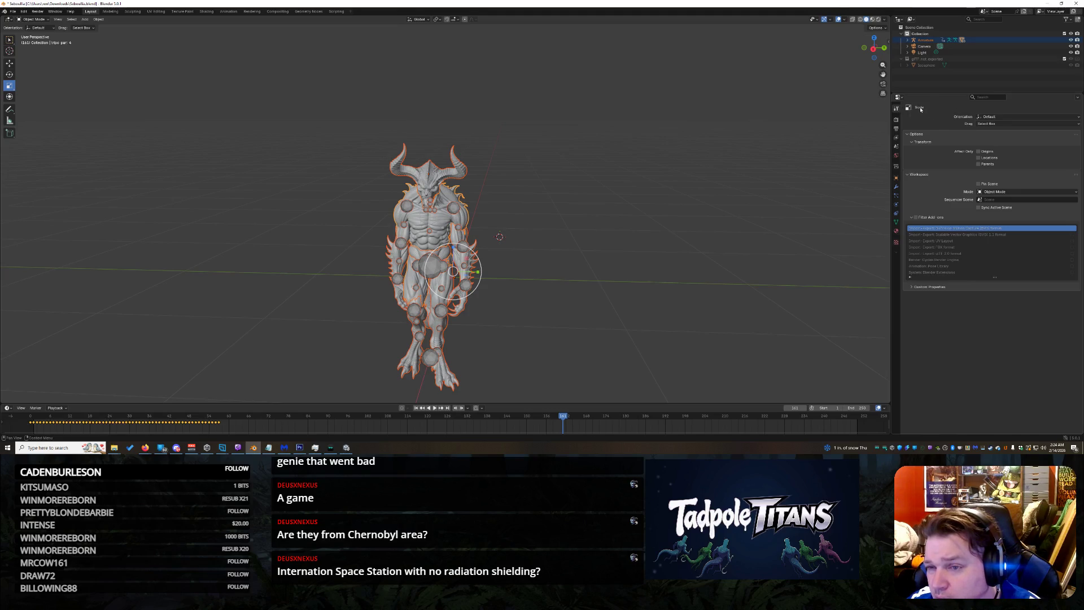
right_click(921, 109)
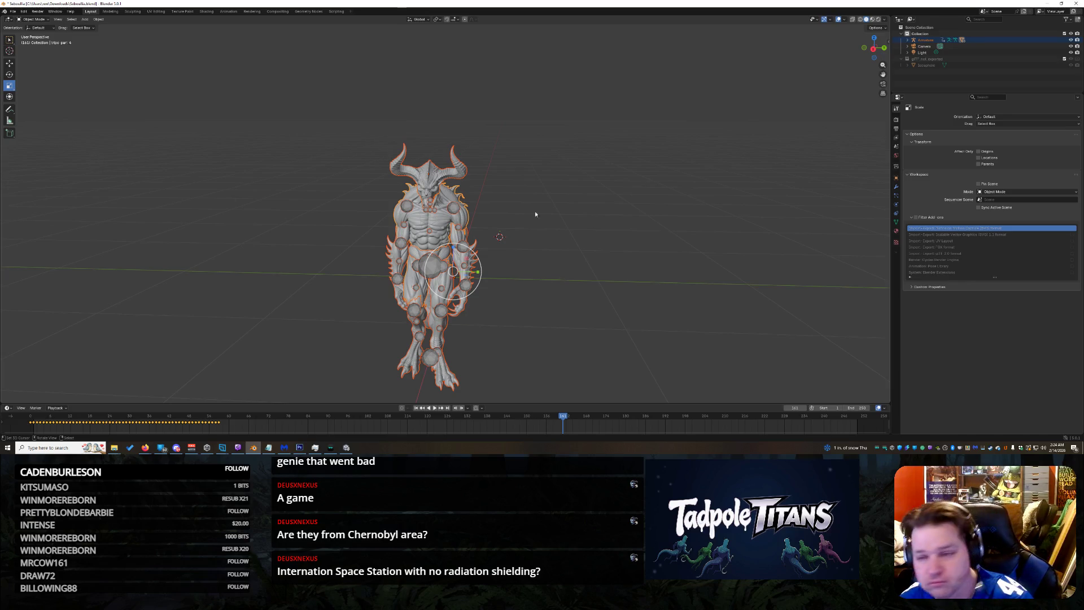
left_click(901, 98)
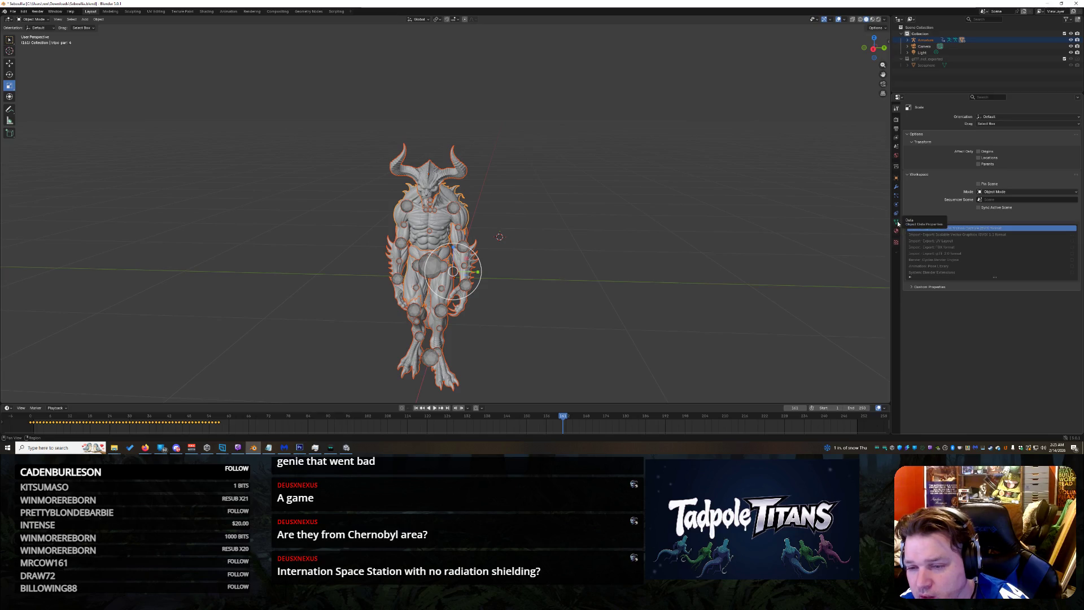
left_click(897, 186)
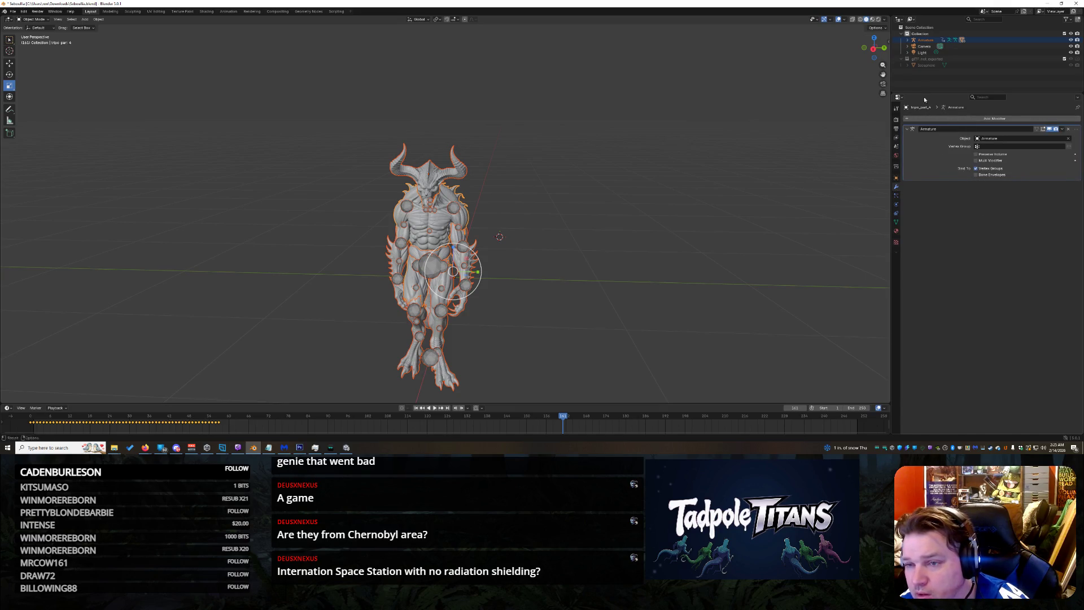
Step: Expand the Armature in the Outliner and select all of its child mesh parts
left_click(909, 40)
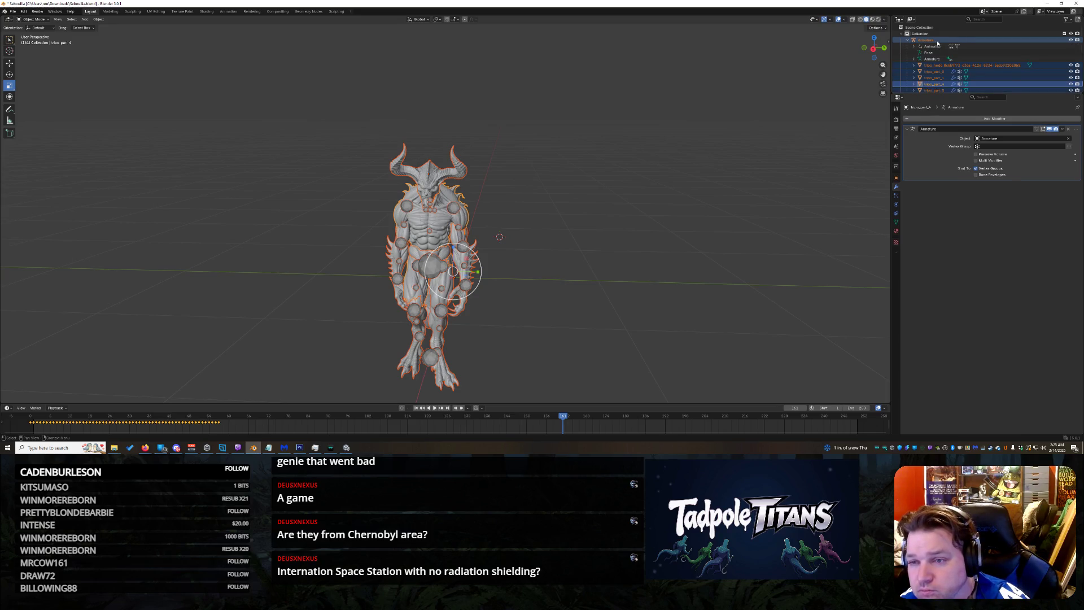
left_click(927, 39)
right_click(932, 42)
left_click(929, 62)
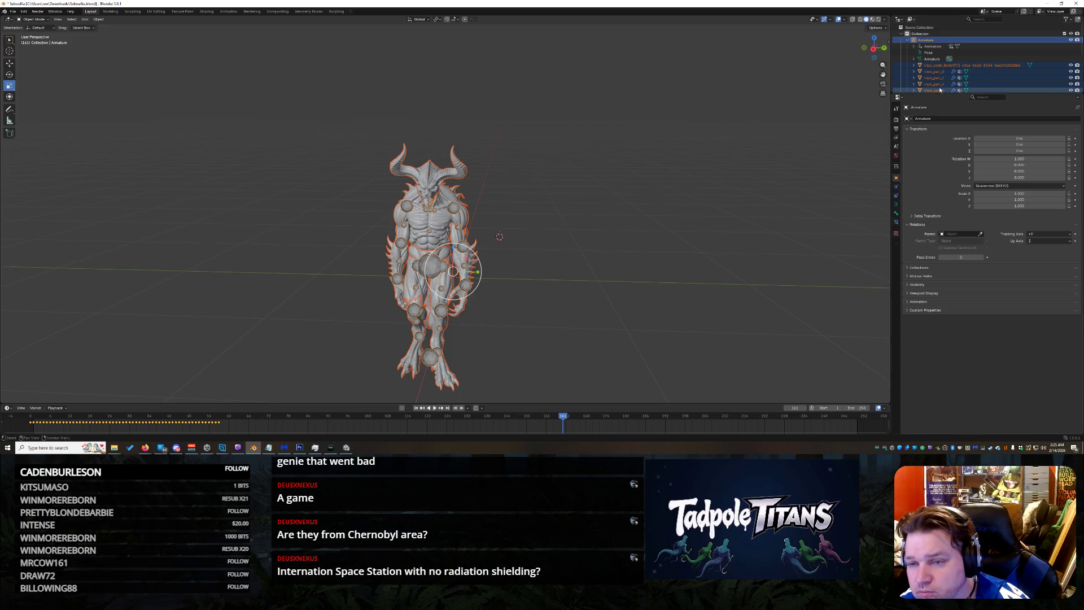
left_click(896, 111)
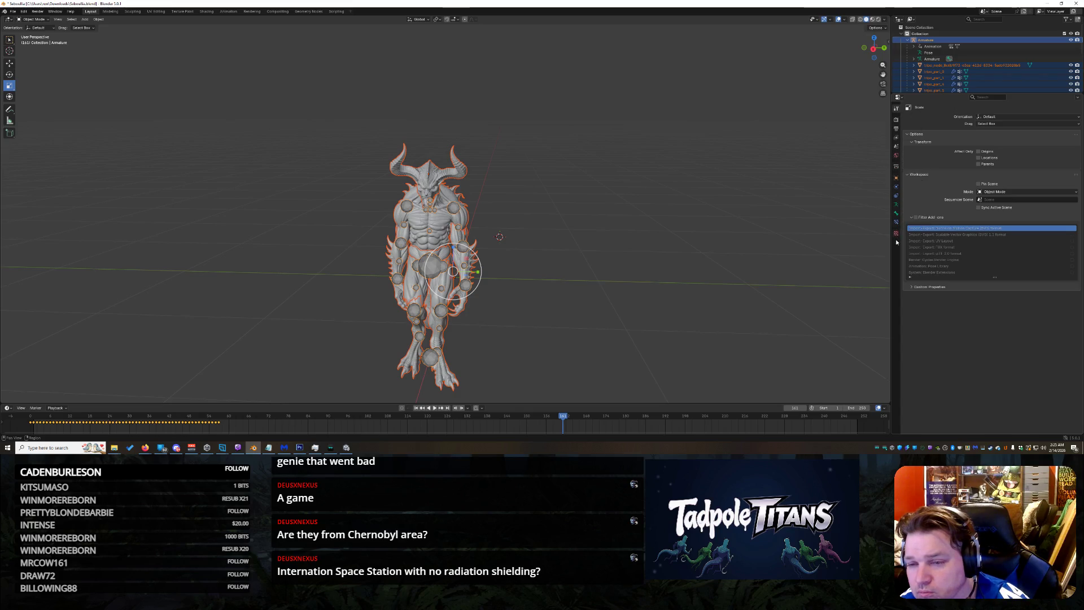
Step: Confirm tripo_part_7 carries an Armature modifier, browse Add Modifier, then minimise Blender
left_click(932, 66)
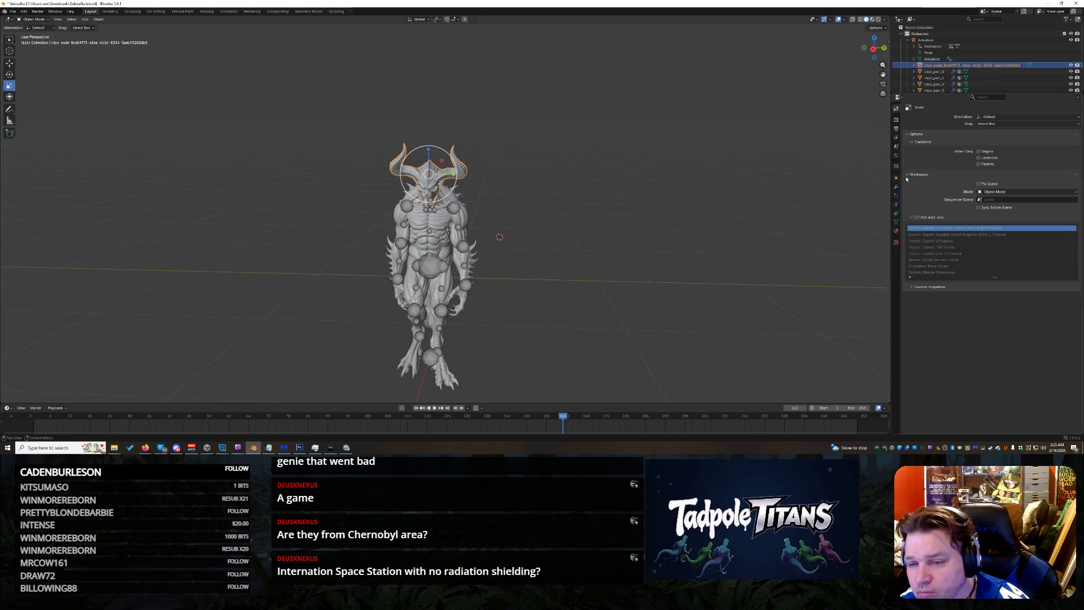
left_click(929, 78)
scroll(945, 77, "down", 2)
left_click(949, 79)
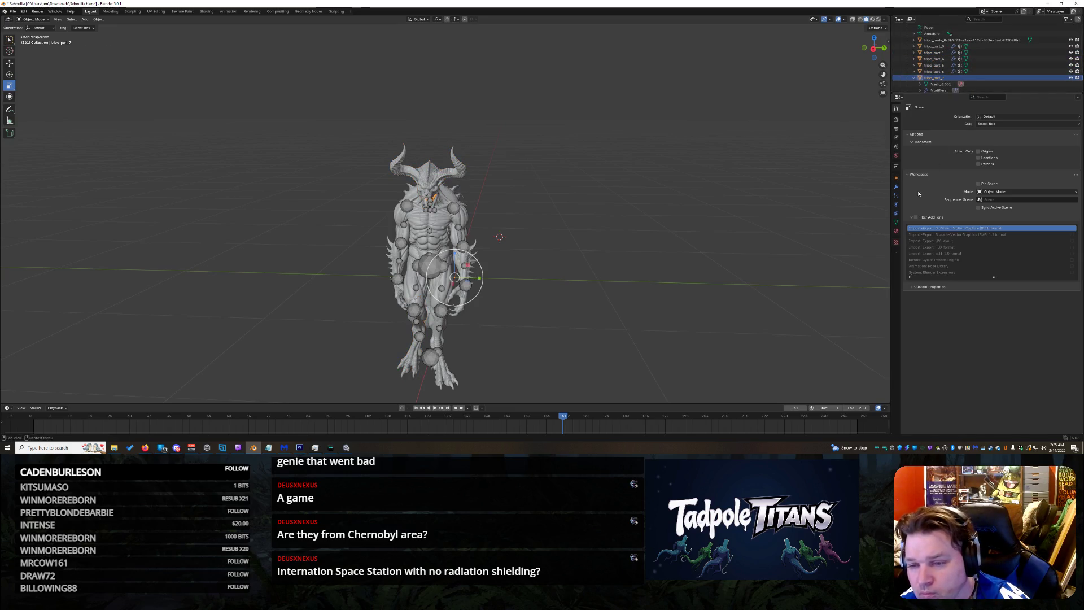
left_click(897, 187)
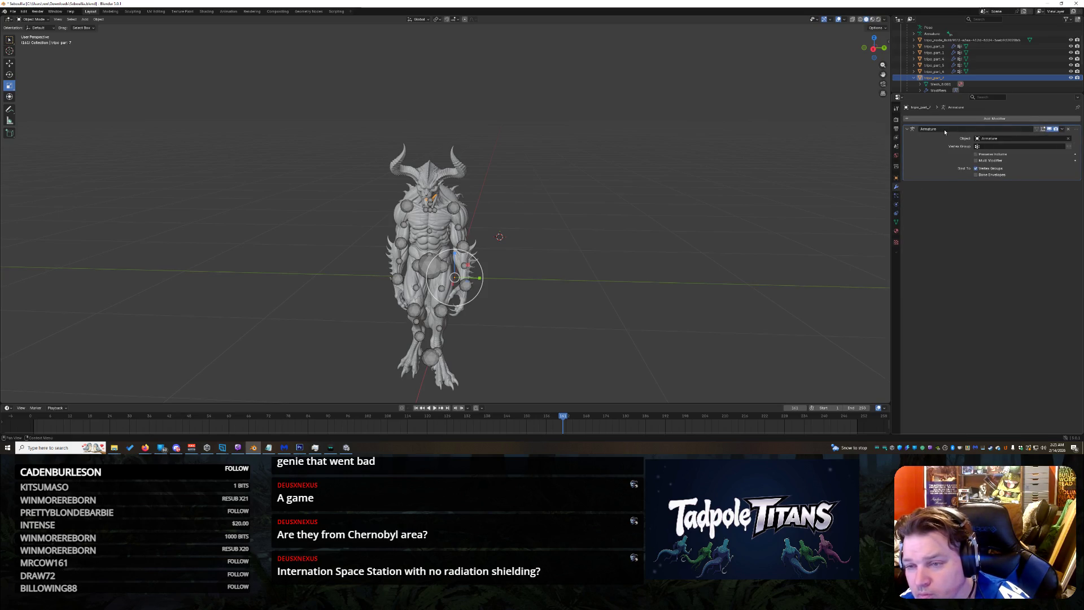
left_click(909, 120)
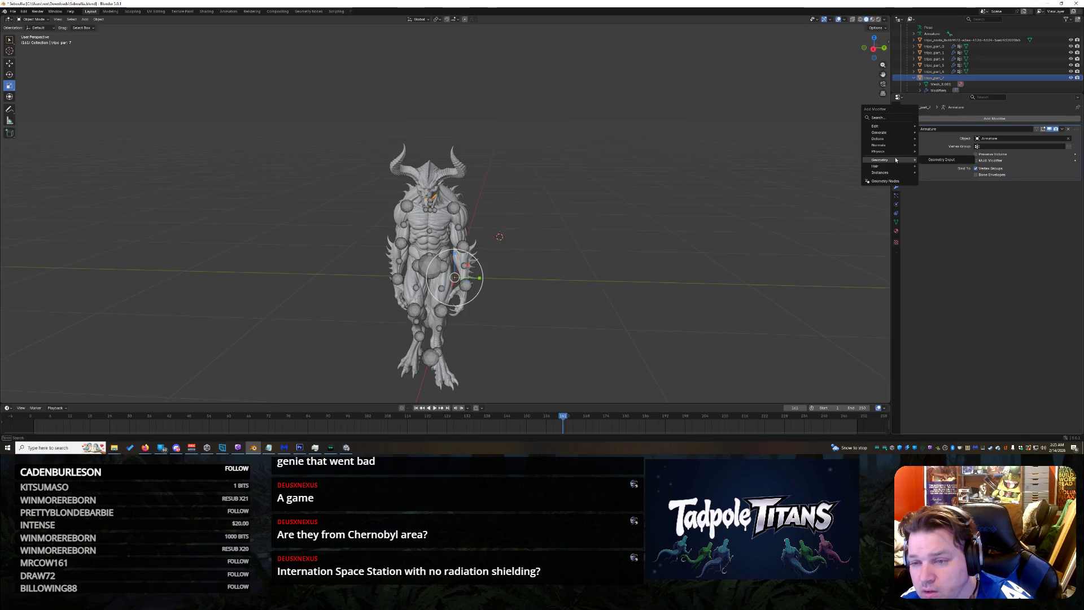
mouse_move(879, 139)
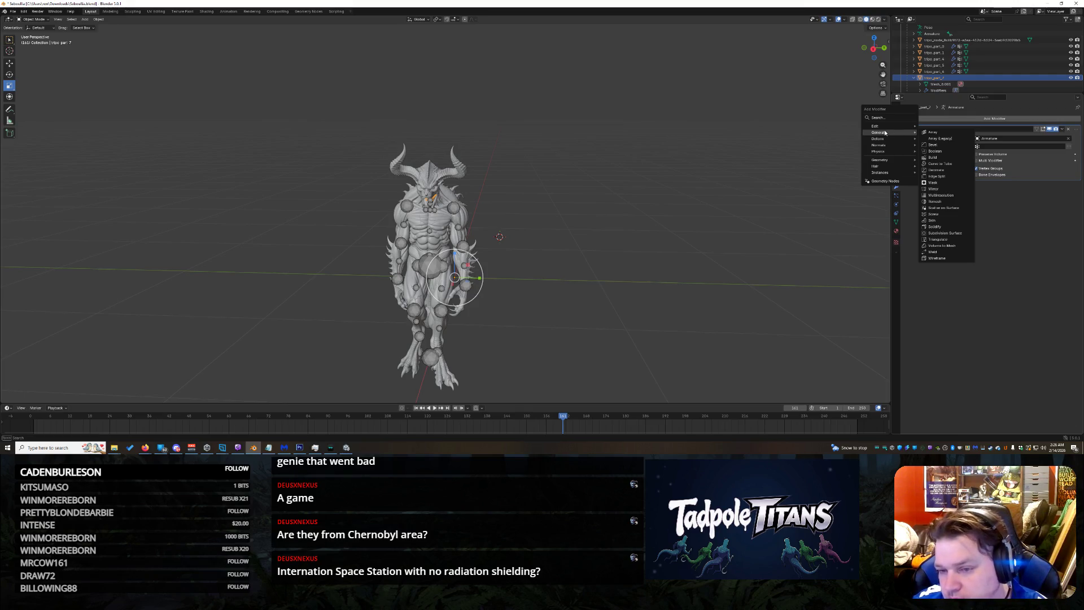
mouse_move(887, 166)
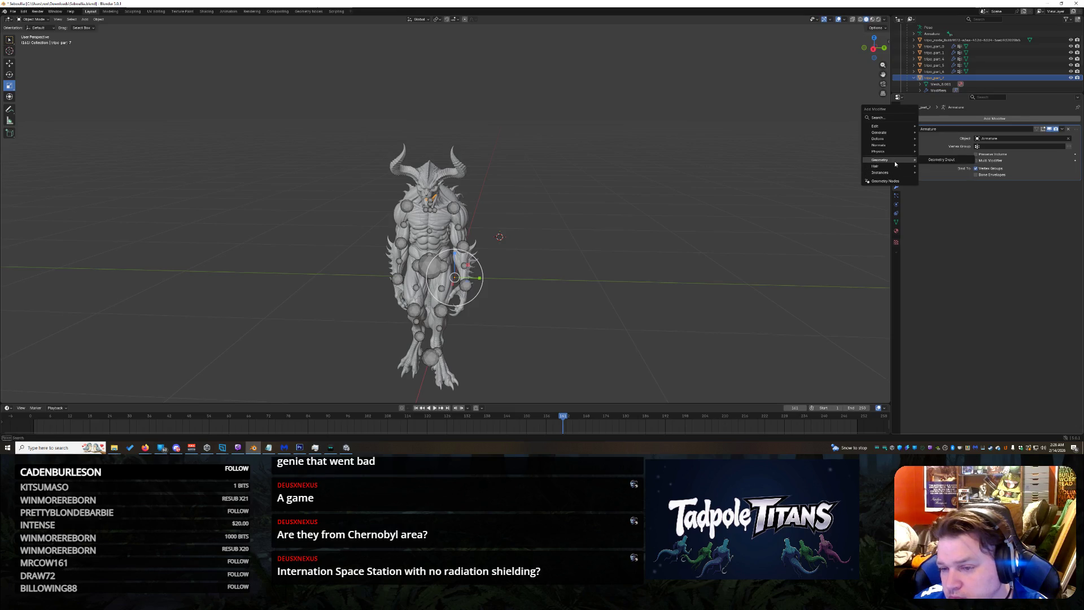
mouse_move(938, 165)
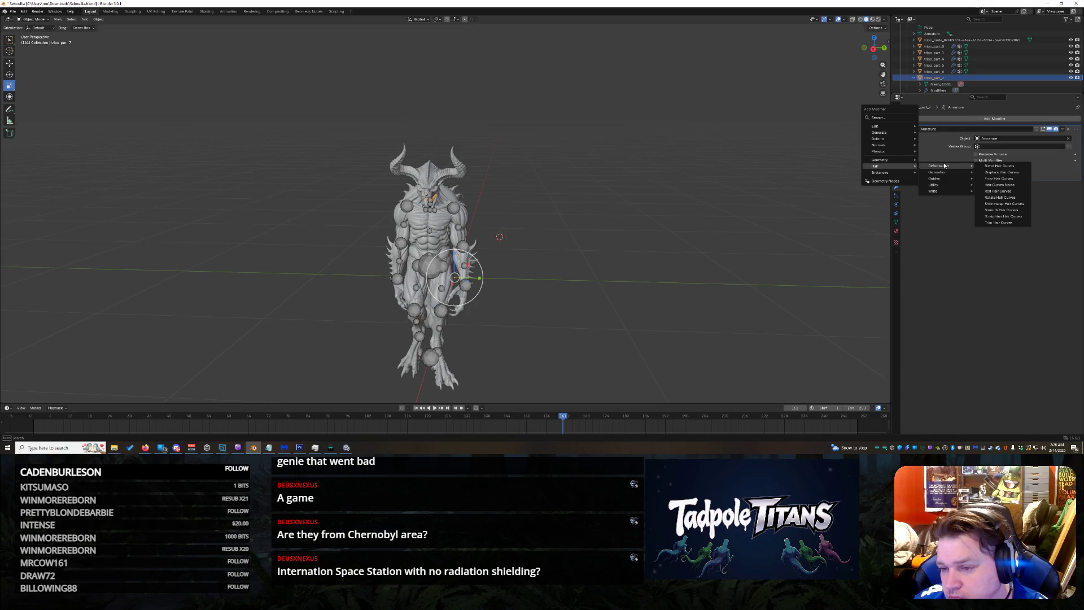
scroll(559, 235, "down", 2)
scroll(559, 236, "down", 6)
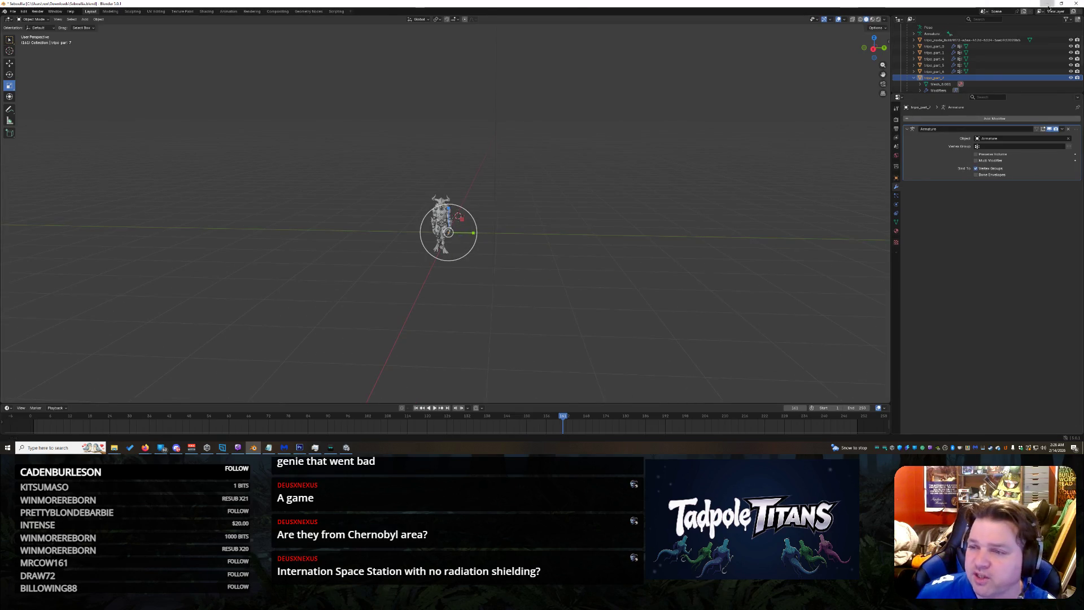
left_click(1048, 5)
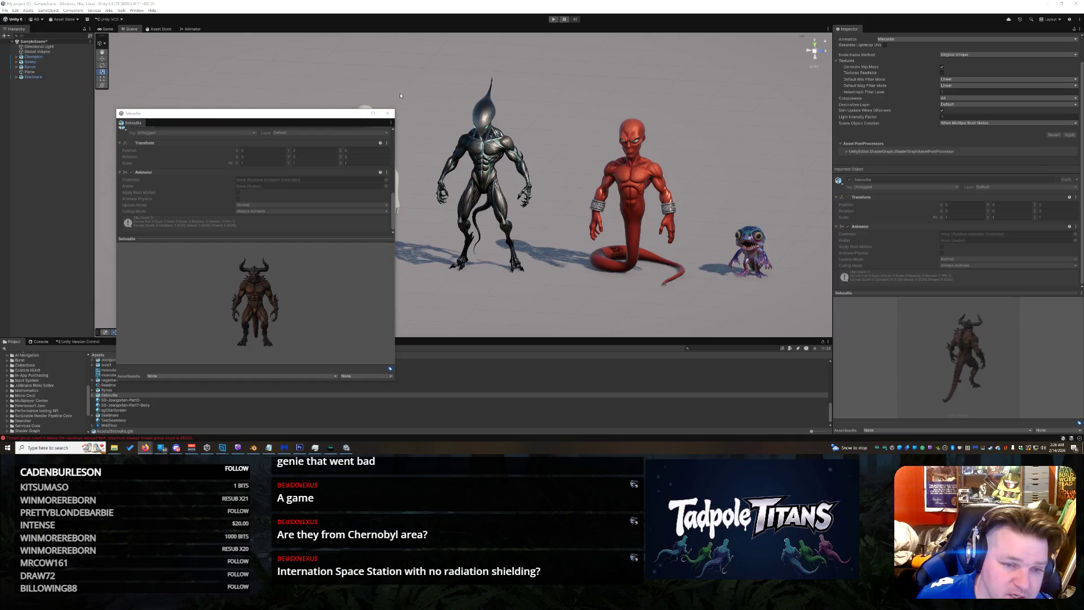
Step: Place Seboulia left of the pale alien and open its properties in a floating window
left_click(389, 112)
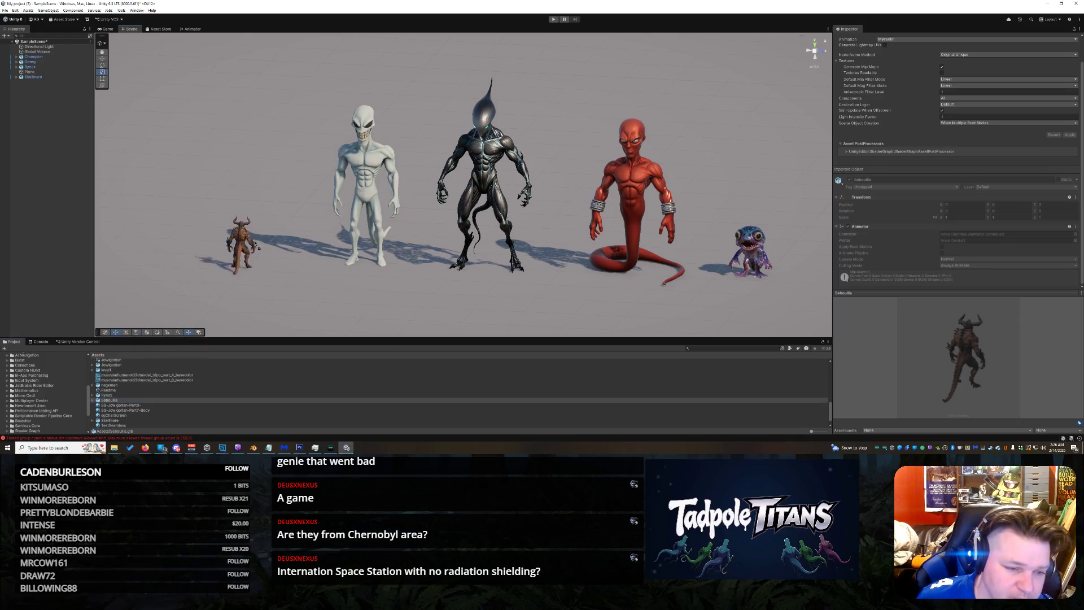
left_click_drag(113, 399, 279, 267)
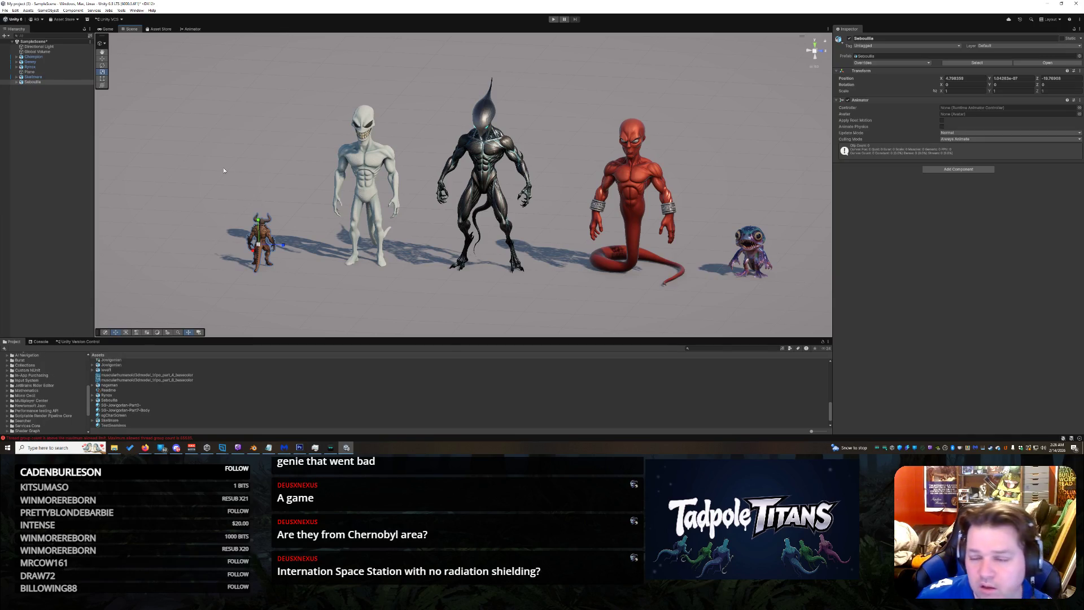
right_click(33, 83)
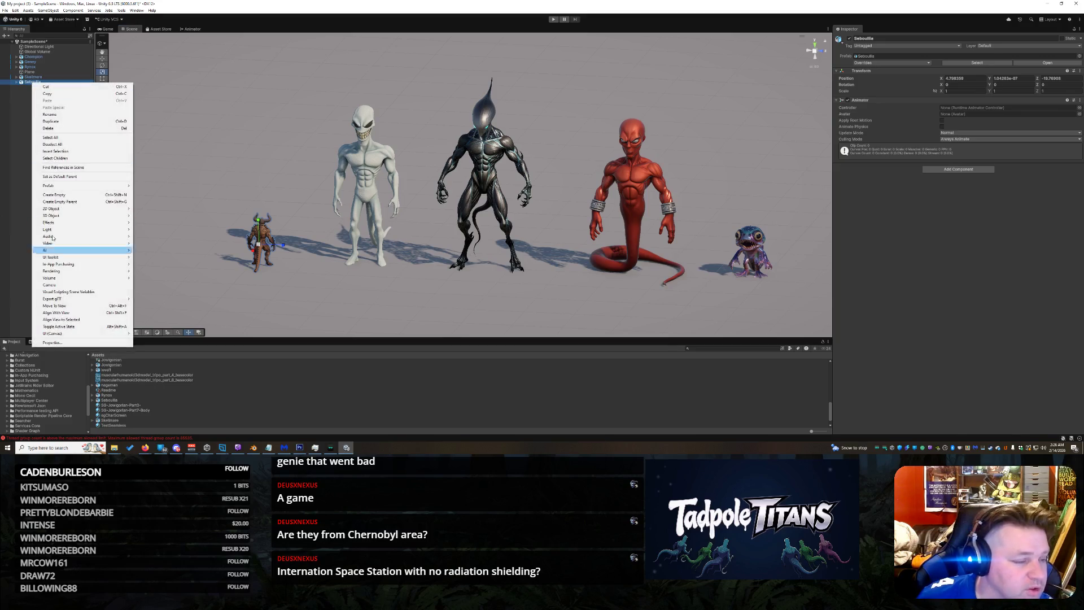
left_click(71, 342)
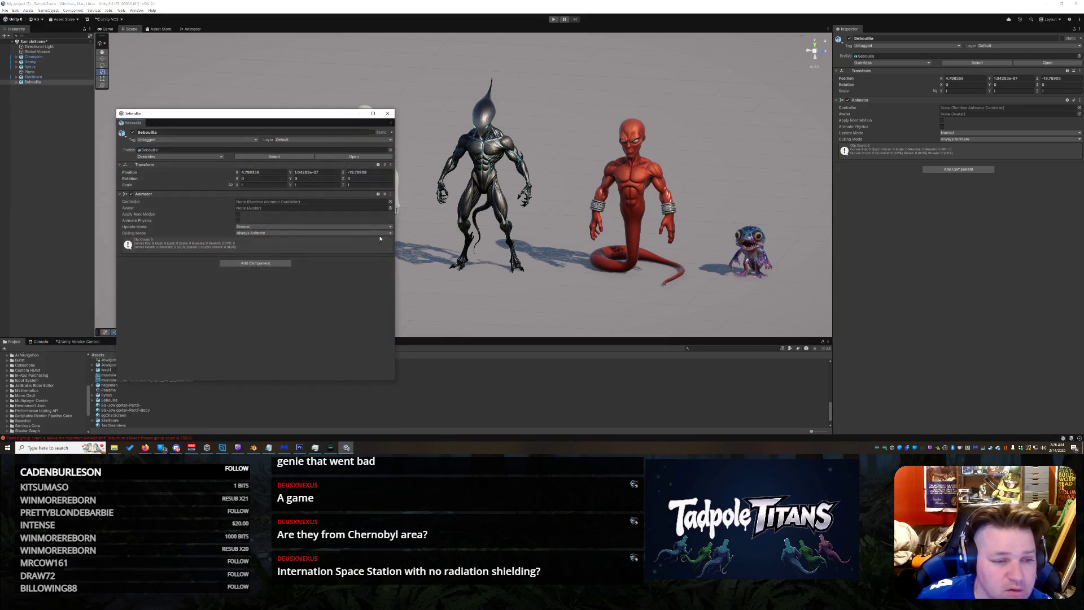